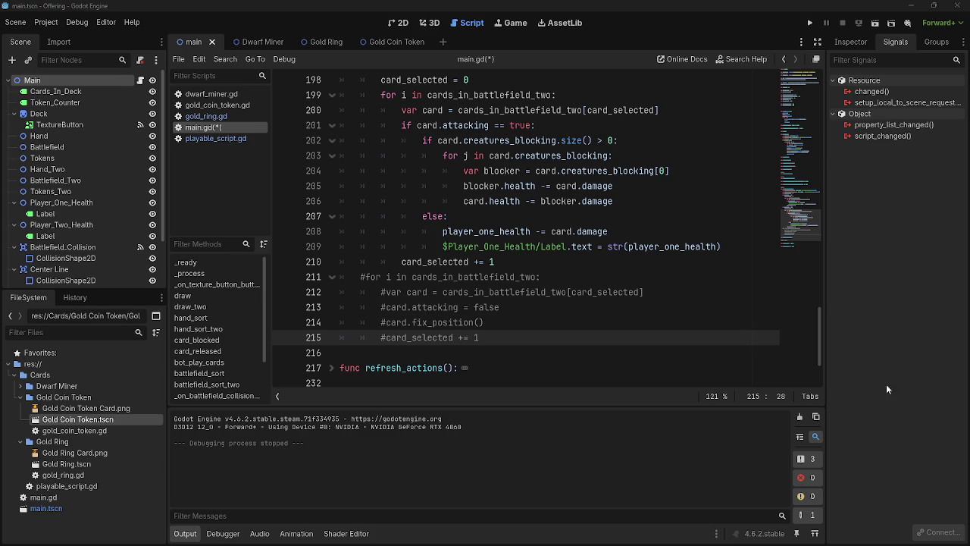
# Check lines 211–215 of main.gd, undoing and redoing the last change so the code stays unchanged.
pyautogui.click(864, 323)
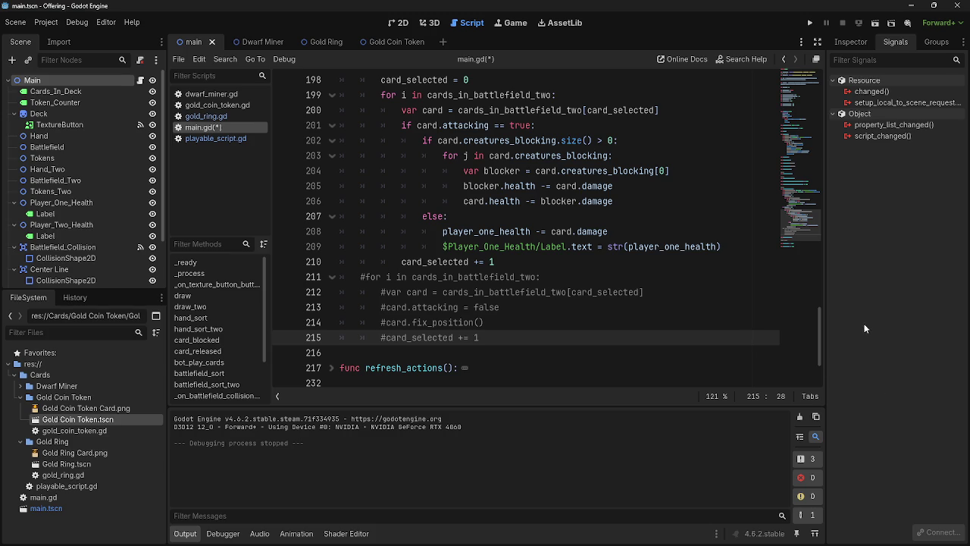
pyautogui.click(539, 329)
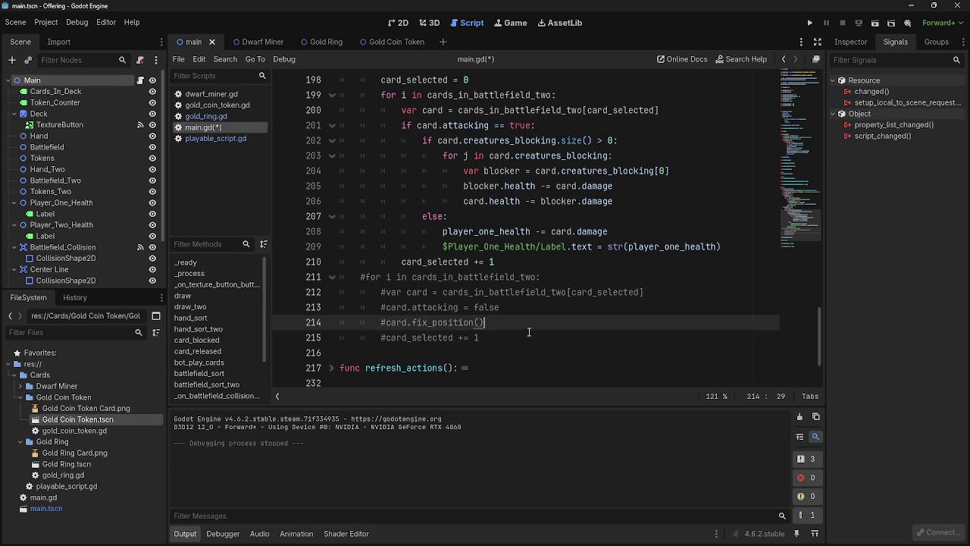
pyautogui.click(521, 309)
pyautogui.click(520, 322)
pyautogui.click(516, 352)
pyautogui.click(518, 326)
pyautogui.click(495, 334)
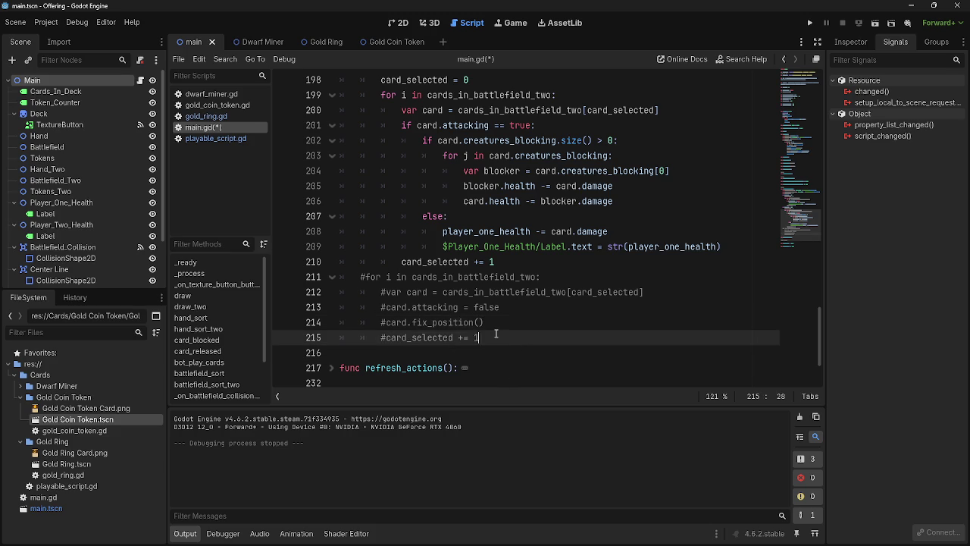
pyautogui.hotkey('ctrl', 'z')
pyautogui.hotkey('ctrl', 'shift', 'z')
pyautogui.hotkey('ctrl', 'z')
pyautogui.hotkey('ctrl', 'shift', 'z')
# Look over the else branch on lines 207–211, including the card_selected += 1 line.
pyautogui.scroll(2, 504, 363)
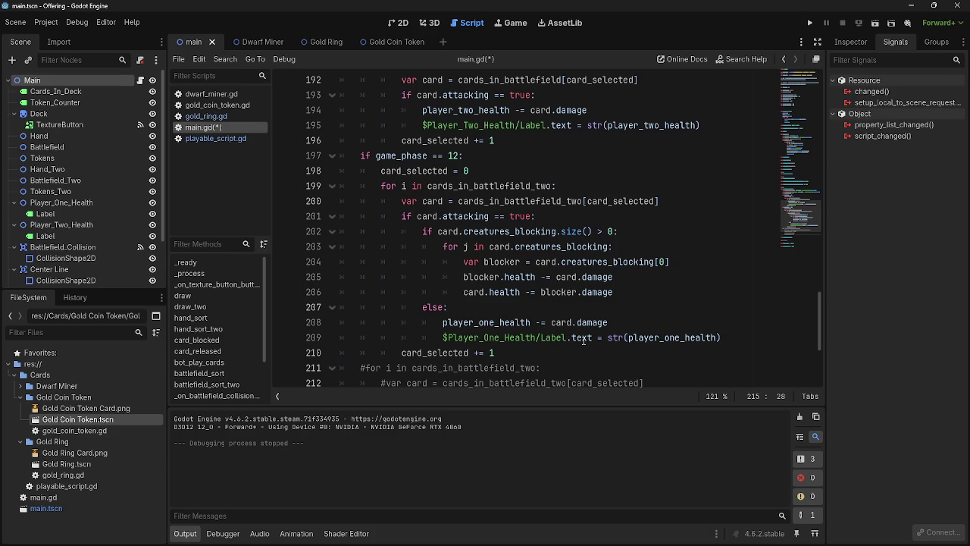
pyautogui.moveTo(584, 339)
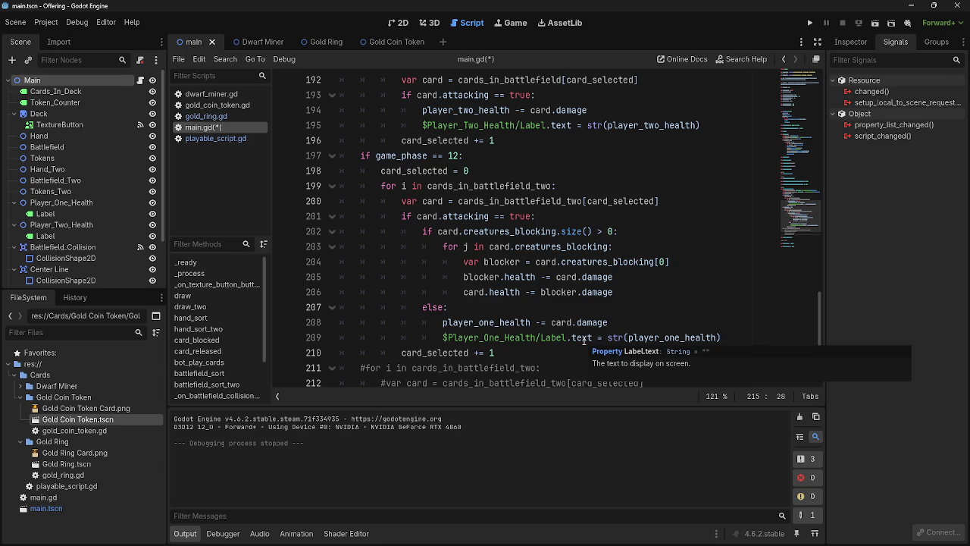
pyautogui.click(572, 309)
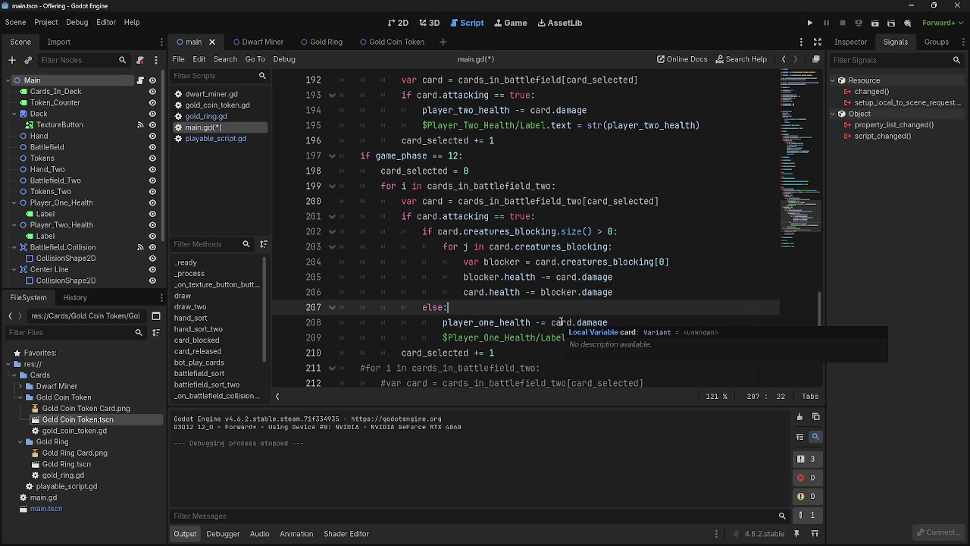
pyautogui.click(659, 326)
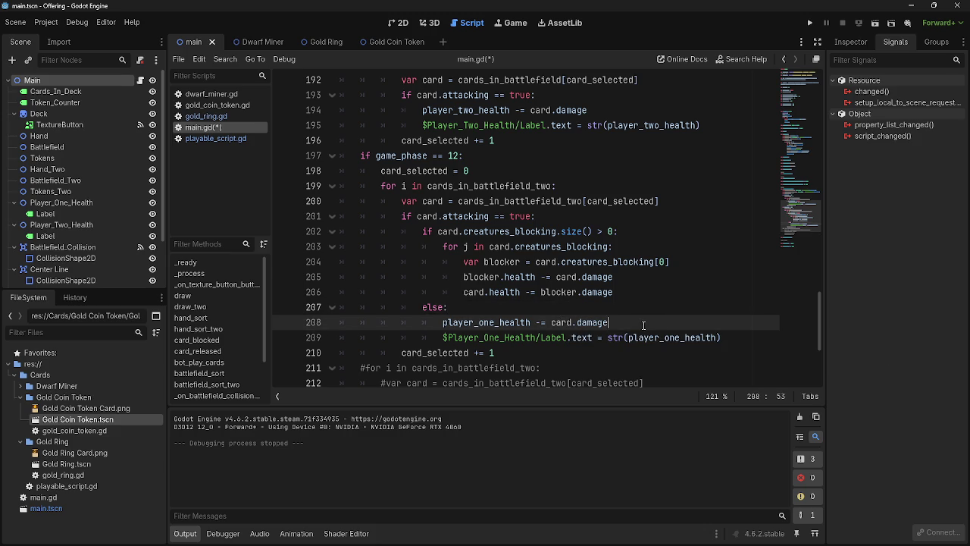
pyautogui.click(626, 342)
pyautogui.click(767, 344)
pyautogui.scroll(-1, 634, 348)
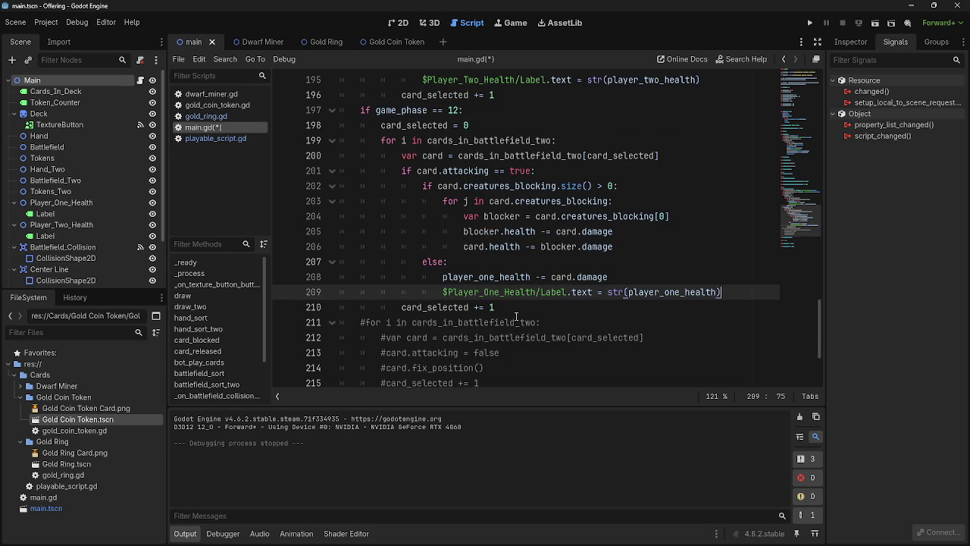
pyautogui.click(516, 317)
pyautogui.doubleClick(516, 317)
pyautogui.tripleClick(513, 305)
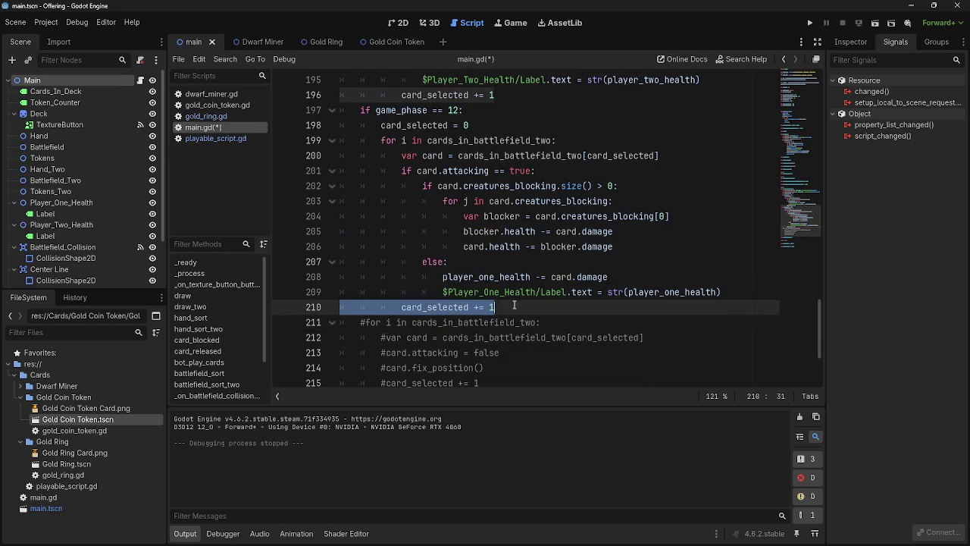
pyautogui.scroll(5, 531, 326)
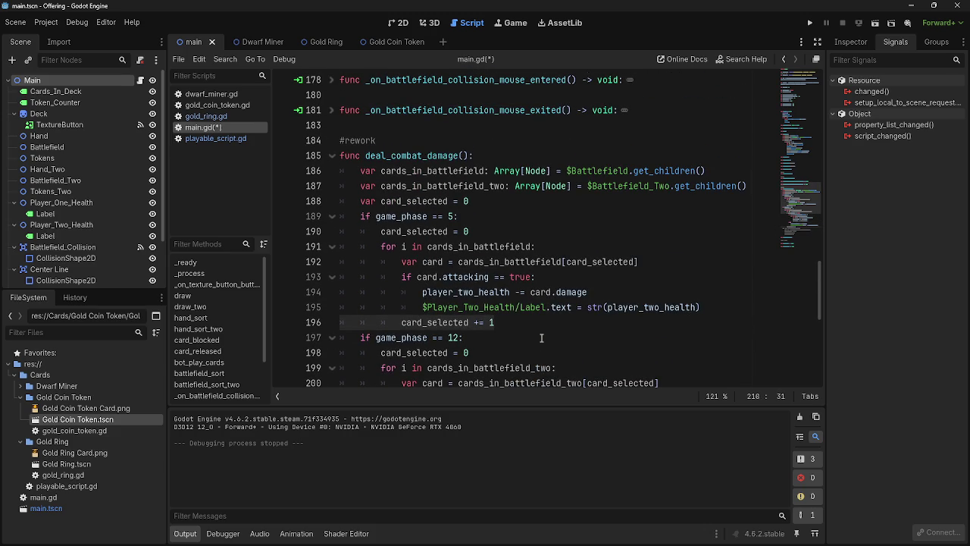
pyautogui.scroll(-5, 541, 337)
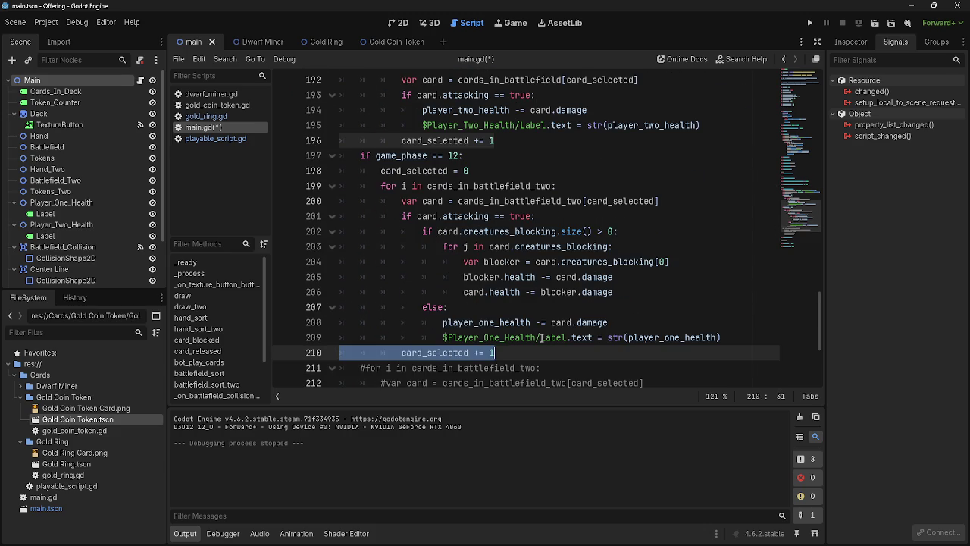
pyautogui.scroll(-1, 541, 337)
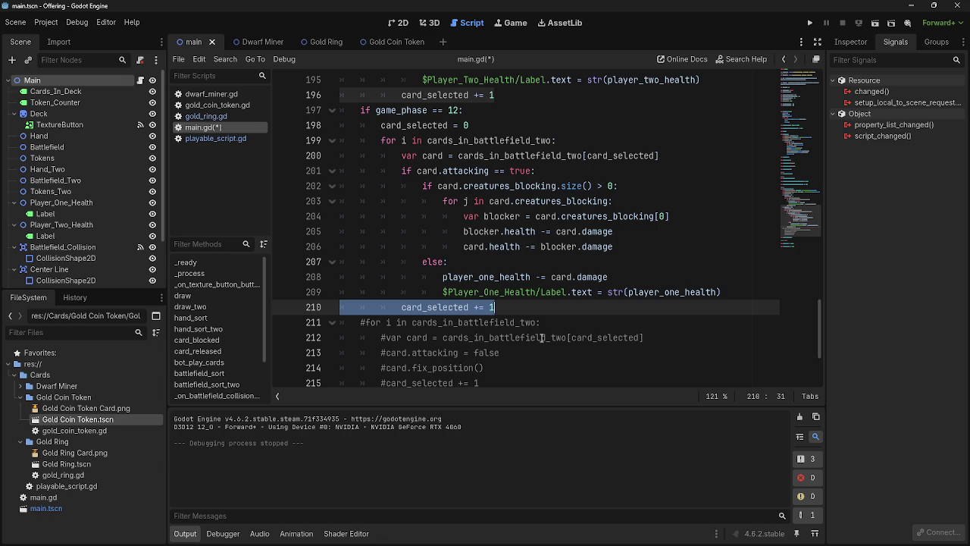
pyautogui.click(543, 306)
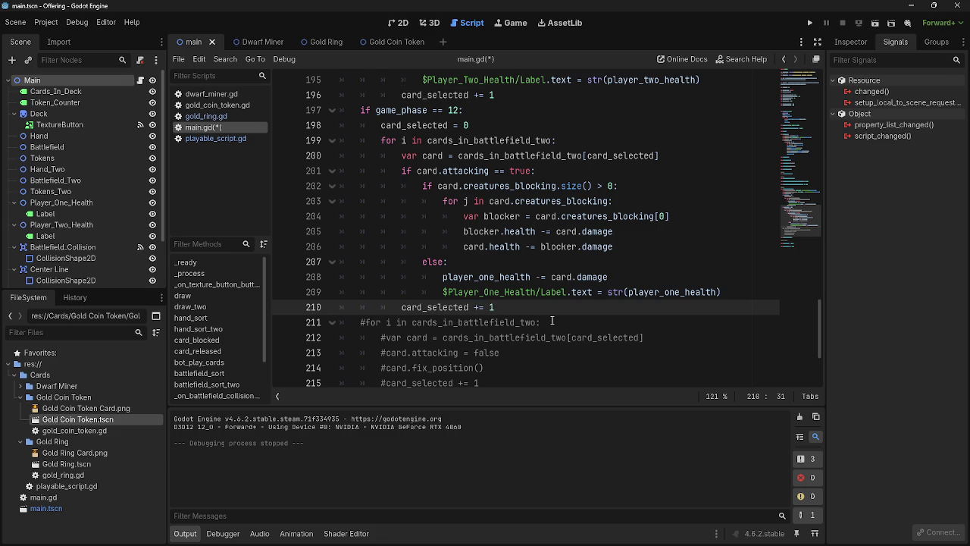
pyautogui.scroll(6, 552, 320)
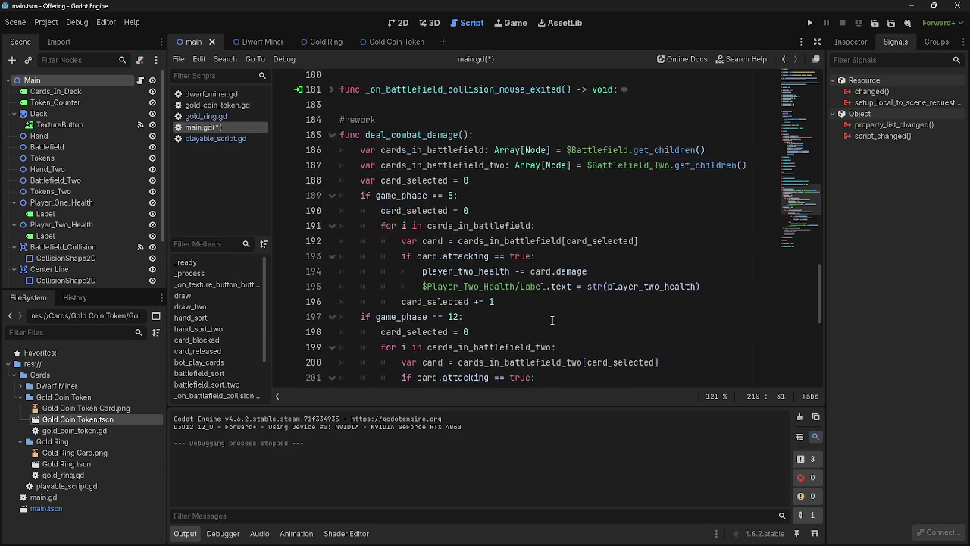
# Run the card game, play a card, a dwarf card and a ring card, then stop it with F8.
pyautogui.click(809, 23)
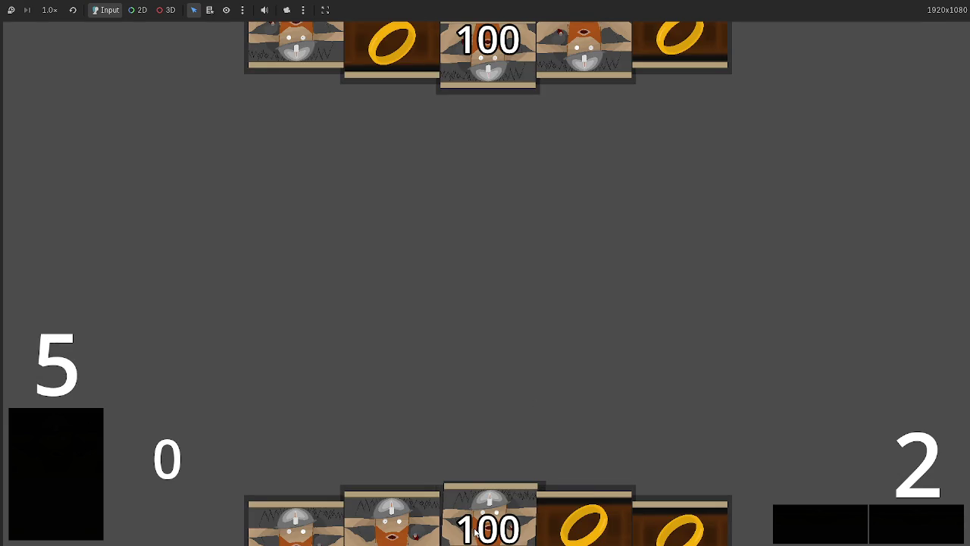
pyautogui.click(482, 470)
pyautogui.click(572, 471)
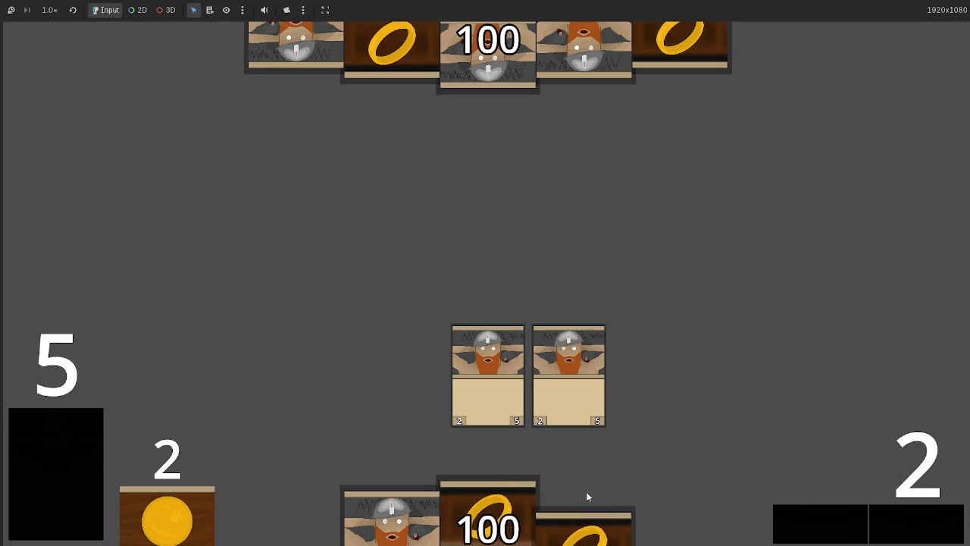
pyautogui.click(586, 492)
pyautogui.press('F8')
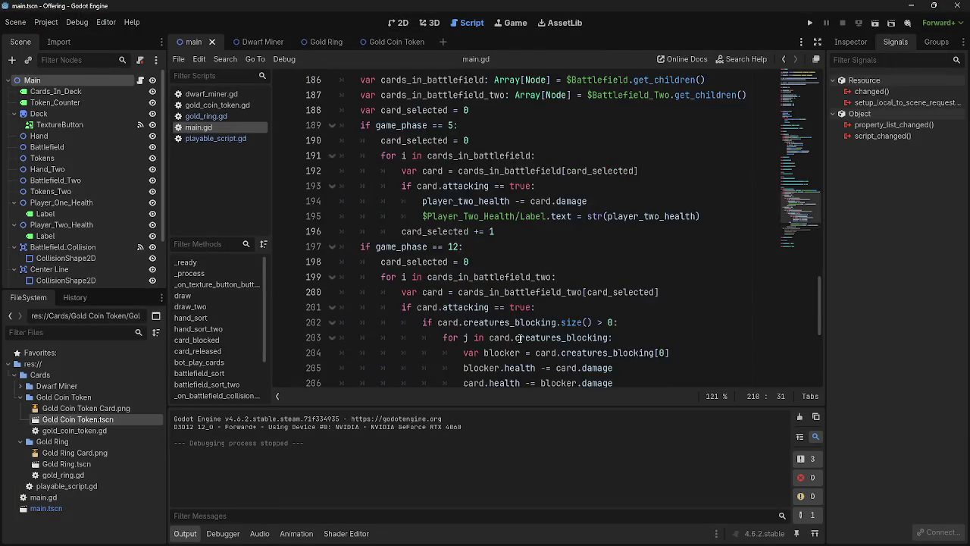
# Add an empty line after line 209 in deal_combat_damage.
pyautogui.scroll(-5, 515, 264)
pyautogui.moveTo(515, 248); pyautogui.dragTo(339, 201)
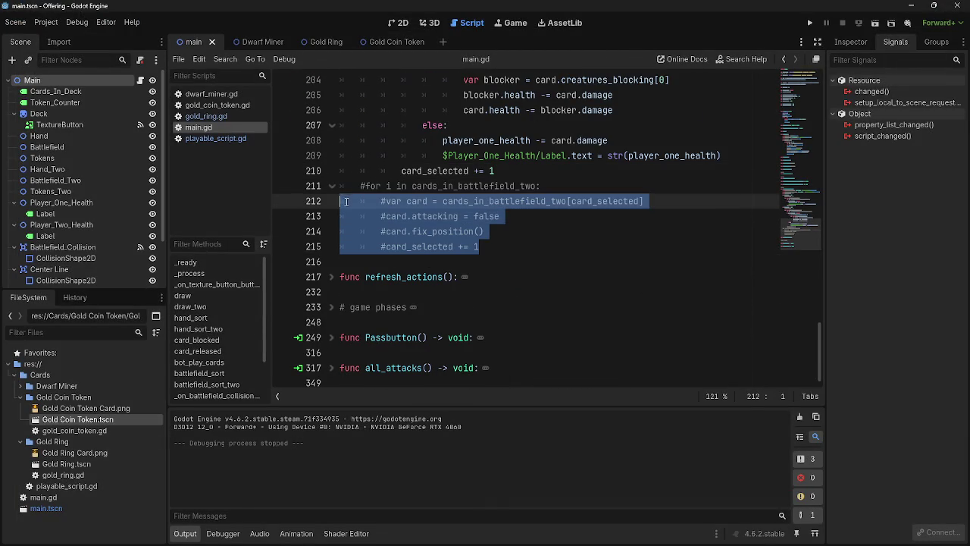
pyautogui.click(512, 248)
pyautogui.moveTo(512, 248); pyautogui.dragTo(340, 201)
pyautogui.click(514, 248)
pyautogui.scroll(3, 517, 246)
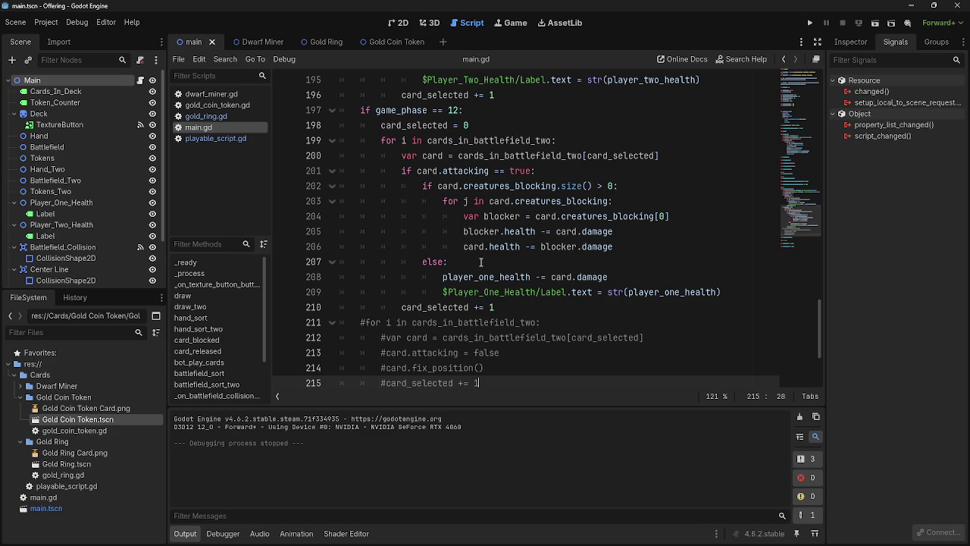
pyautogui.click(720, 293)
pyautogui.press('Return')
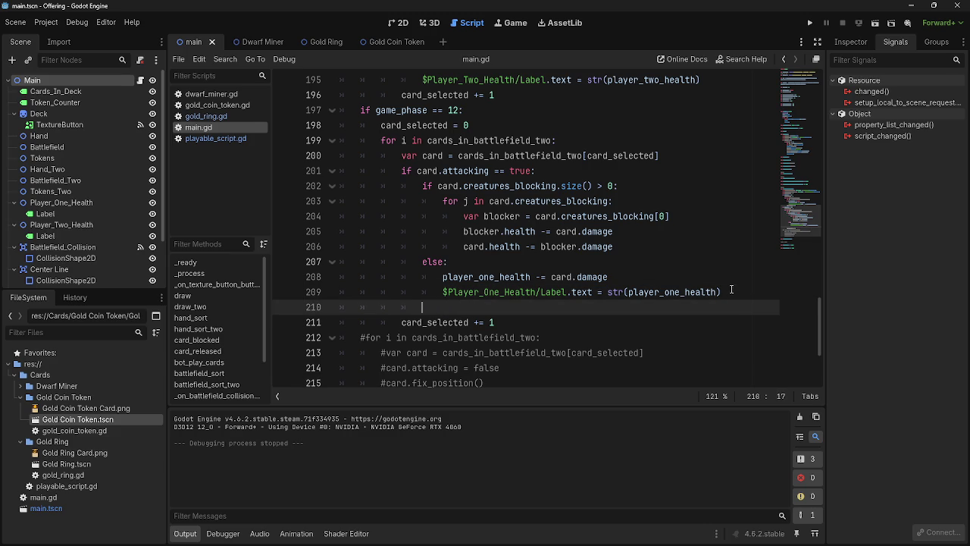
# Uncomment card.attacking = false and card.fix_position(), move them up after line 209, and re-indent them.
pyautogui.scroll(-2, 387, 293)
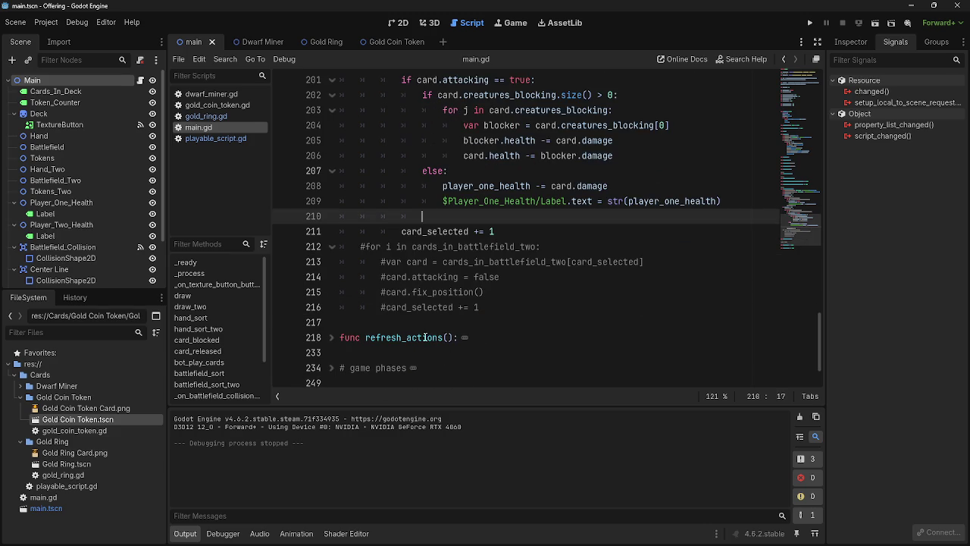
pyautogui.click(383, 293)
pyautogui.press('BackSpace')
pyautogui.click(387, 277)
pyautogui.press('BackSpace')
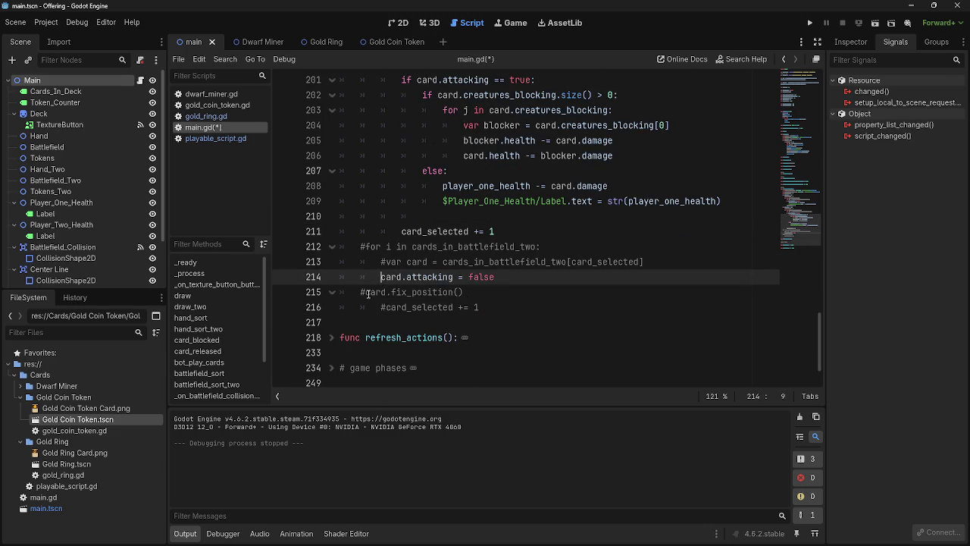
pyautogui.click(366, 293)
pyautogui.press('BackSpace')
pyautogui.press('Tab')
pyautogui.moveTo(479, 292)
pyautogui.mouseDown()
pyautogui.moveTo(380, 277)
pyautogui.moveTo(483, 160)
pyautogui.moveTo(457, 209)
pyautogui.mouseUp()
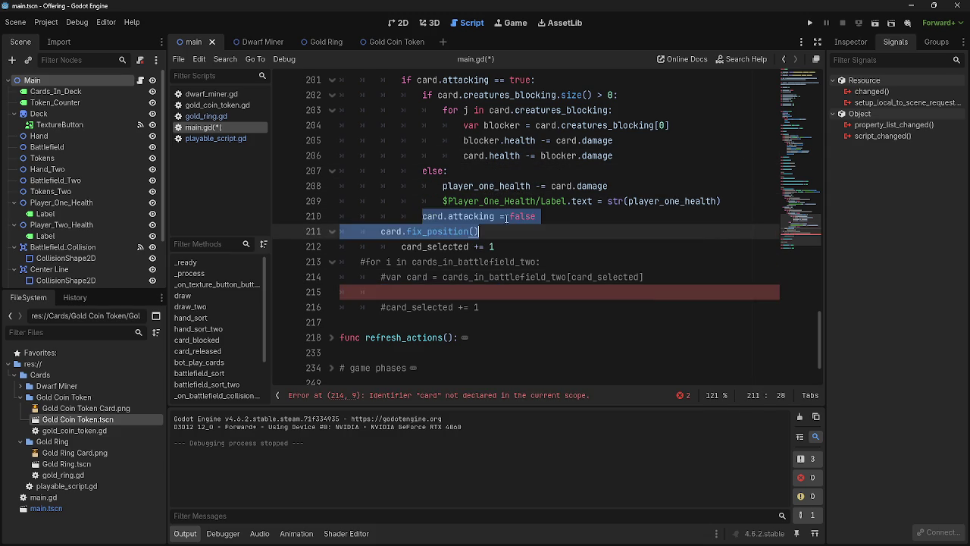
pyautogui.press('Tab')
pyautogui.press('Tab')
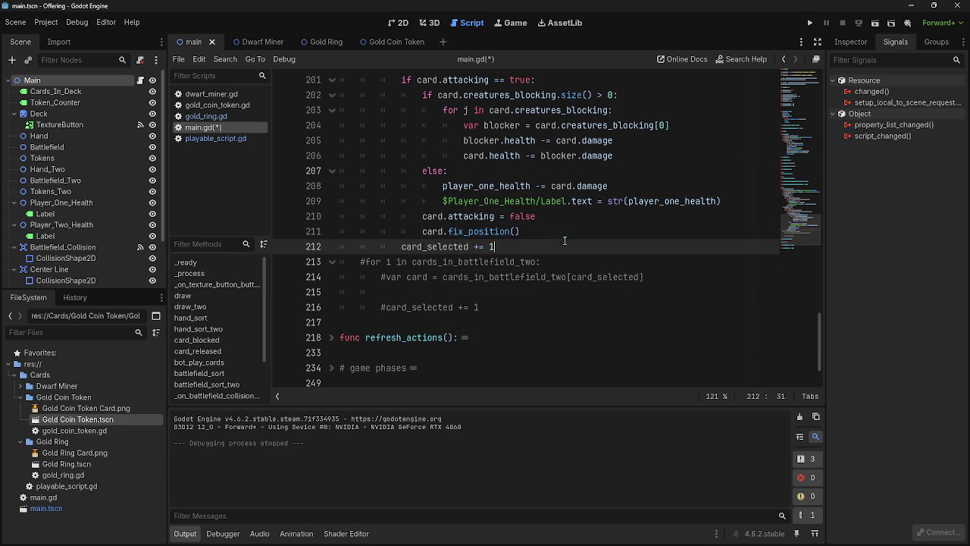
# Delete the leftover #card_selected += 1 line.
pyautogui.click(383, 310)
pyautogui.moveTo(479, 306); pyautogui.dragTo(339, 307)
pyautogui.press('BackSpace')
pyautogui.press('BackSpace')
pyautogui.scroll(2, 523, 309)
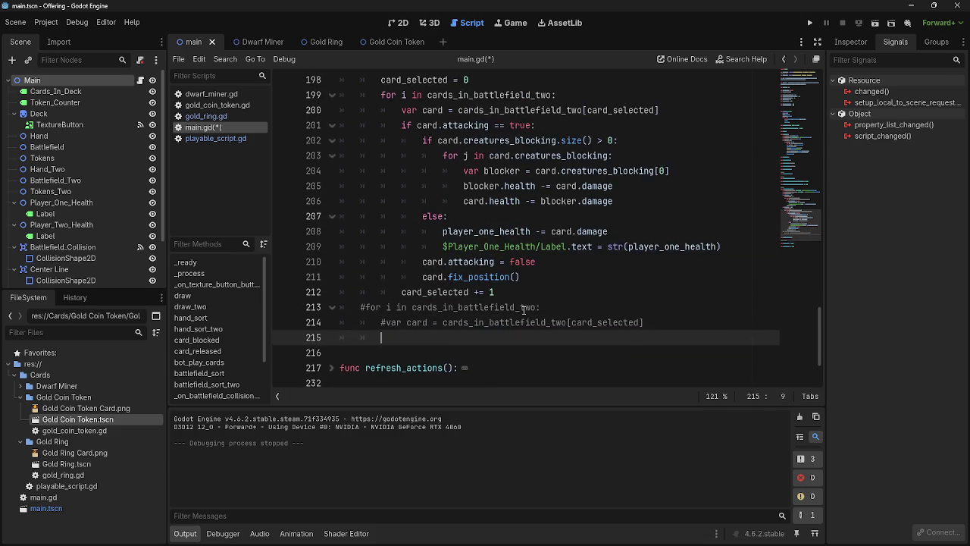
pyautogui.scroll(-1, 523, 310)
# Remove the empty line 215 and the commented-out #var card line.
pyautogui.press('BackSpace')
pyautogui.press('BackSpace')
pyautogui.press('BackSpace')
pyautogui.click(384, 322)
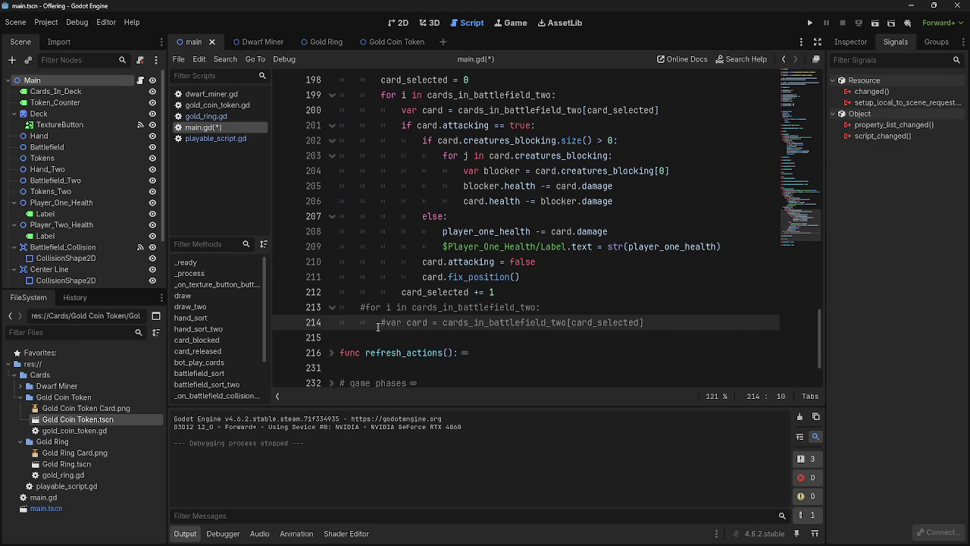
pyautogui.click(364, 307)
pyautogui.press('Down')
pyautogui.moveTo(644, 322); pyautogui.dragTo(337, 322)
pyautogui.press('BackSpace')
pyautogui.press('BackSpace')
# Delete the commented-out #for loop line.
pyautogui.moveTo(558, 305); pyautogui.dragTo(311, 313)
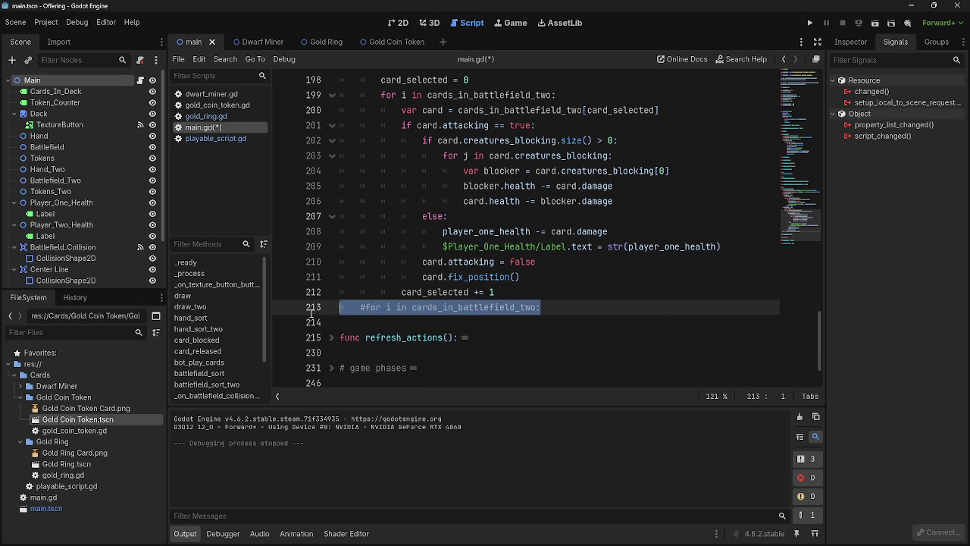
pyautogui.click(557, 306)
pyautogui.scroll(3, 558, 307)
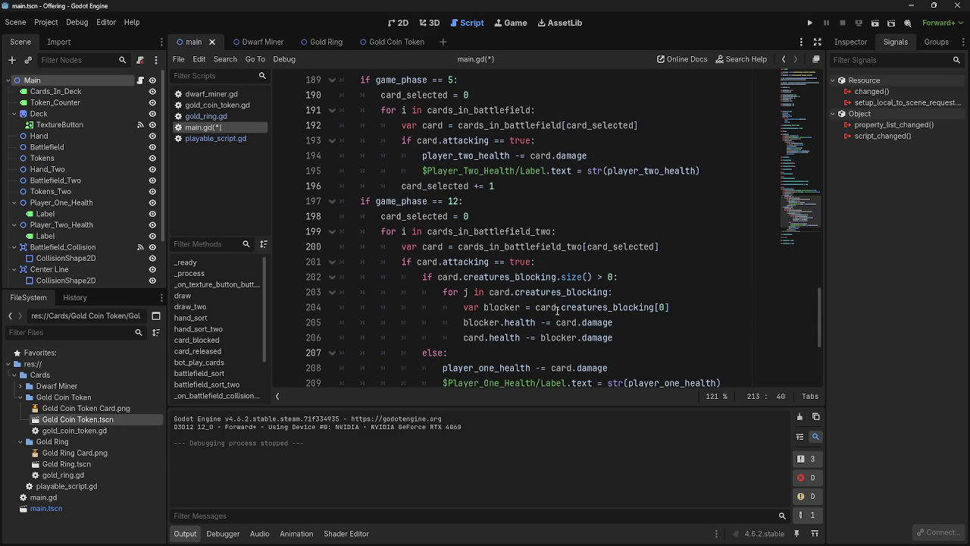
pyautogui.scroll(1, 558, 310)
pyautogui.scroll(-3, 557, 310)
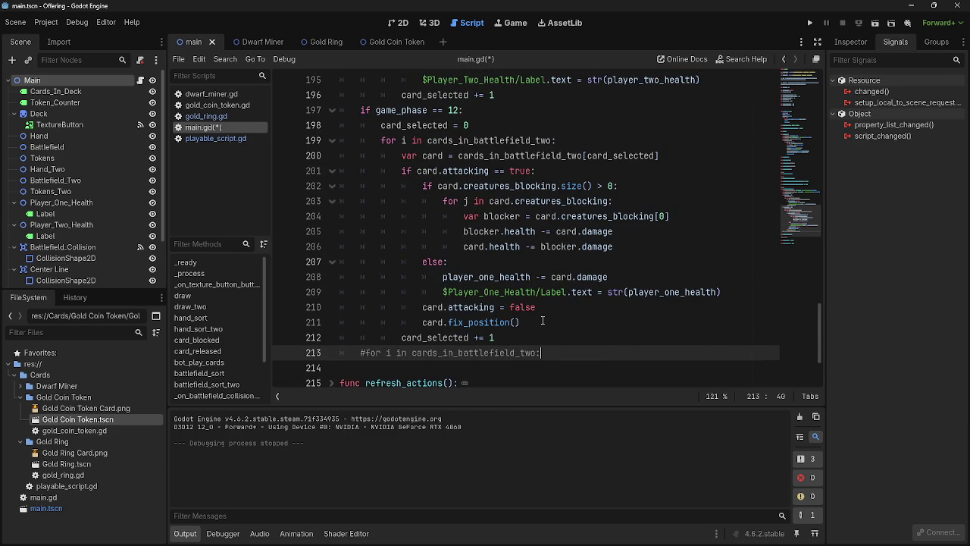
pyautogui.moveTo(548, 352); pyautogui.dragTo(339, 352)
pyautogui.press('BackSpace')
pyautogui.press('BackSpace')
# Select and copy the card.attacking = false and card.fix_position() lines.
pyautogui.moveTo(537, 324)
pyautogui.mouseDown()
pyautogui.moveTo(409, 308)
pyautogui.moveTo(422, 307)
pyautogui.mouseUp()
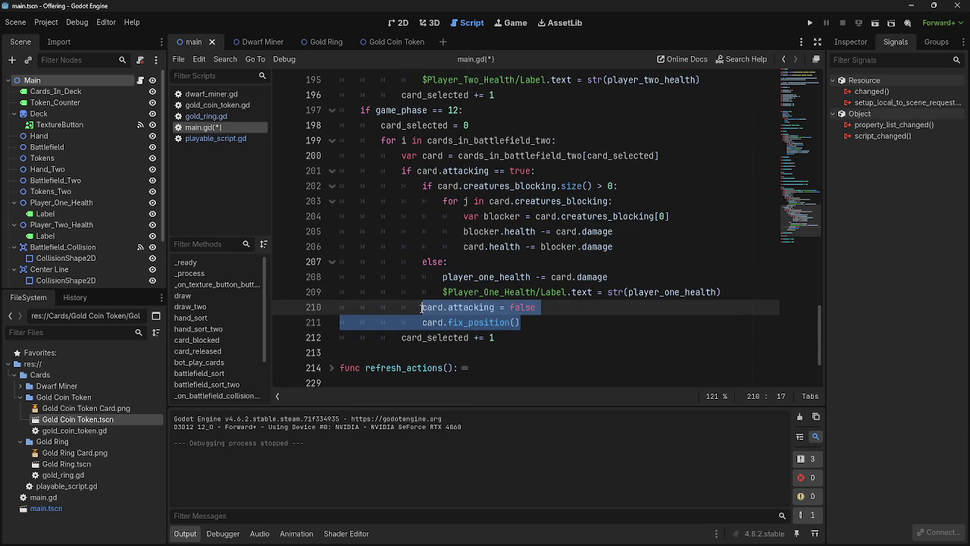
pyautogui.click(587, 328)
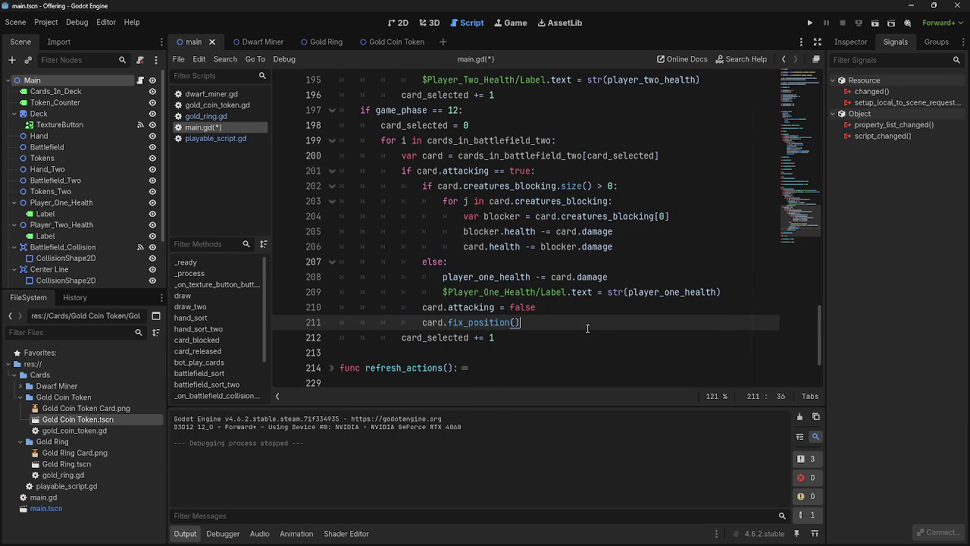
pyautogui.hotkey('shift', 'Home')
pyautogui.hotkey('shift', 'Up')
pyautogui.hotkey('ctrl', 'c')
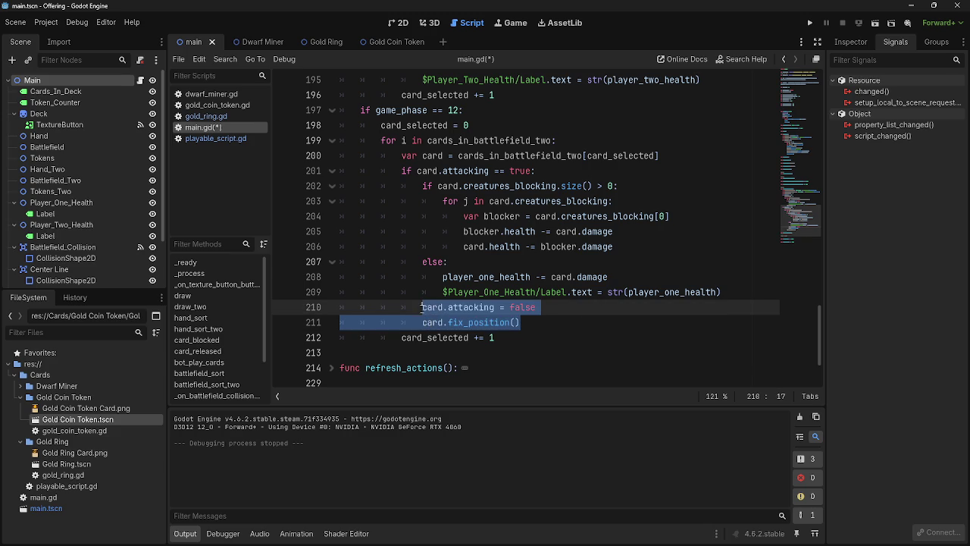
pyautogui.scroll(6, 443, 301)
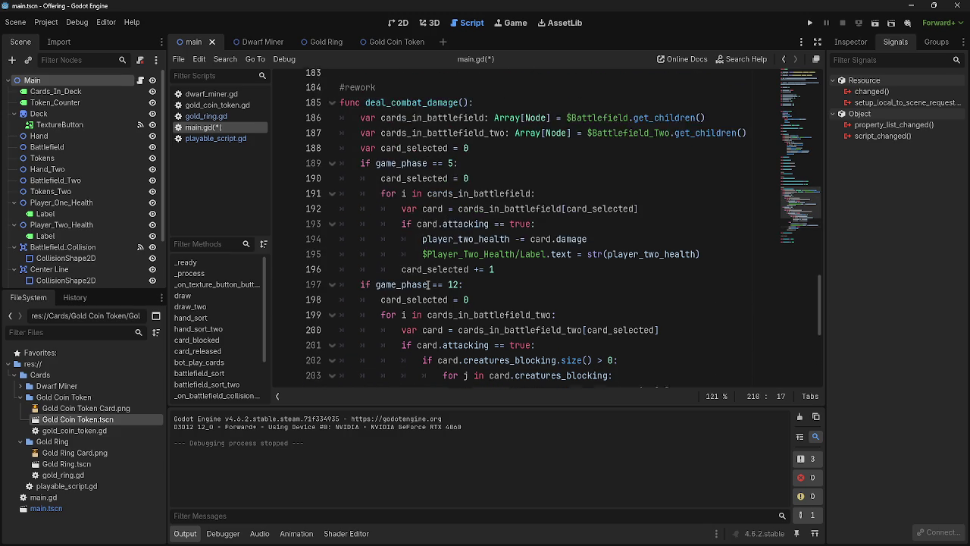
pyautogui.scroll(-5, 427, 278)
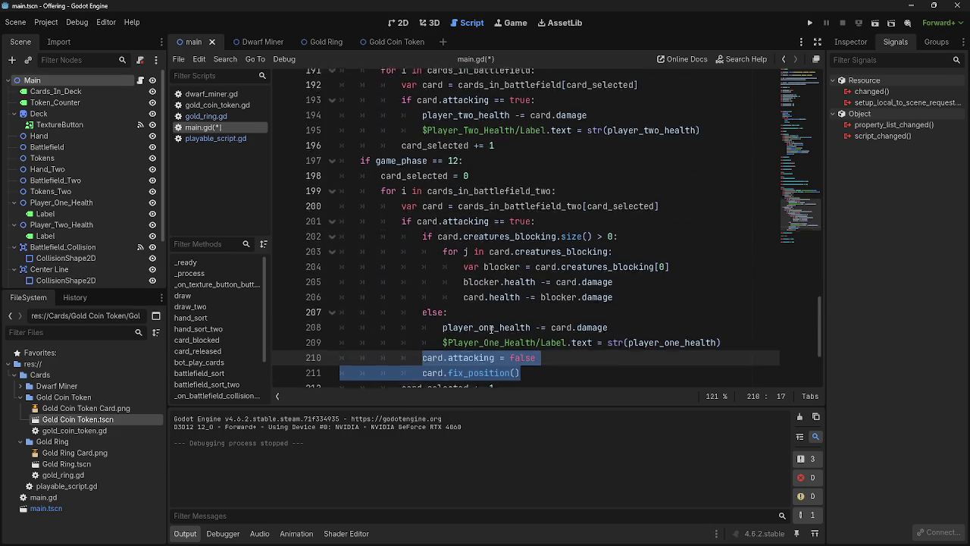
pyautogui.scroll(3, 491, 329)
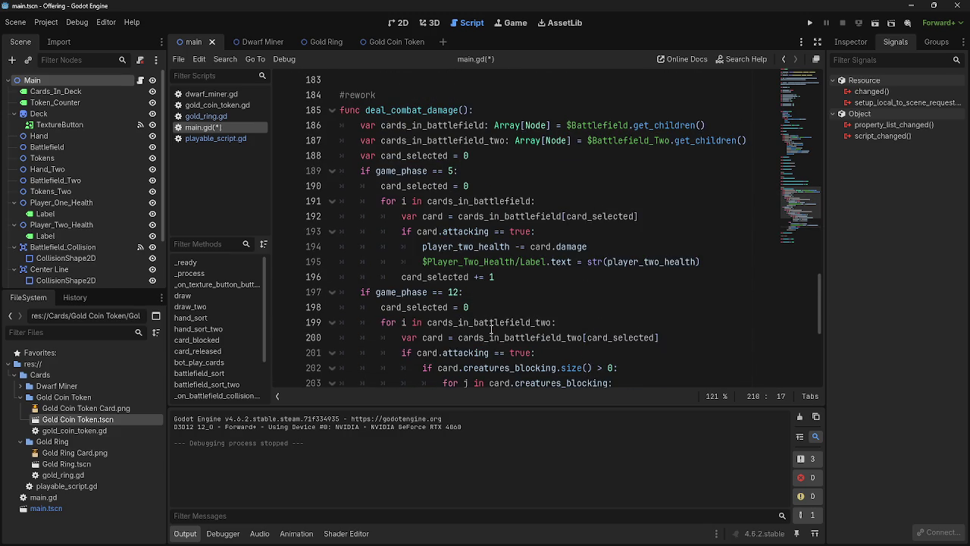
pyautogui.scroll(-5, 491, 329)
pyautogui.scroll(4, 491, 330)
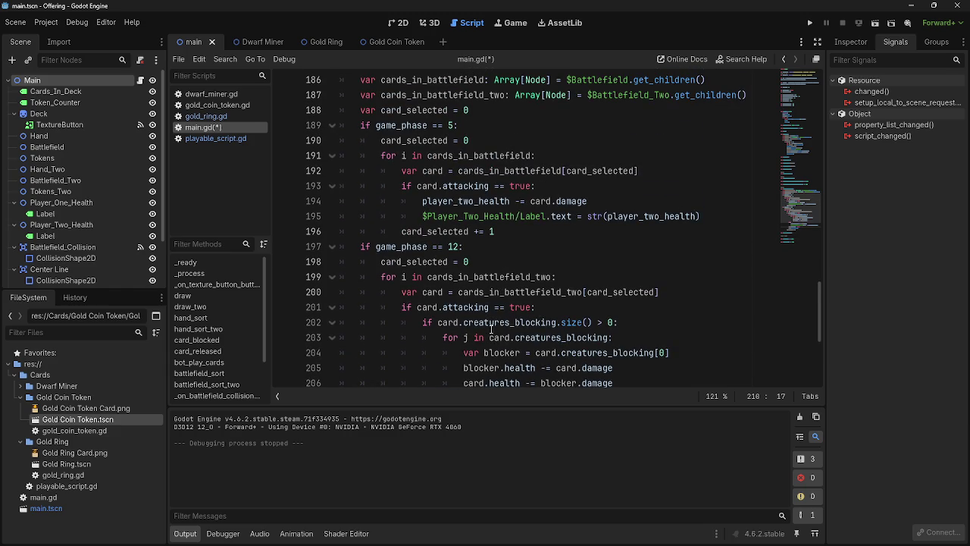
# Paste the two reset lines under the Player_Two_Health update in the game_phase == 5 branch.
pyautogui.click(717, 219)
pyautogui.press('Return')
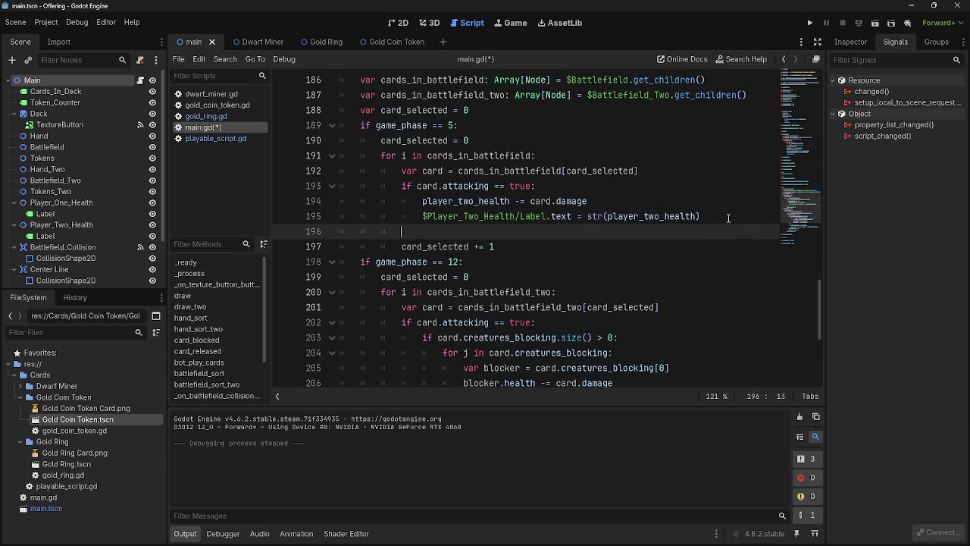
pyautogui.hotkey('ctrl', 'v')
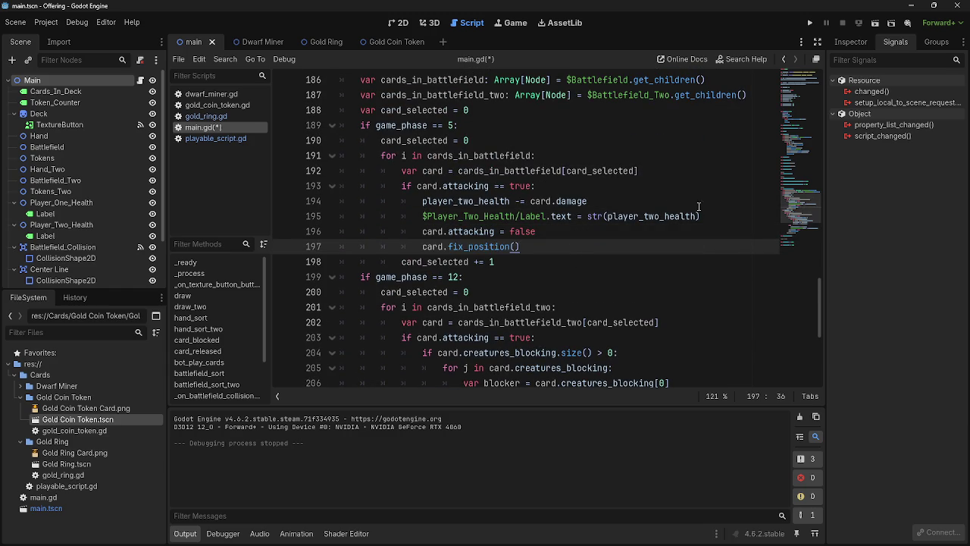
pyautogui.press('Up')
pyautogui.press('Up')
pyautogui.press('End')
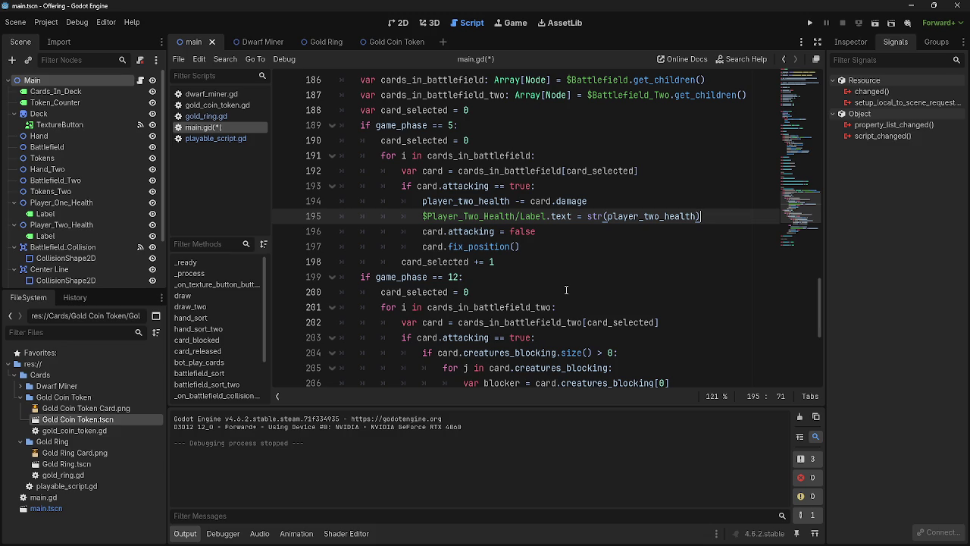
# Compare with the card.attacking and fix_position reset lines in the phase 12 branch.
pyautogui.scroll(-4, 566, 289)
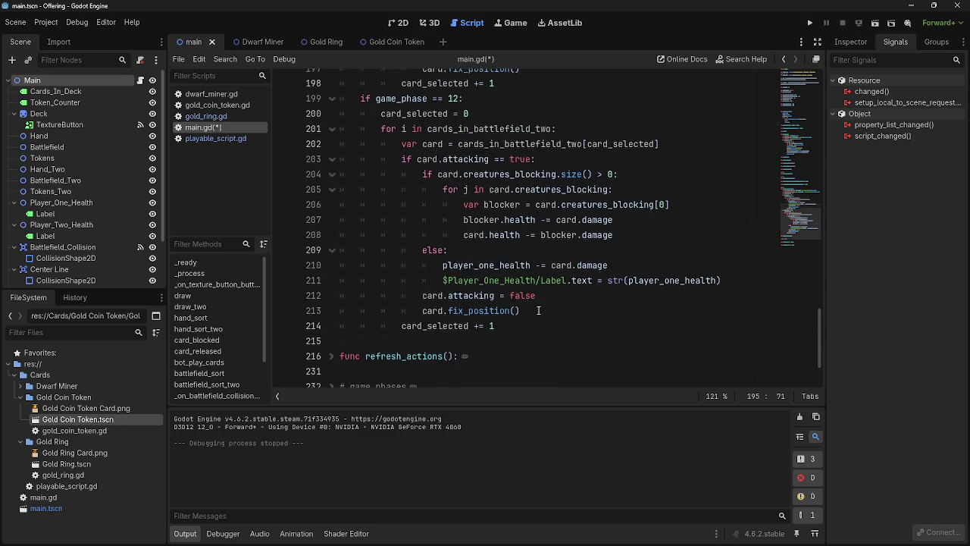
pyautogui.scroll(-2, 546, 303)
pyautogui.scroll(2, 538, 310)
pyautogui.scroll(4, 538, 310)
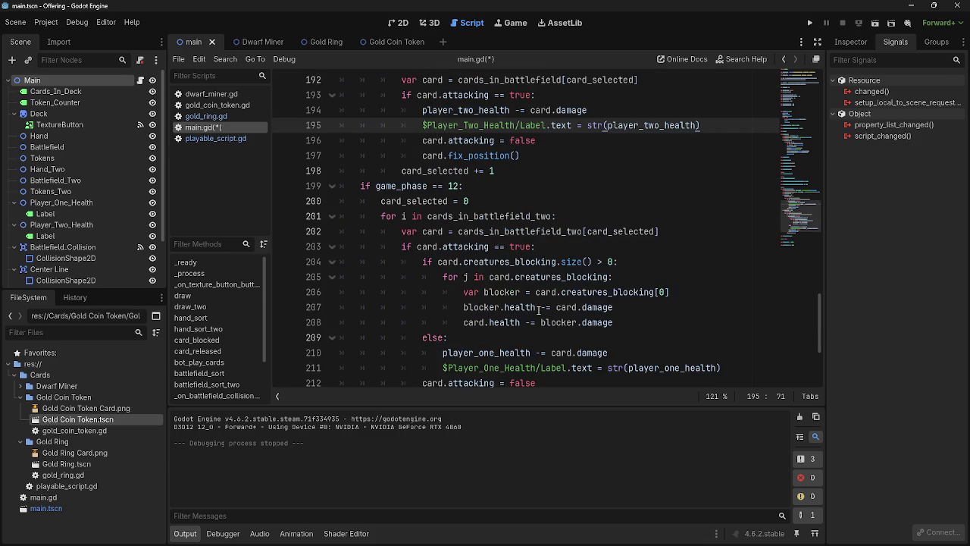
pyautogui.scroll(-5, 538, 310)
pyautogui.scroll(2, 538, 310)
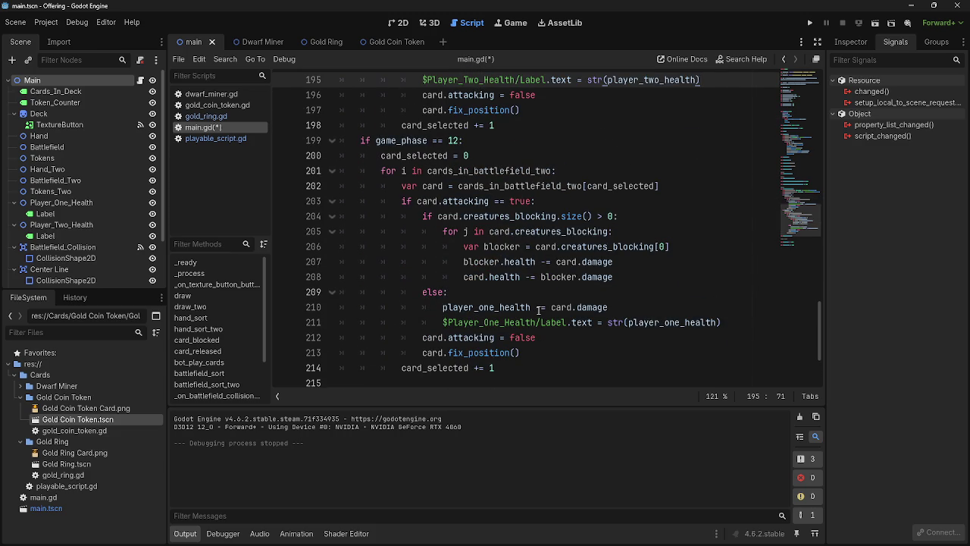
pyautogui.click(552, 345)
pyautogui.click(540, 357)
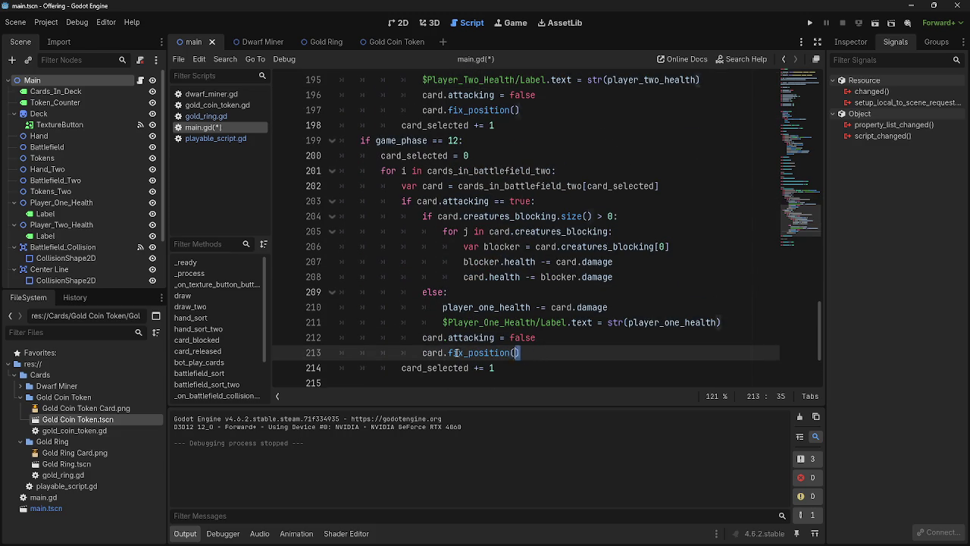
pyautogui.keyDown('shift'); pyautogui.click(422, 337); pyautogui.keyUp('shift')
pyautogui.scroll(3, 559, 353)
pyautogui.scroll(-2, 559, 353)
pyautogui.scroll(-3, 559, 353)
pyautogui.scroll(3, 559, 353)
pyautogui.click(550, 367)
pyautogui.scroll(-1, 550, 367)
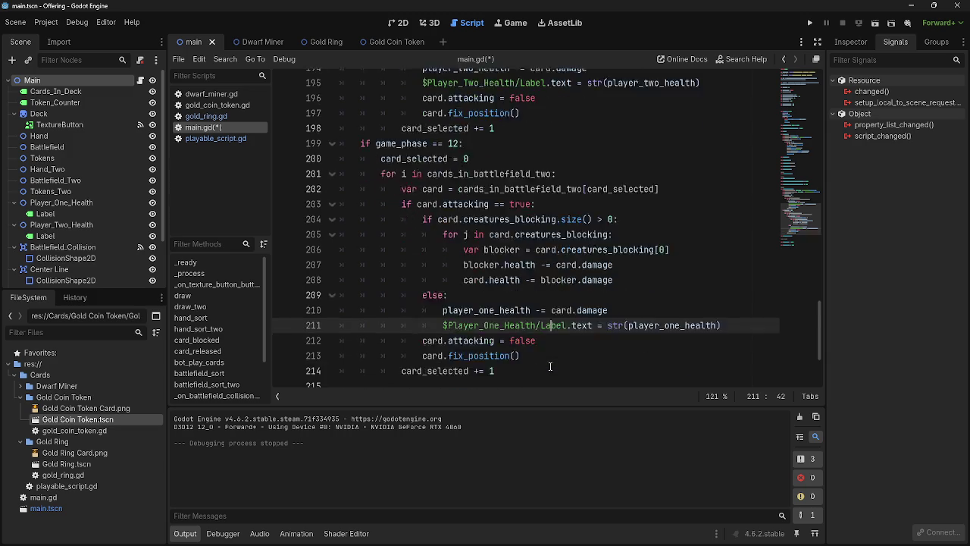
pyautogui.scroll(-2, 550, 367)
pyautogui.click(552, 309)
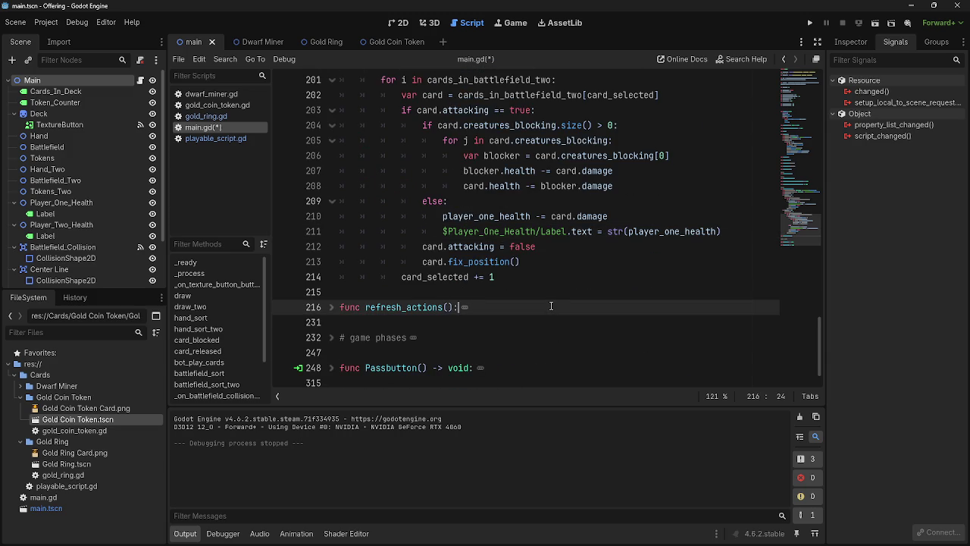
pyautogui.click(332, 308)
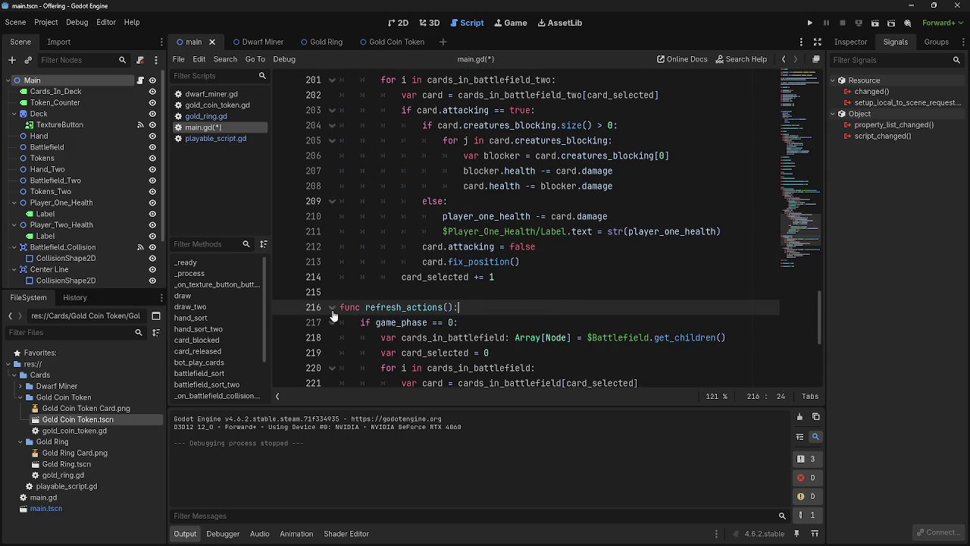
pyautogui.click(332, 307)
pyautogui.scroll(3, 591, 353)
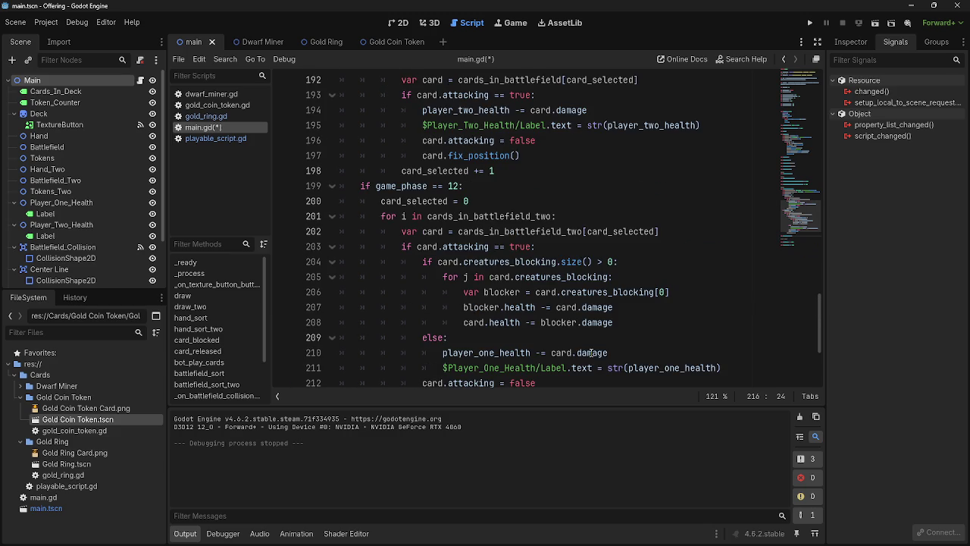
pyautogui.scroll(1, 591, 352)
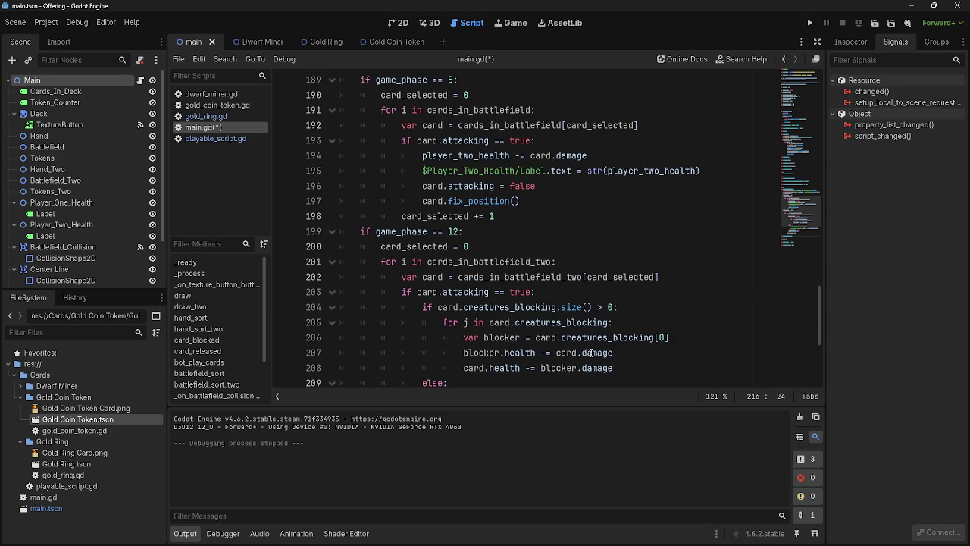
pyautogui.click(527, 230)
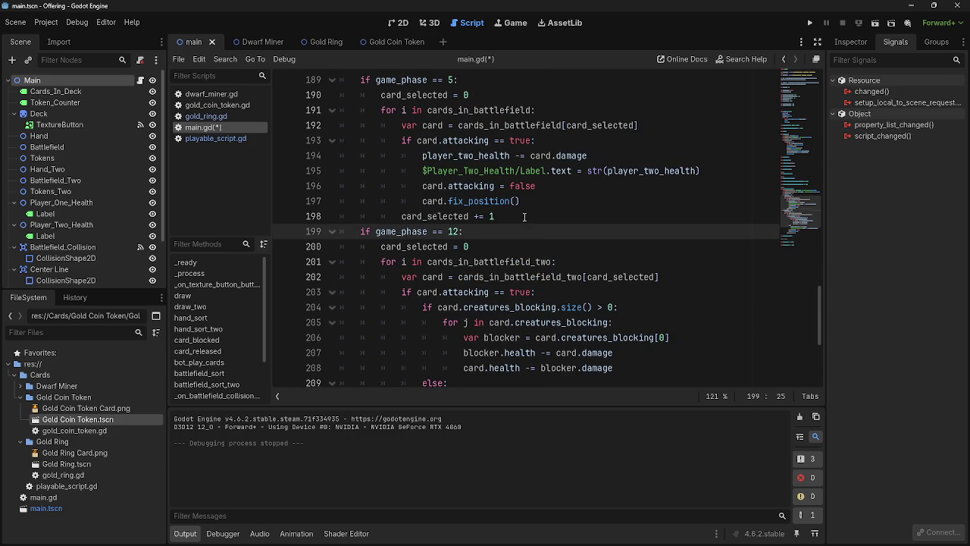
pyautogui.click(524, 217)
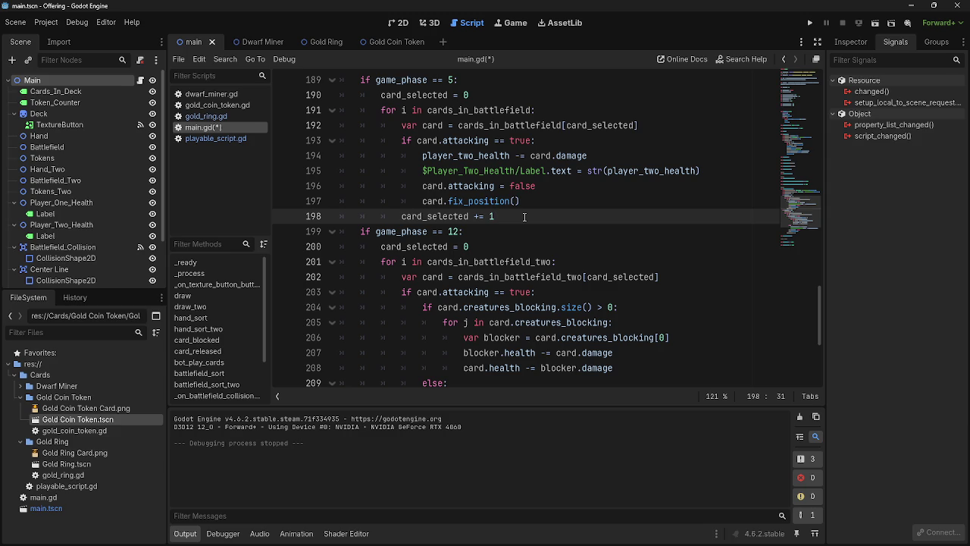
pyautogui.moveTo(496, 216); pyautogui.dragTo(393, 220)
pyautogui.click(543, 219)
pyautogui.scroll(-4, 566, 317)
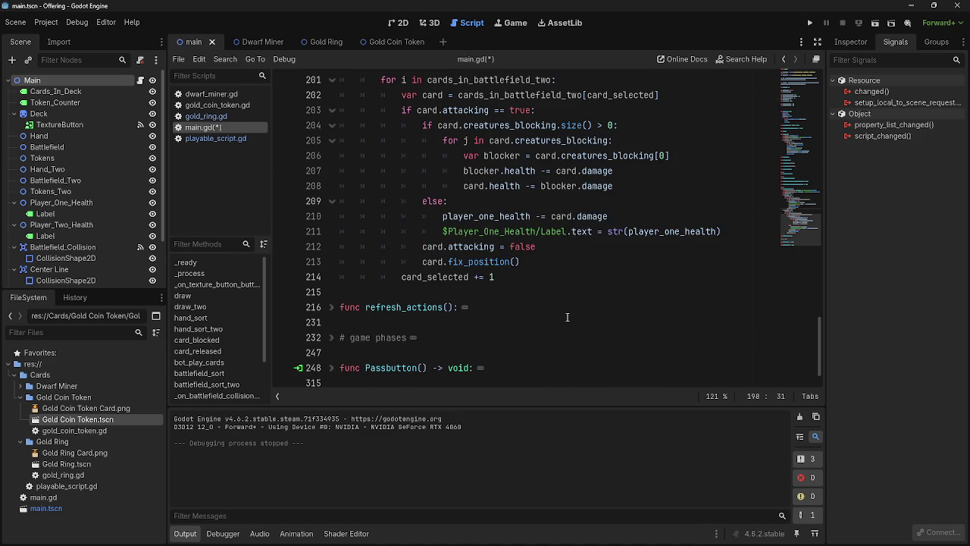
pyautogui.scroll(4, 567, 317)
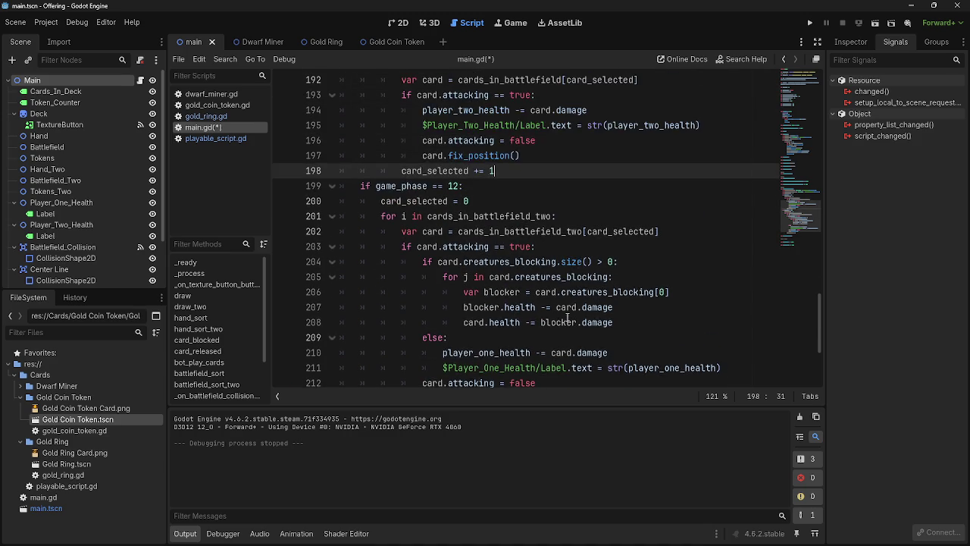
pyautogui.tripleClick(518, 222)
pyautogui.click(557, 218)
pyautogui.hotkey('shift', 'Home')
pyautogui.hotkey('shift', 'Home')
pyautogui.click(508, 220)
pyautogui.hotkey('shift', 'Home')
pyautogui.click(502, 220)
pyautogui.hotkey('shift', 'Left')
pyautogui.hotkey('shift', 'Left')
pyautogui.hotkey('shift', 'Left')
pyautogui.hotkey('shift', 'Home')
pyautogui.click(534, 218)
pyautogui.hotkey('shift', 'Home')
pyautogui.click(553, 223)
pyautogui.scroll(-1, 465, 331)
pyautogui.scroll(-2, 465, 331)
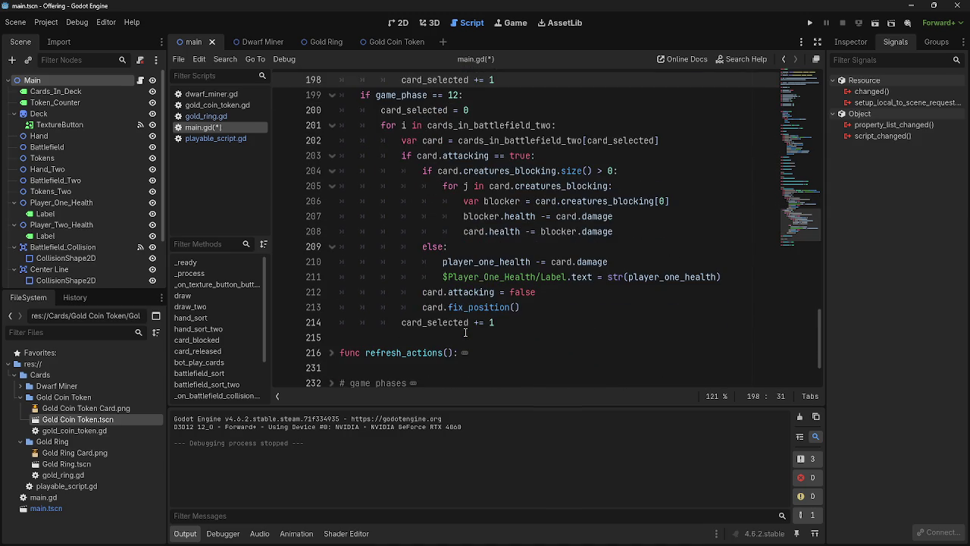
pyautogui.scroll(-2, 465, 333)
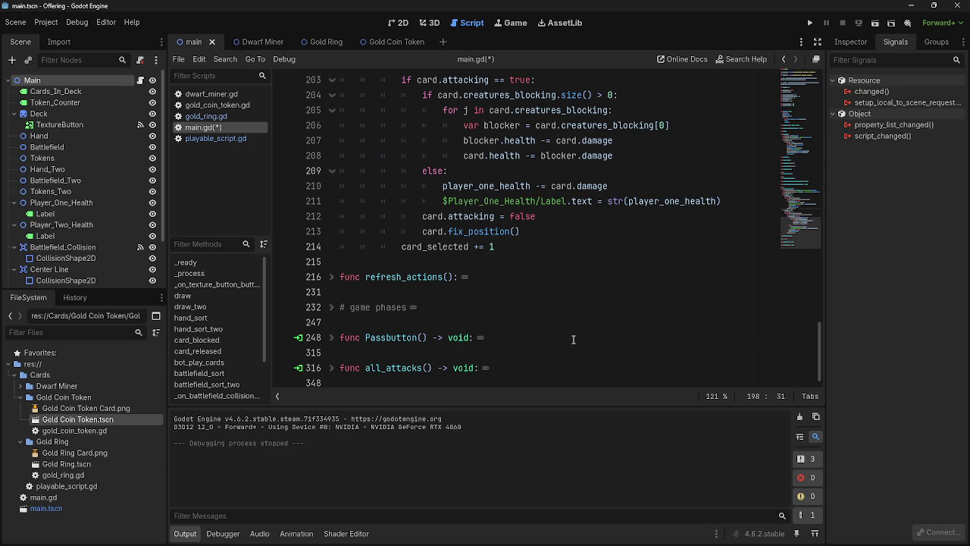
# Inspect the card_selected reset line and the game_phase 5 check in main.gd.
pyautogui.click(525, 262)
pyautogui.scroll(3, 547, 310)
pyautogui.scroll(6, 549, 308)
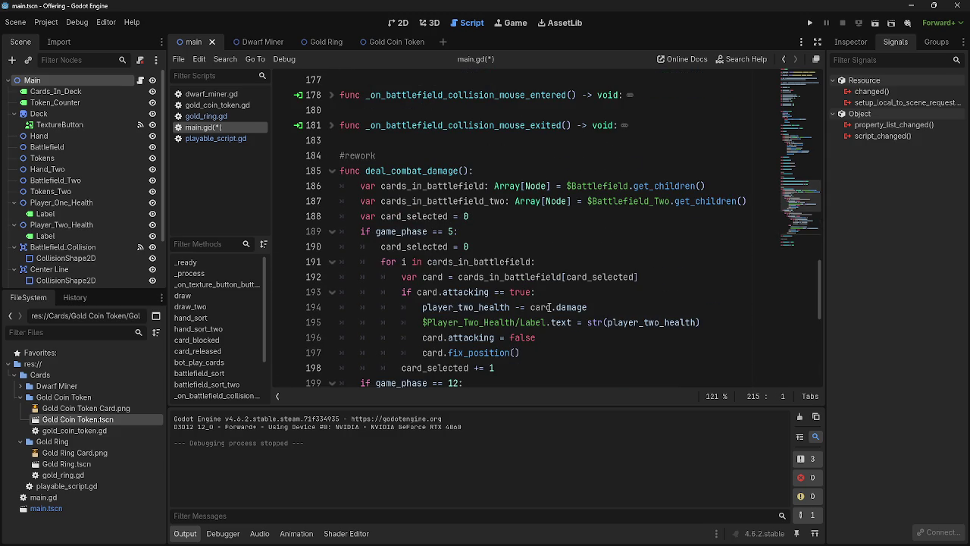
pyautogui.click(513, 221)
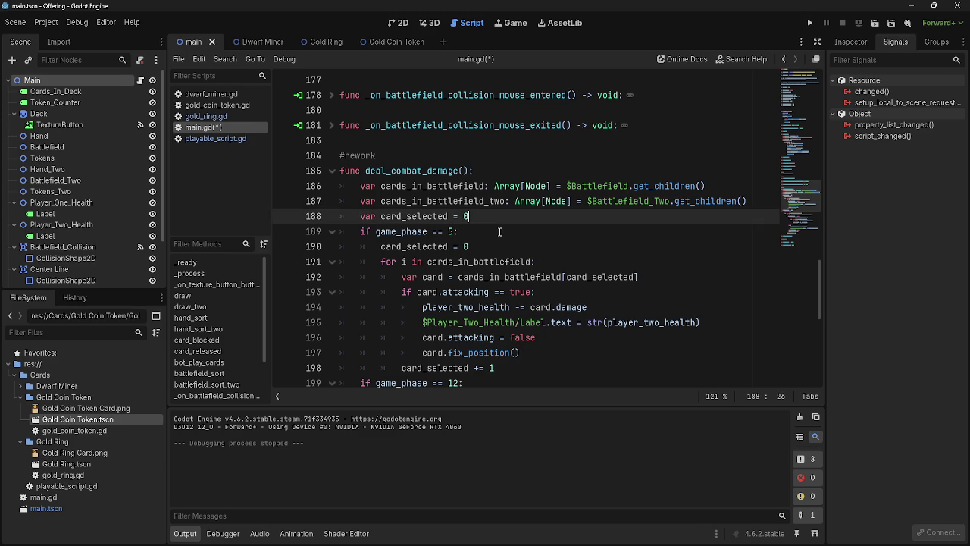
pyautogui.click(502, 231)
pyautogui.scroll(-8, 550, 248)
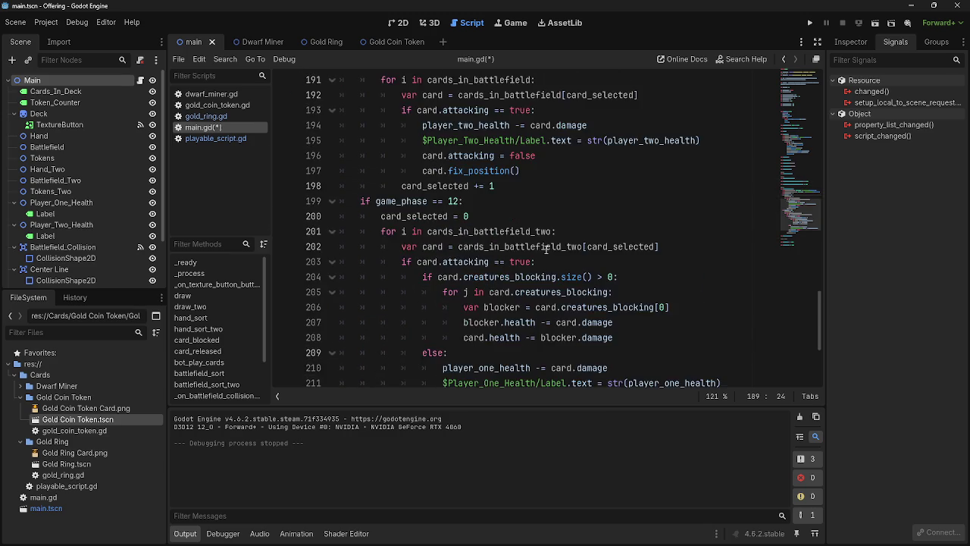
pyautogui.scroll(8, 527, 245)
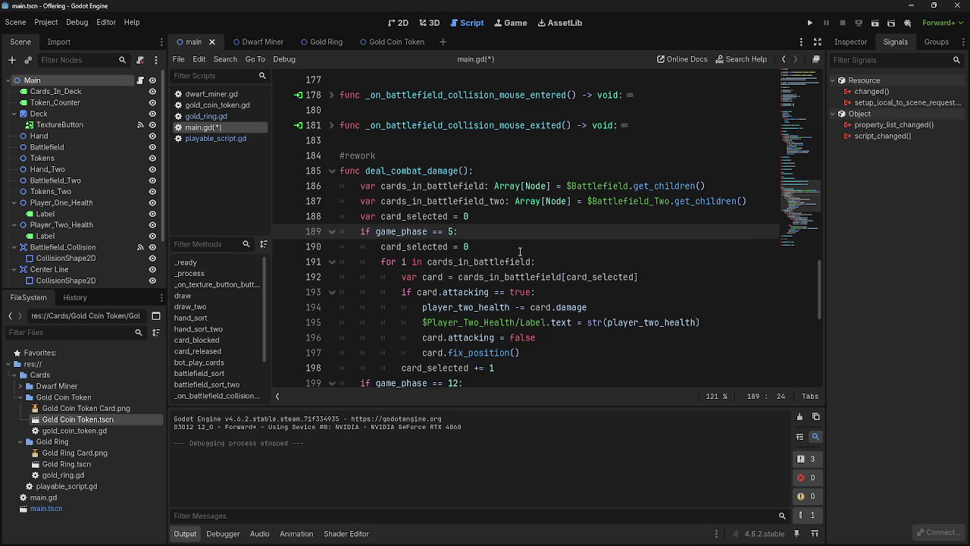
# Scroll through the rest of deal_combat_damage, then launch the game with Run Project.
pyautogui.scroll(-1, 520, 251)
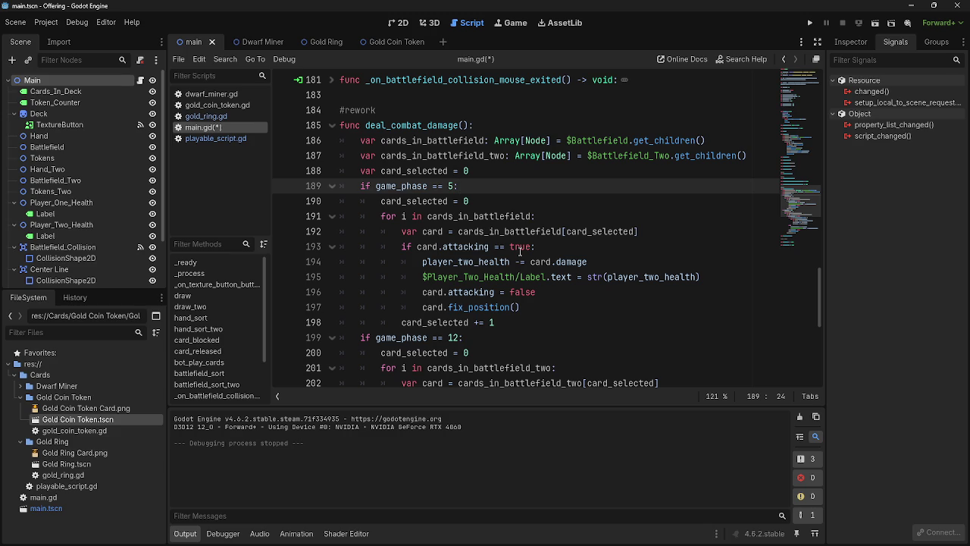
pyautogui.scroll(-6, 519, 251)
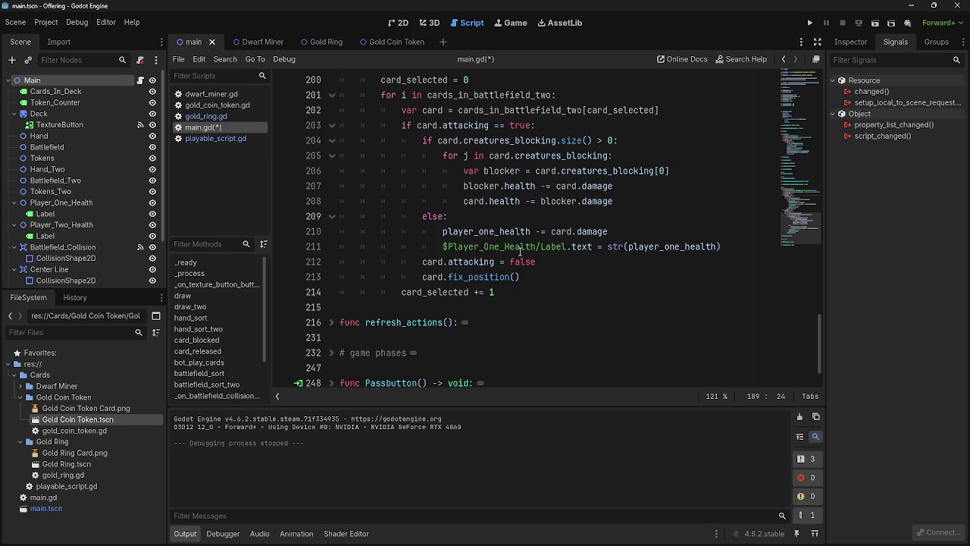
pyautogui.scroll(6, 515, 276)
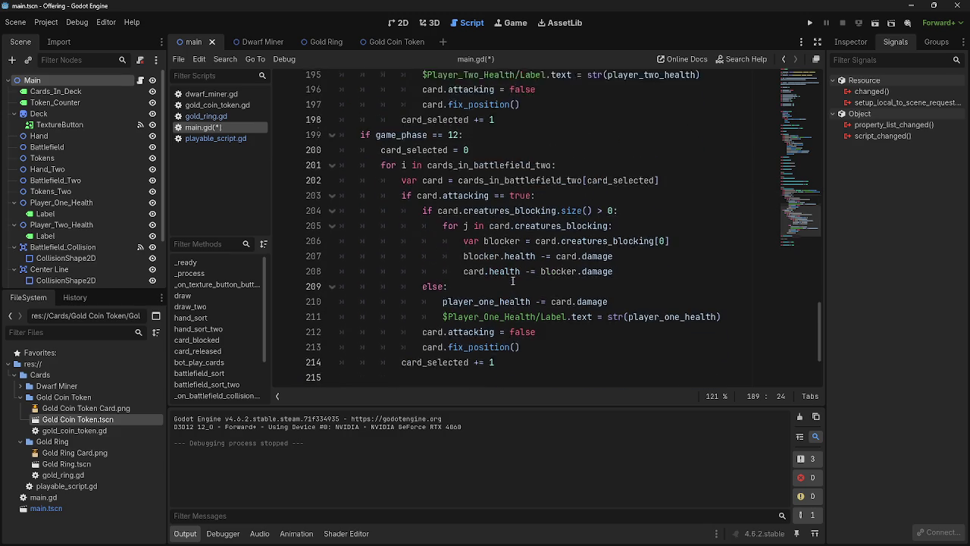
pyautogui.scroll(-5, 514, 280)
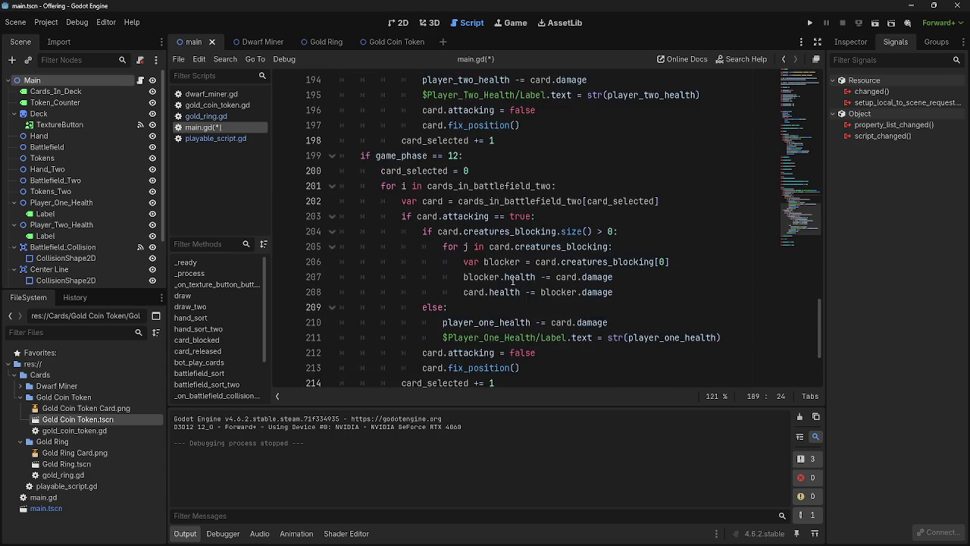
pyautogui.moveTo(422, 292); pyautogui.dragTo(432, 307)
pyautogui.click(465, 309)
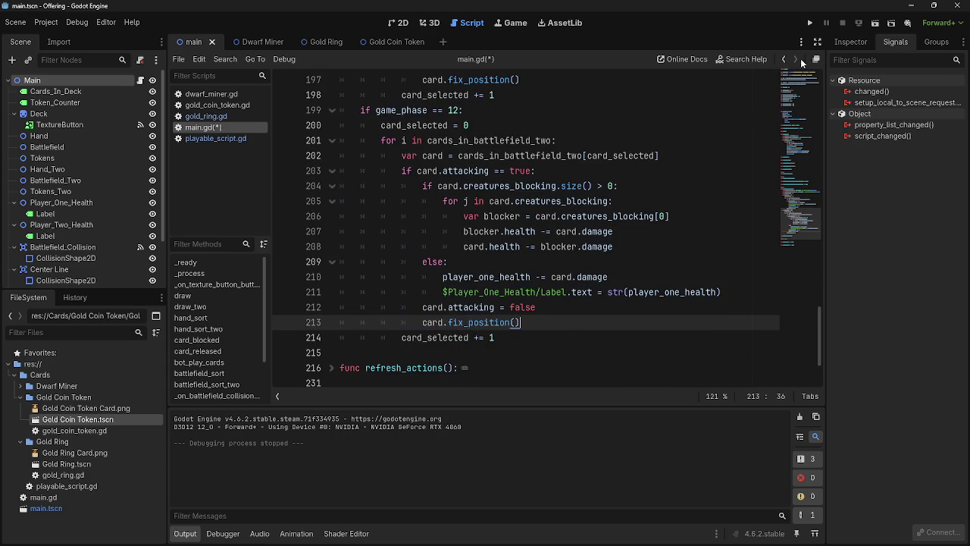
pyautogui.click(809, 22)
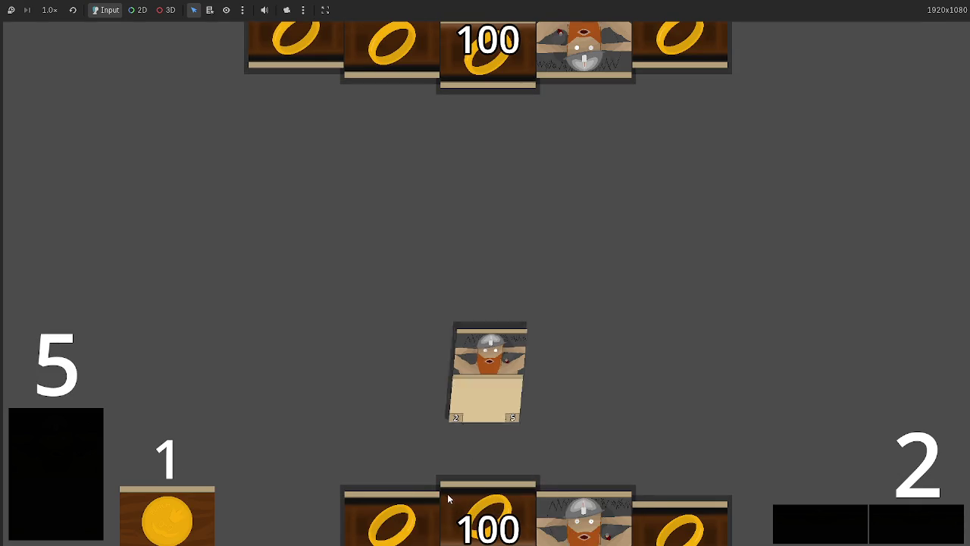
# Advance through the game phases until the opponent plays its cards and the next turn starts.
pyautogui.click(918, 528)
pyautogui.click(919, 528)
pyautogui.click(918, 528)
pyautogui.click(919, 528)
pyautogui.click(918, 529)
pyautogui.click(919, 528)
pyautogui.click(919, 528)
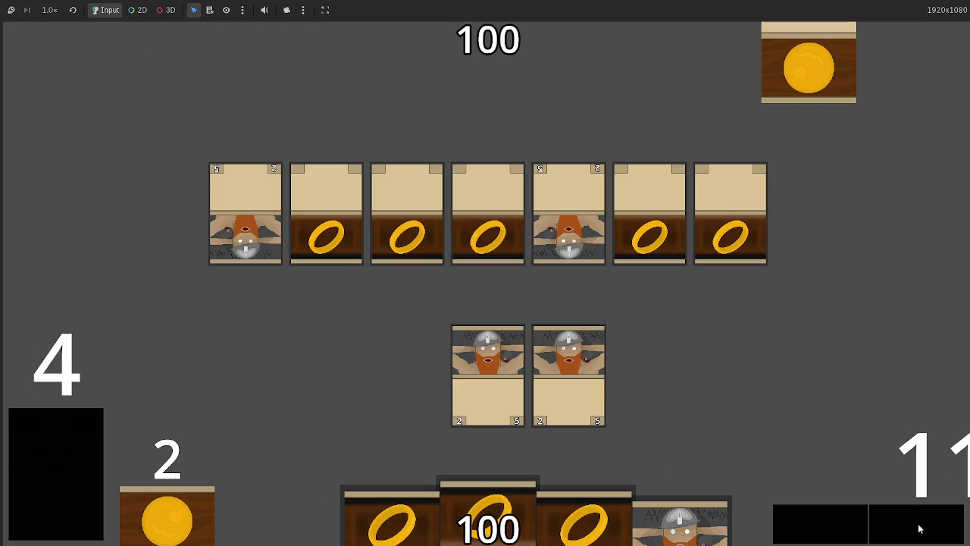
pyautogui.click(918, 528)
pyautogui.click(918, 529)
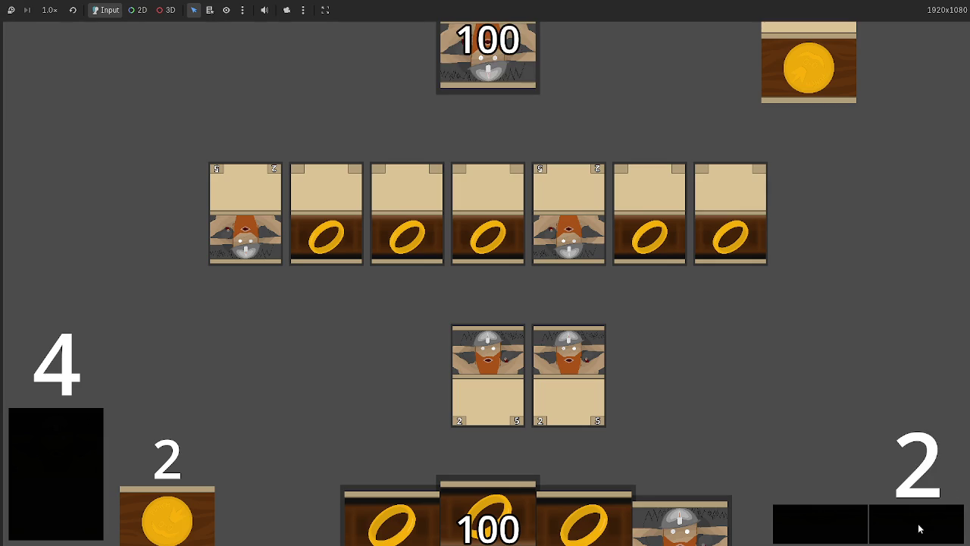
# Advance through combat until damage drops health to 96, then stop the game with F8.
pyautogui.click(919, 528)
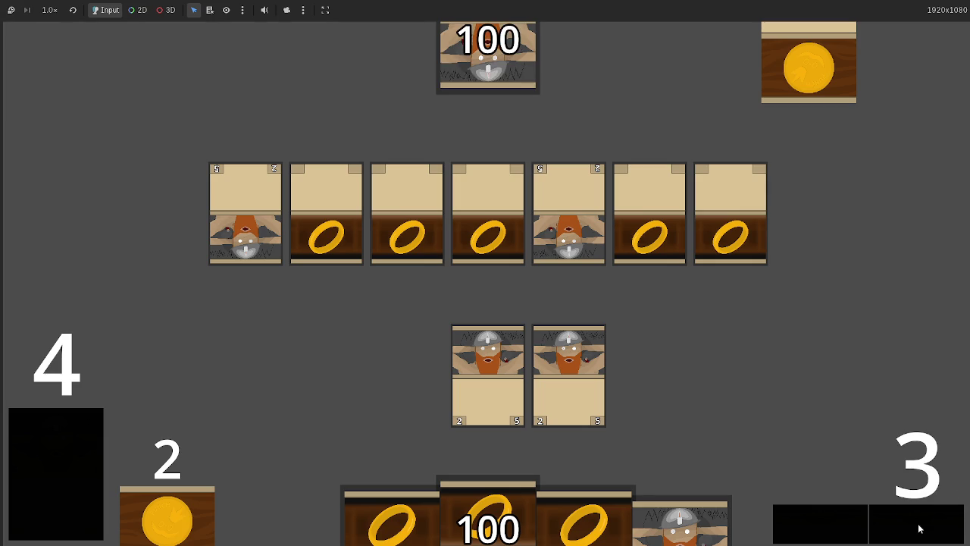
pyautogui.click(918, 529)
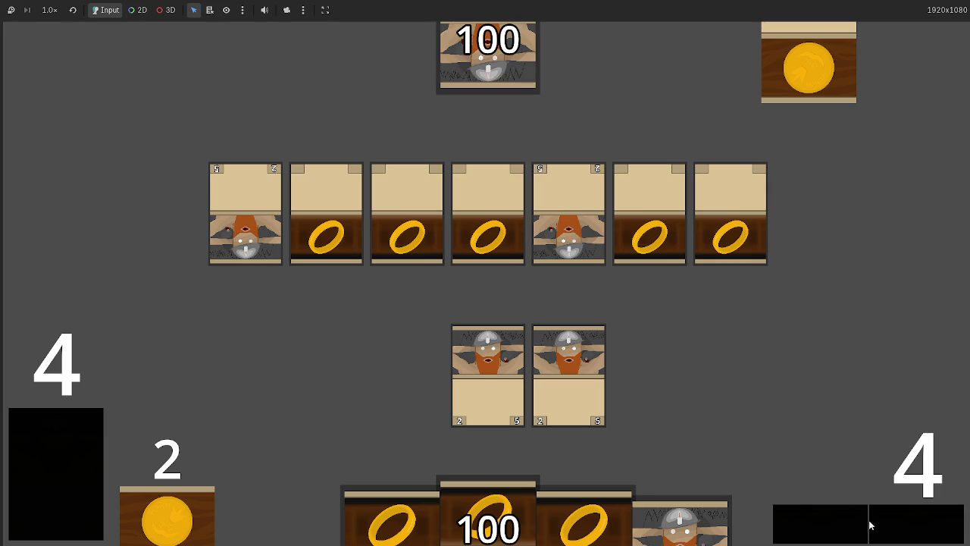
pyautogui.click(843, 525)
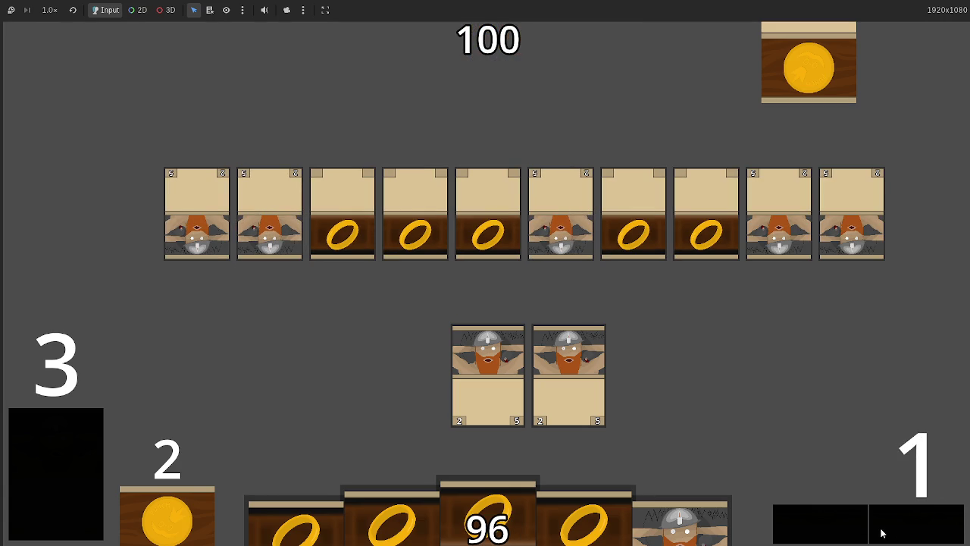
pyautogui.click(843, 526)
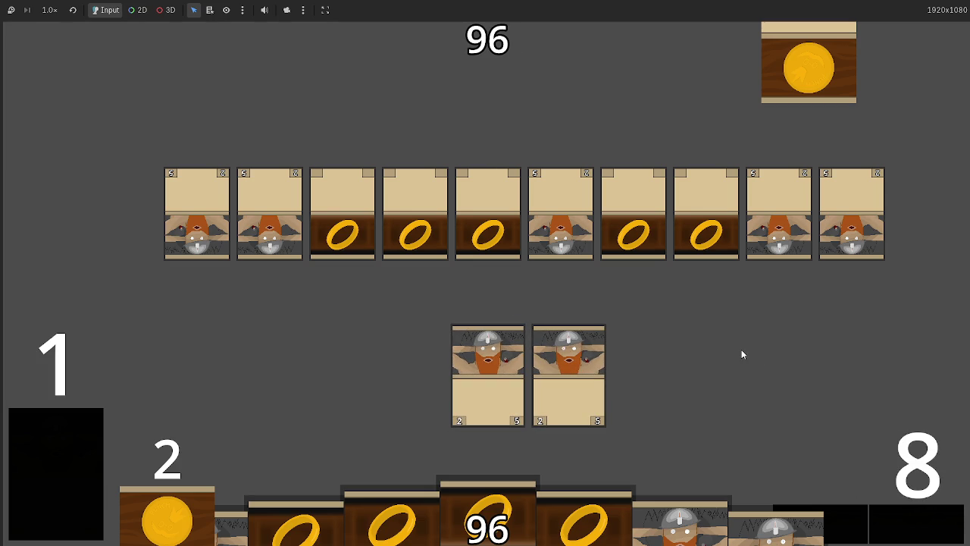
pyautogui.press('F8')
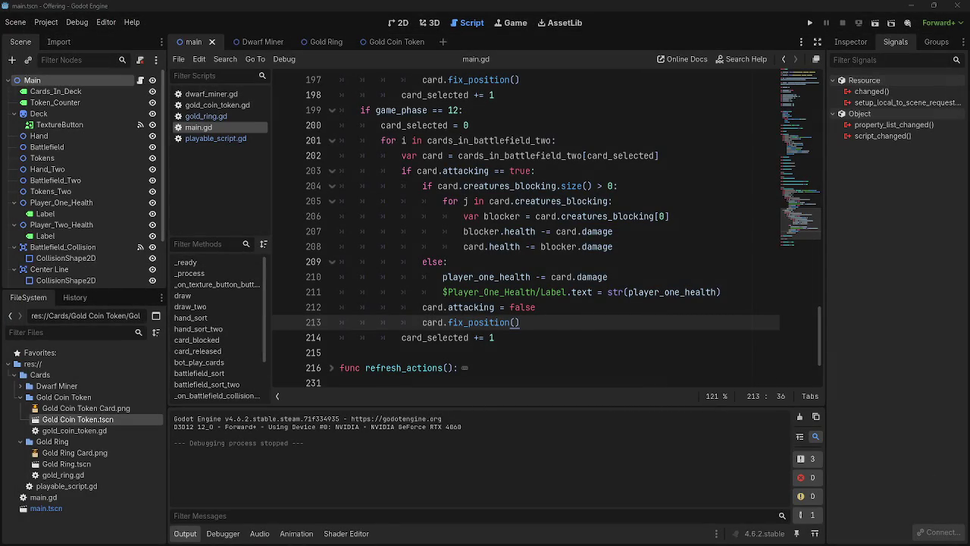
pyautogui.scroll(4, 564, 331)
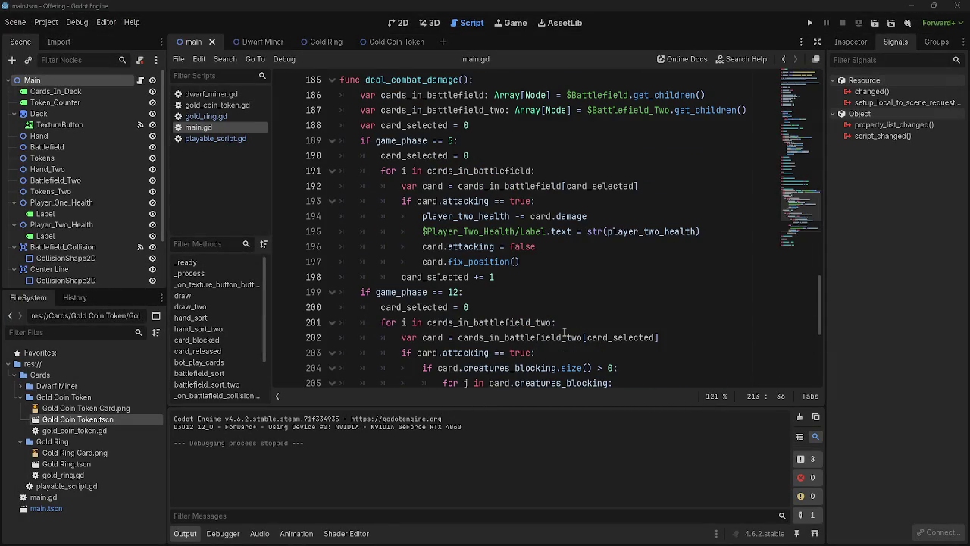
pyautogui.scroll(2, 565, 331)
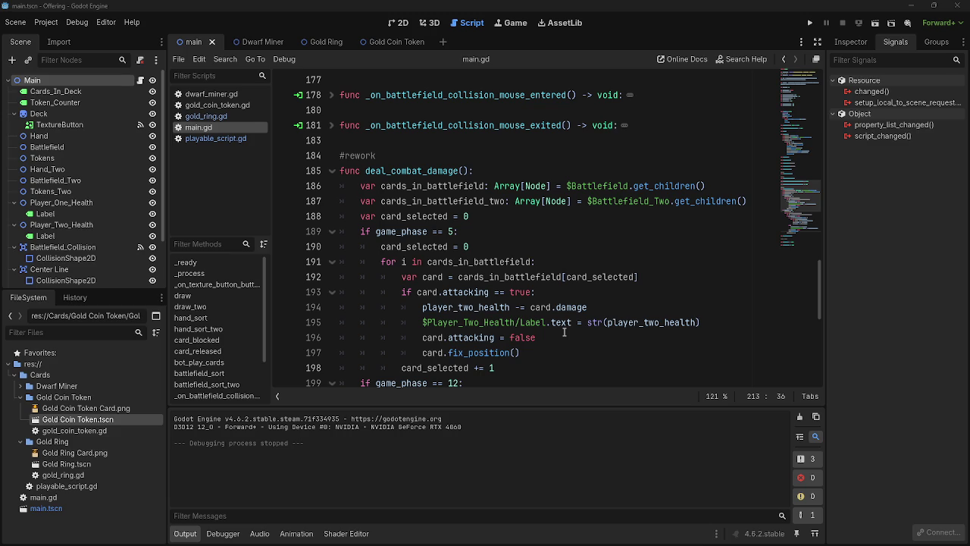
pyautogui.scroll(-7, 565, 332)
pyautogui.click(749, 297)
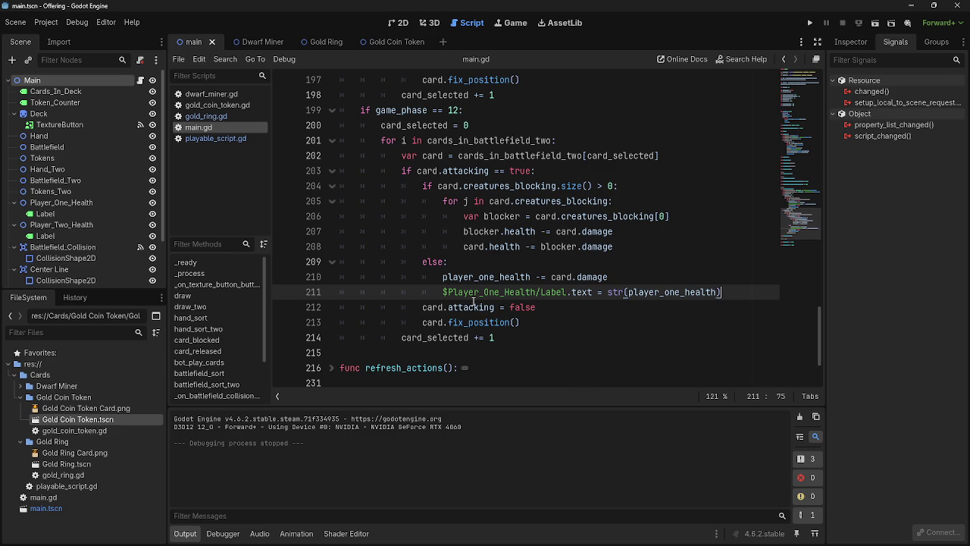
pyautogui.tripleClick(428, 309)
pyautogui.press('End')
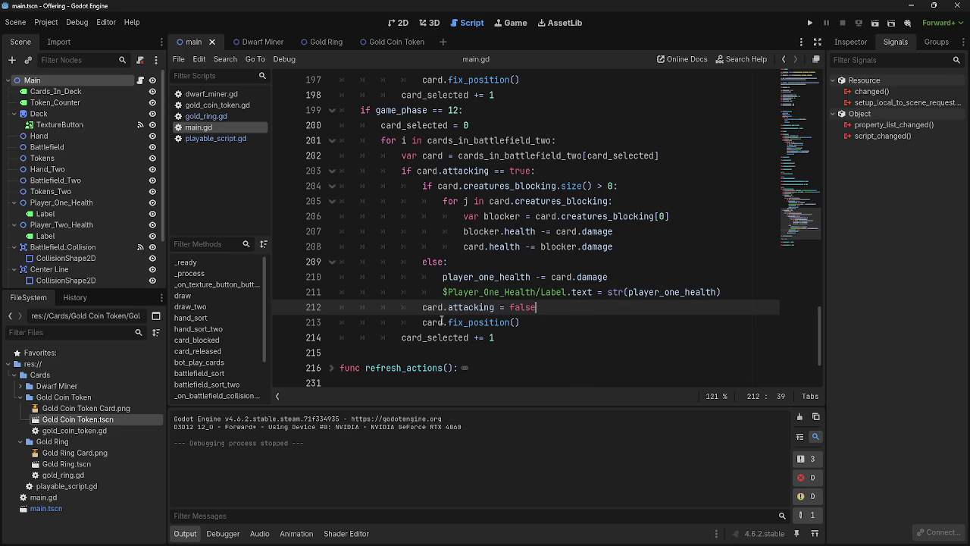
pyautogui.press('Down')
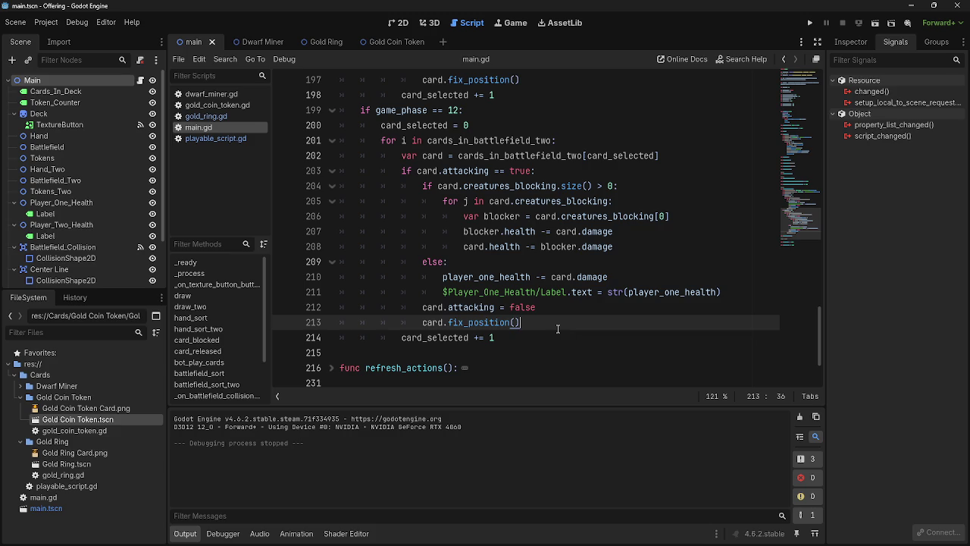
pyautogui.moveTo(537, 322); pyautogui.dragTo(394, 322)
pyautogui.click(538, 322)
pyautogui.moveTo(537, 322); pyautogui.dragTo(340, 323)
pyautogui.click(562, 326)
pyautogui.moveTo(523, 323); pyautogui.dragTo(420, 323)
pyautogui.click(533, 324)
pyautogui.doubleClick(432, 322)
pyautogui.doubleClick(471, 322)
pyautogui.click(471, 323)
pyautogui.doubleClick(471, 322)
pyautogui.click(534, 324)
pyautogui.doubleClick(489, 322)
pyautogui.click(545, 323)
pyautogui.doubleClick(485, 322)
pyautogui.click(540, 323)
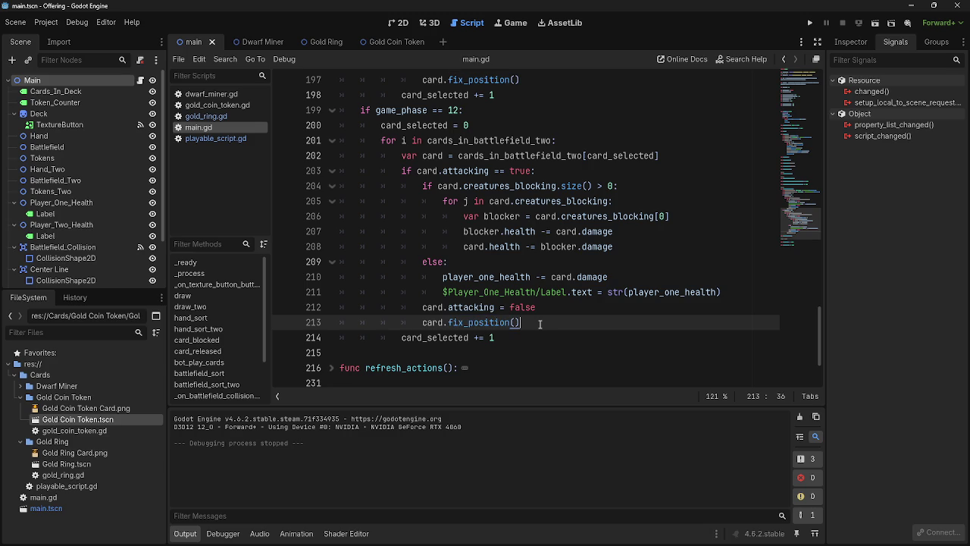
pyautogui.doubleClick(487, 308)
pyautogui.click(559, 308)
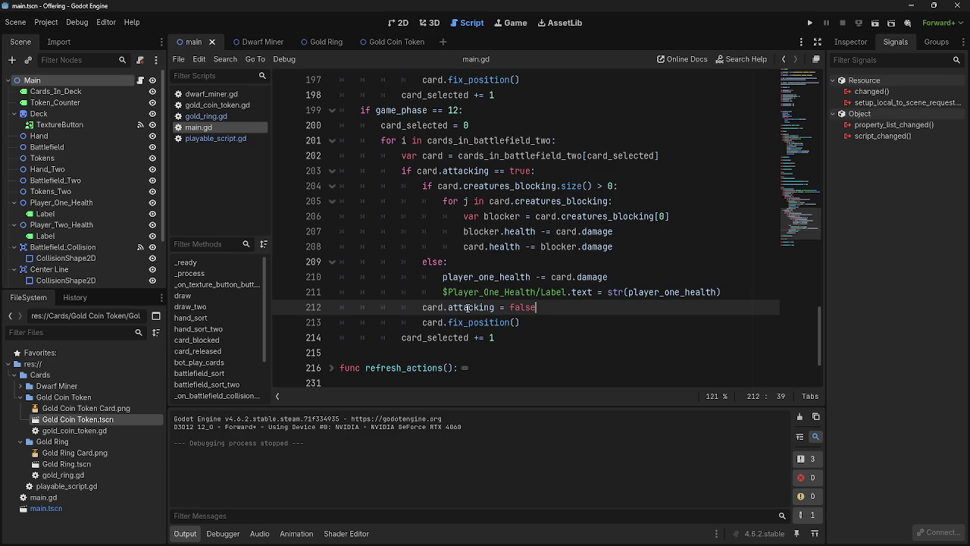
pyautogui.click(731, 294)
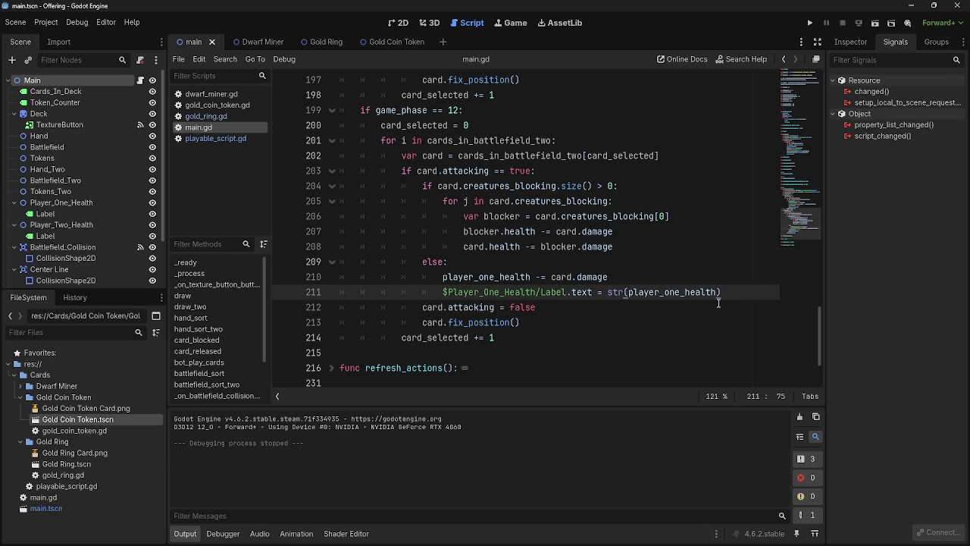
pyautogui.tripleClick(601, 307)
pyautogui.click(533, 314)
pyautogui.moveTo(533, 314); pyautogui.dragTo(520, 322)
pyautogui.click(520, 322)
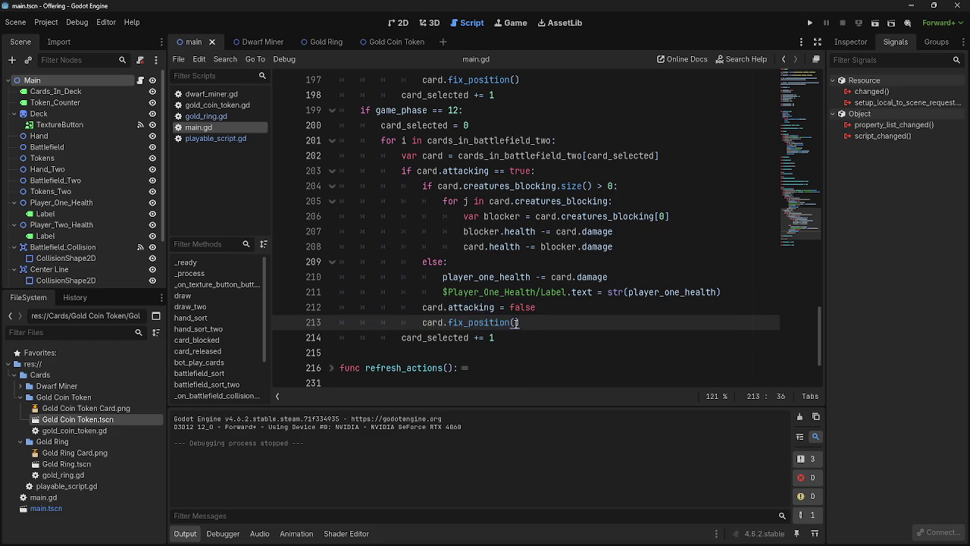
pyautogui.hotkey('shift', 'Up')
pyautogui.hotkey('shift', 'Home')
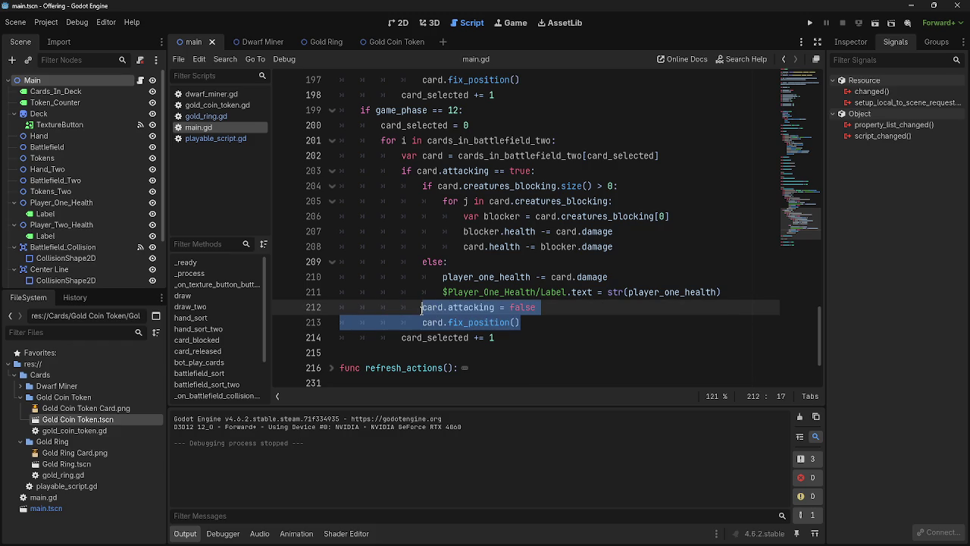
pyautogui.click(529, 319)
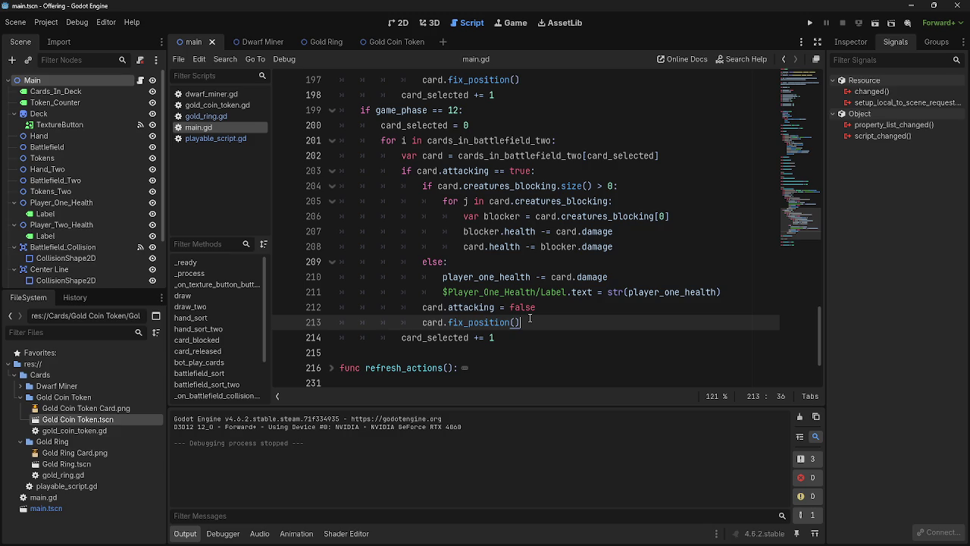
pyautogui.scroll(4, 529, 321)
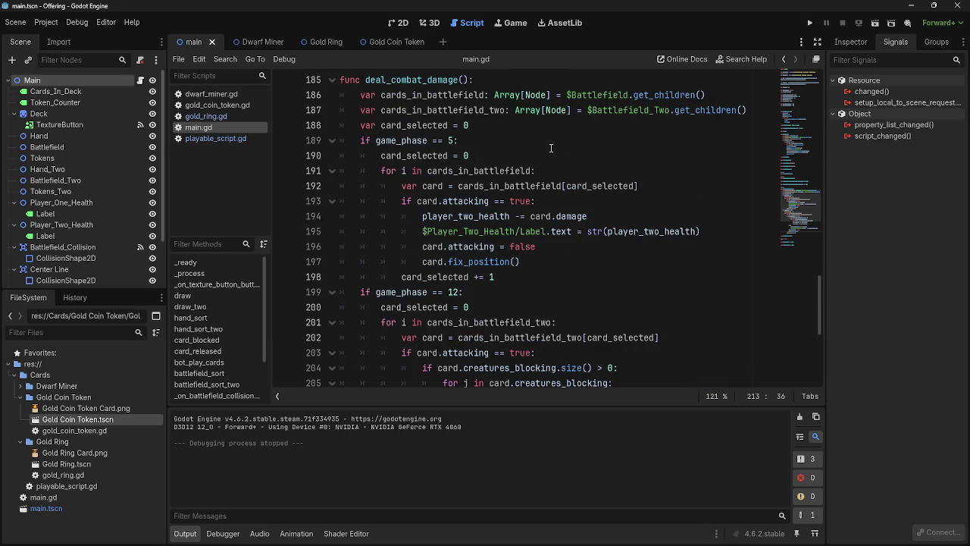
pyautogui.scroll(-2, 551, 148)
pyautogui.scroll(-1, 551, 148)
pyautogui.click(586, 185)
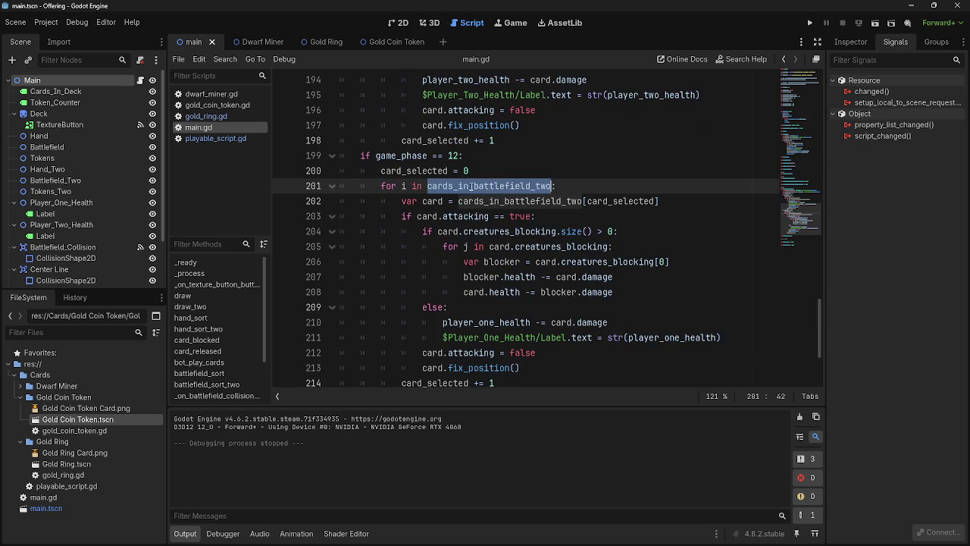
# Write 'for i in cards_in_battlefield:' on a new line after line 214.
pyautogui.scroll(-1, 586, 185)
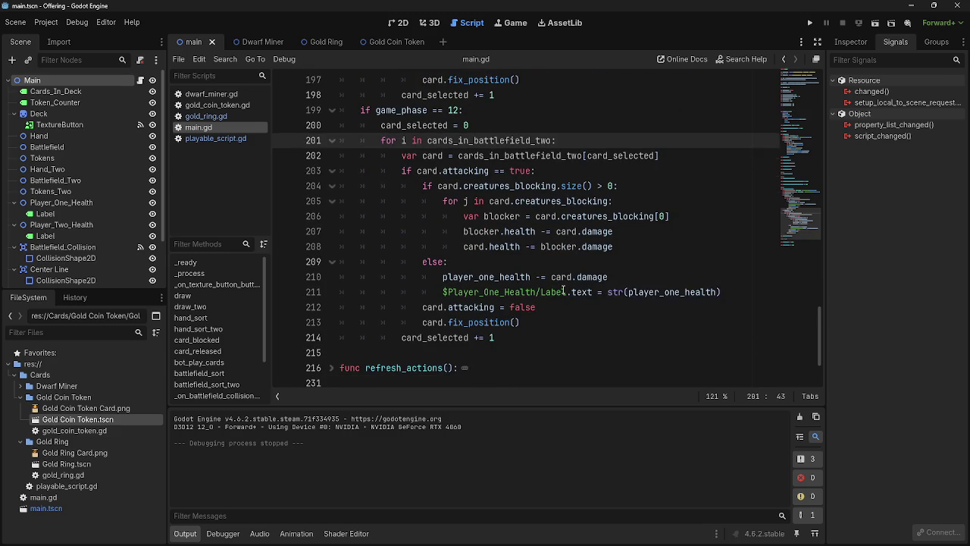
pyautogui.click(539, 336)
pyautogui.press('Return')
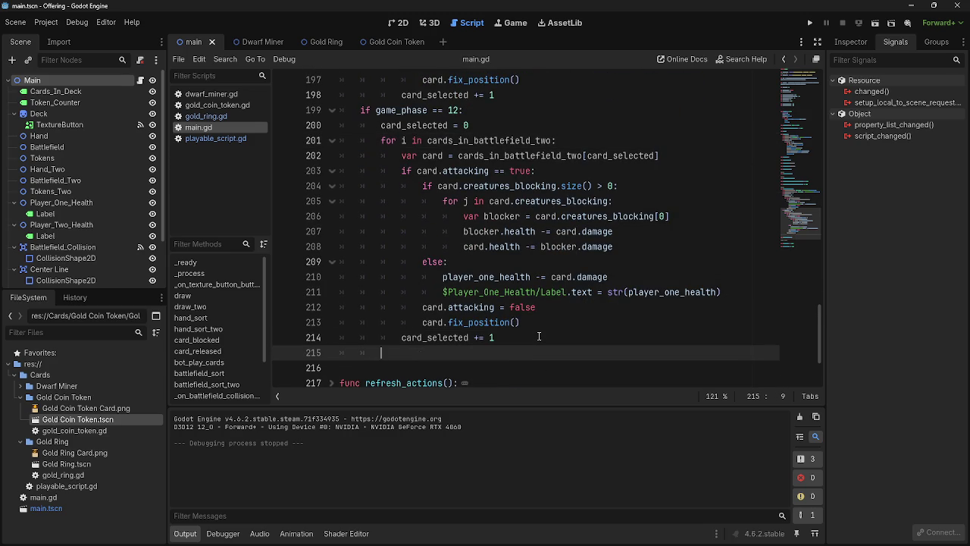
pyautogui.write('for i in')
pyautogui.write('card_')
pyautogui.press('BackSpace')
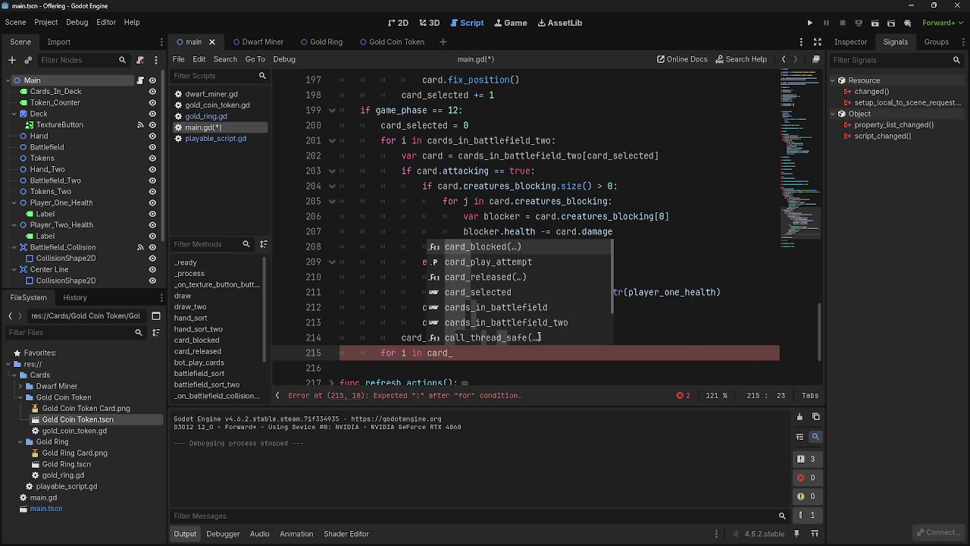
pyautogui.write('s_')
pyautogui.write('in')
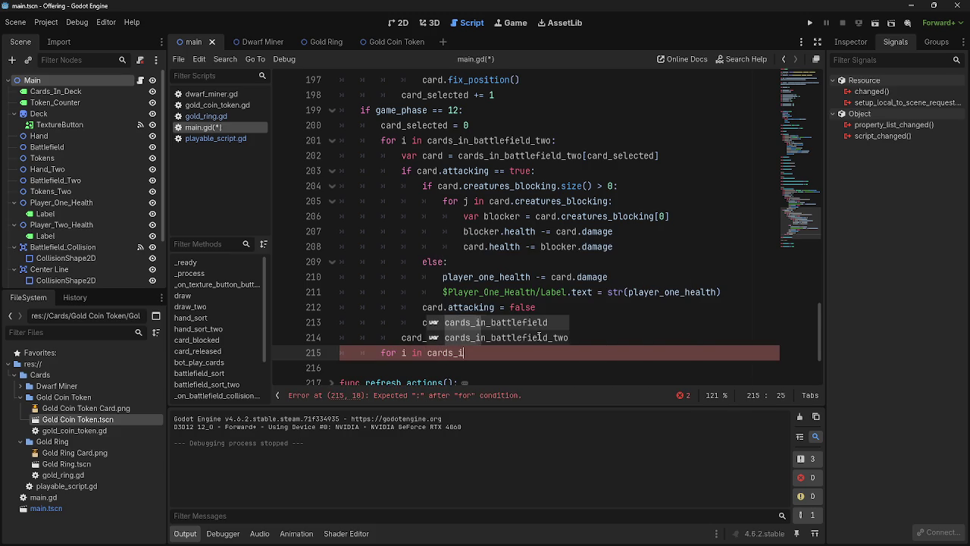
pyautogui.press('Return')
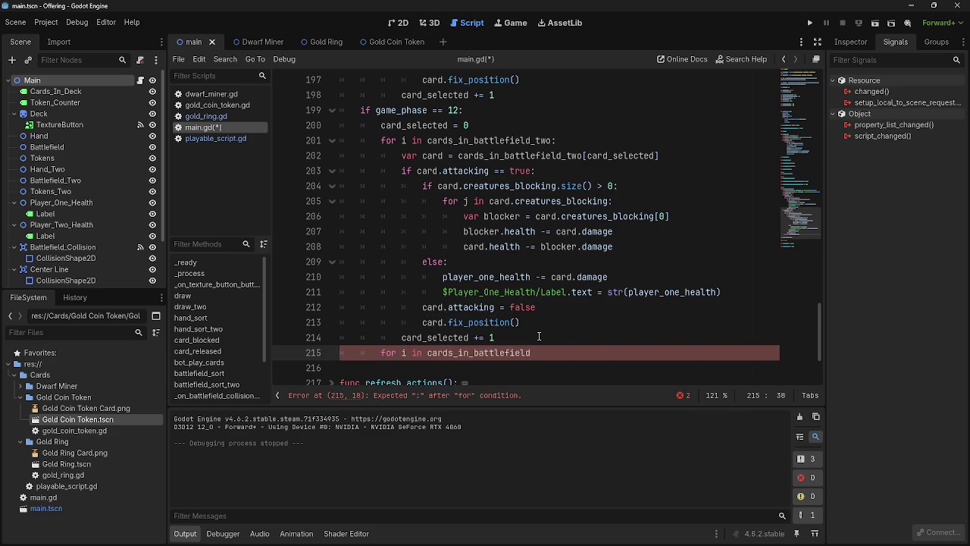
pyautogui.write(':')
pyautogui.press('Return')
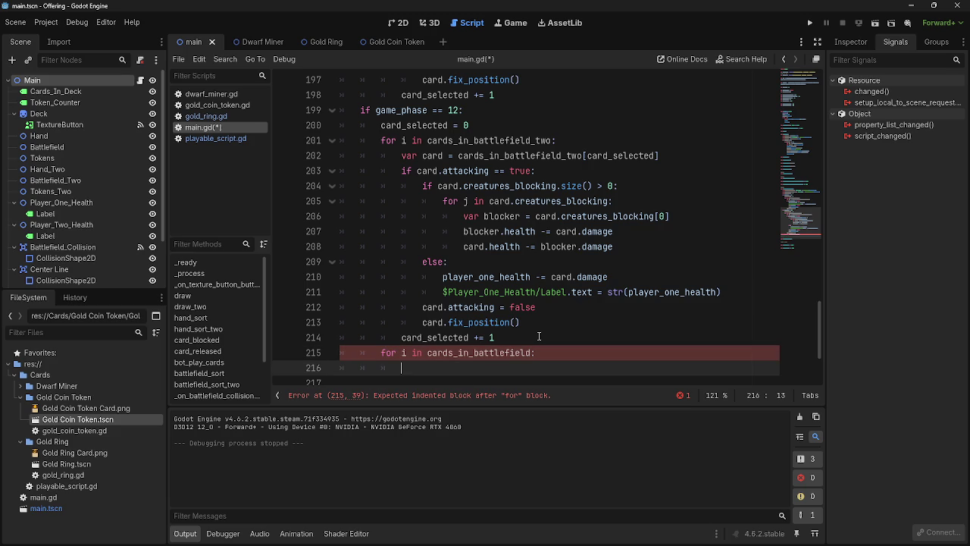
# Copy the existing cards_in_battlefield_two[card_selected] lookup into the loop body as 'var card'.
pyautogui.write('var card')
pyautogui.click(679, 158)
pyautogui.moveTo(620, 155); pyautogui.dragTo(400, 155)
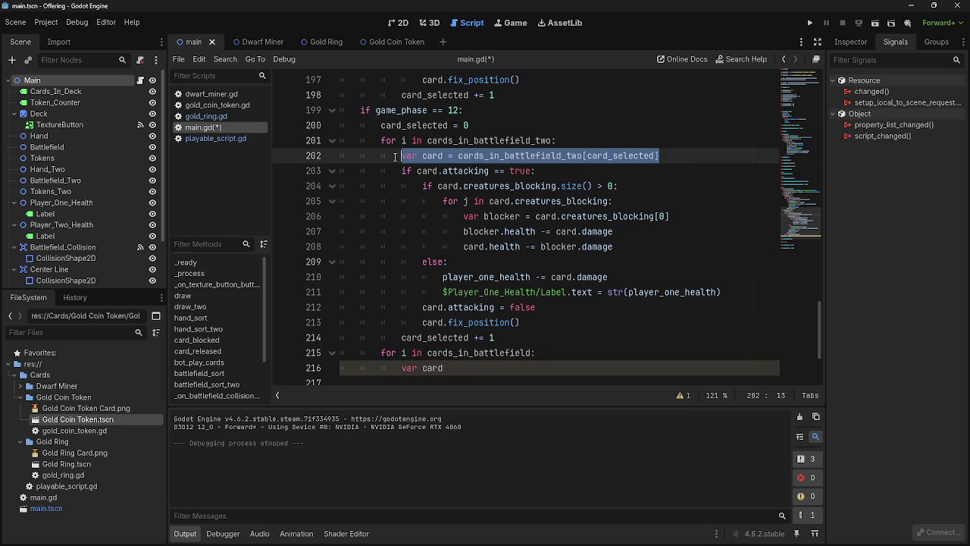
pyautogui.click(458, 369)
pyautogui.hotkey('shift', 'Home')
pyautogui.write('var card = cards_in_battlefield_two[card_selected]')
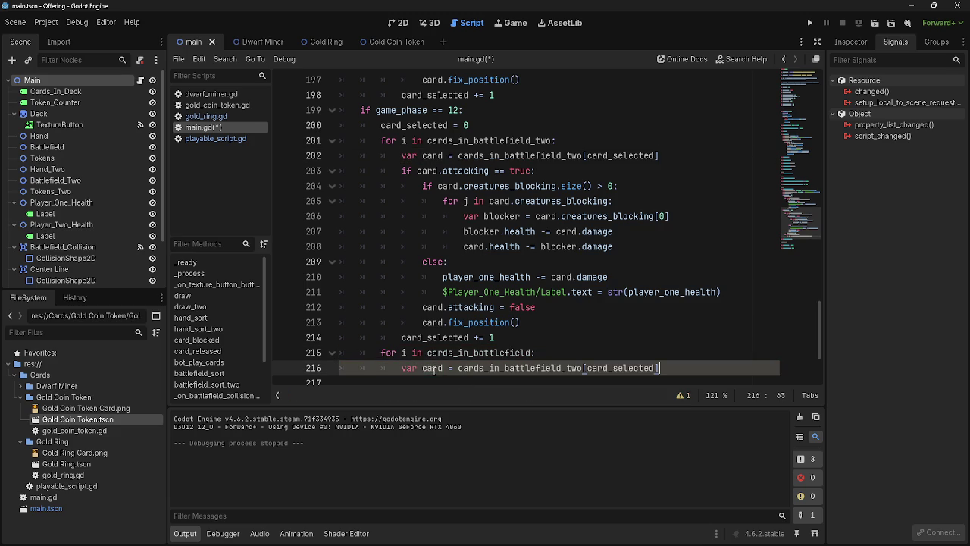
pyautogui.scroll(-1, 685, 340)
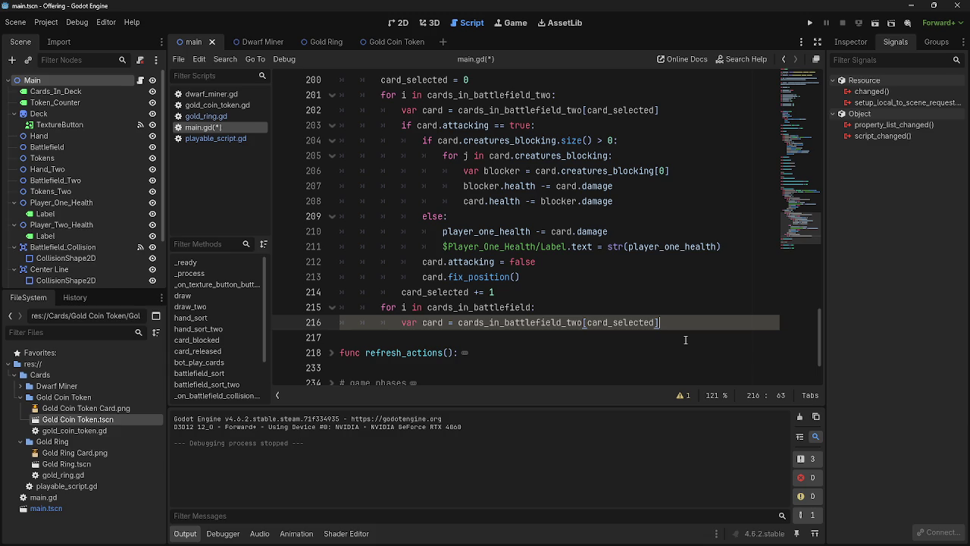
pyautogui.press('Return')
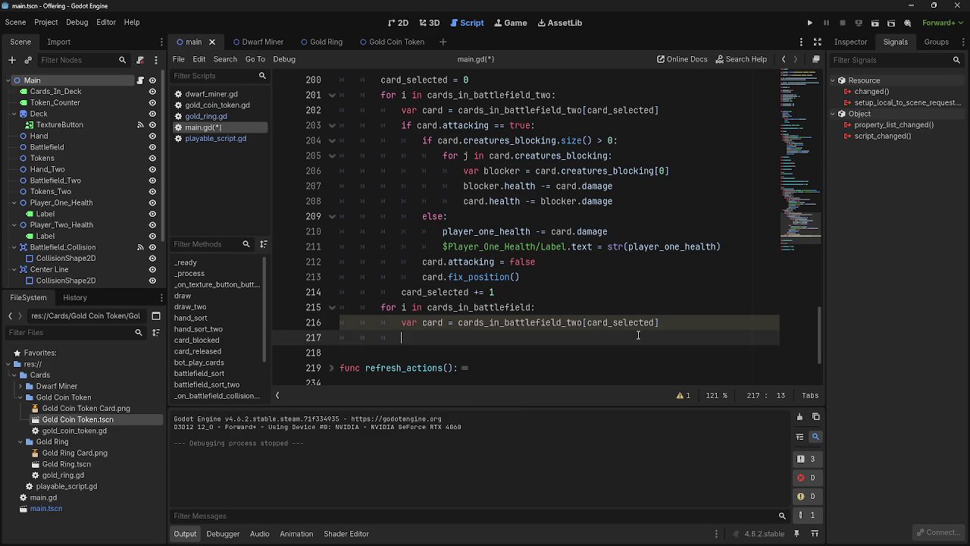
# Add 'card.blocking = false' below the card lookup line in the loop.
pyautogui.scroll(2, 629, 328)
pyautogui.scroll(4, 629, 328)
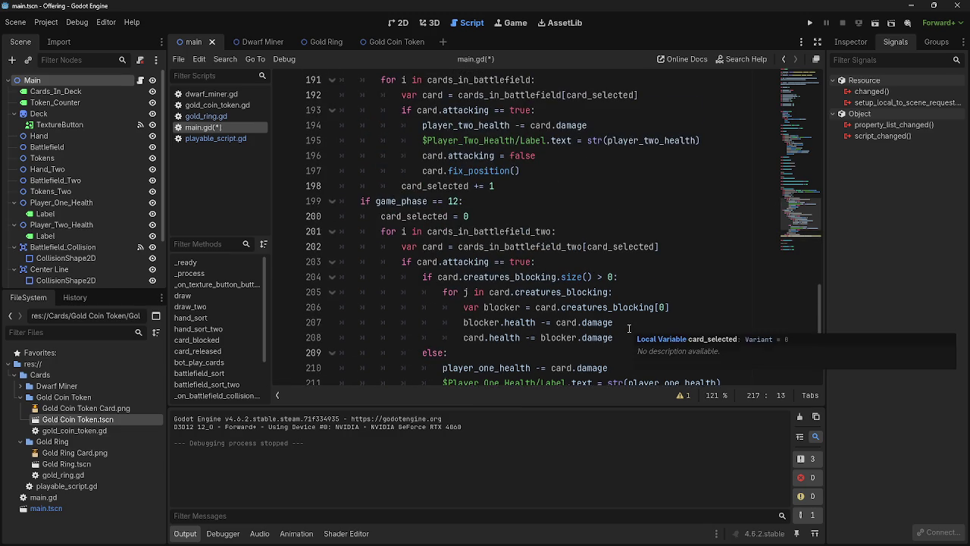
pyautogui.scroll(2, 629, 328)
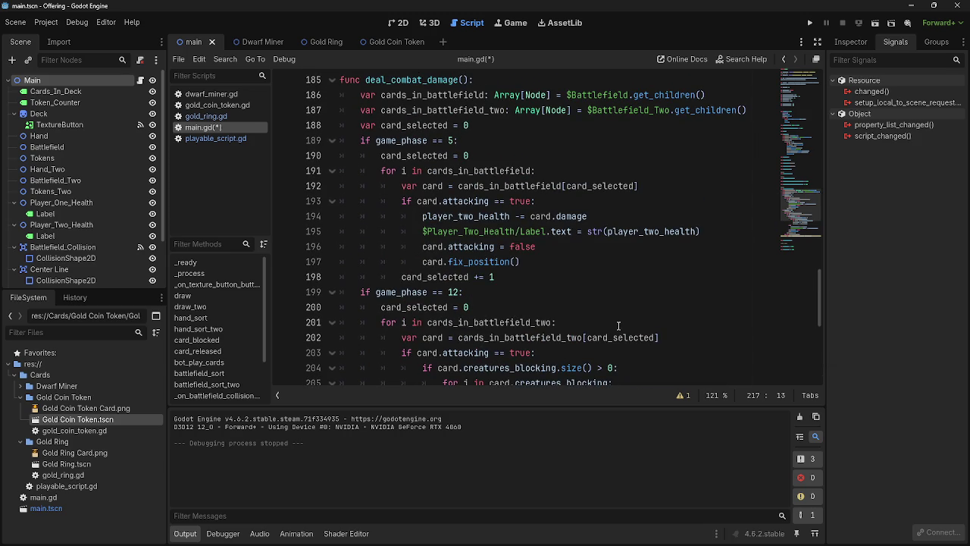
pyautogui.scroll(-7, 610, 325)
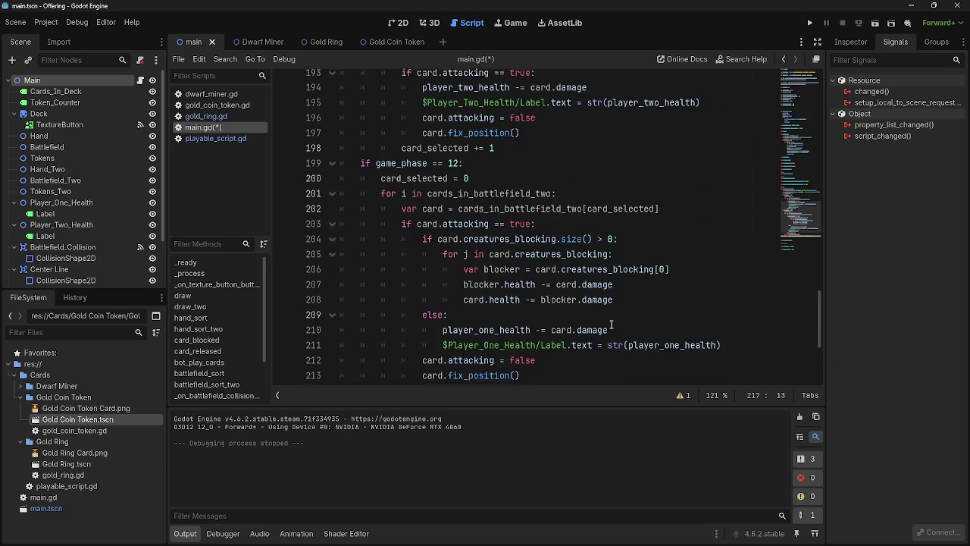
pyautogui.moveTo(415, 236)
pyautogui.mouseDown()
pyautogui.moveTo(406, 237)
pyautogui.moveTo(687, 235)
pyautogui.mouseUp()
pyautogui.click(688, 236)
pyautogui.click(658, 244)
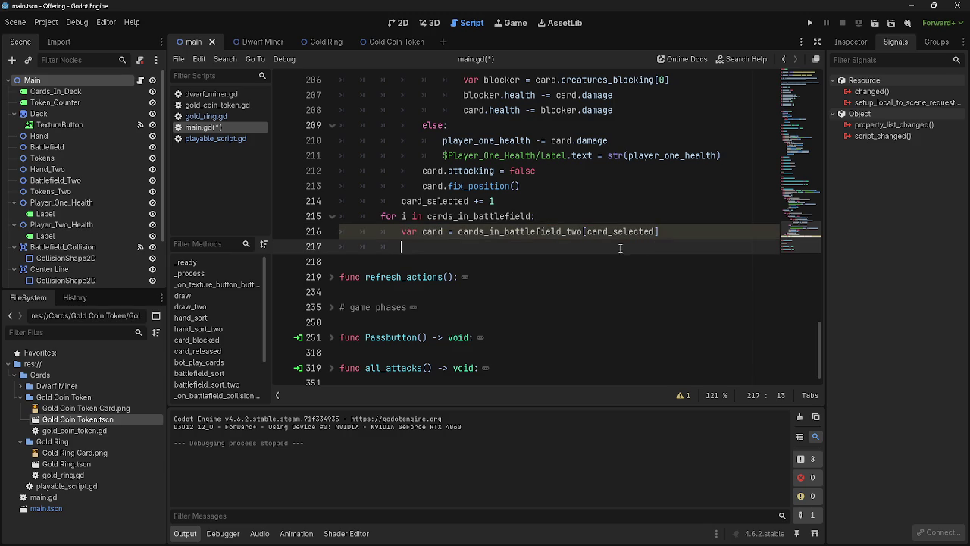
pyautogui.tripleClick(660, 231)
pyautogui.click(660, 231)
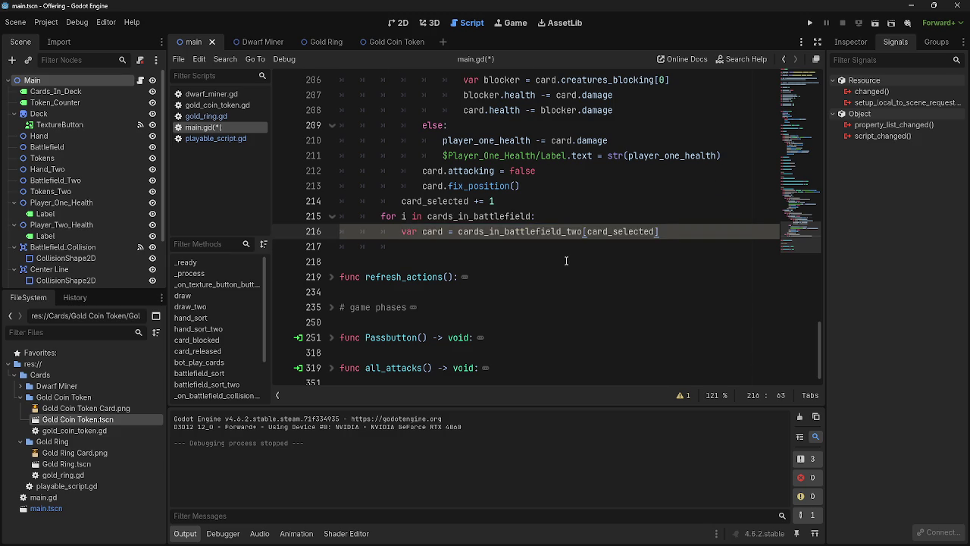
pyautogui.scroll(4, 564, 260)
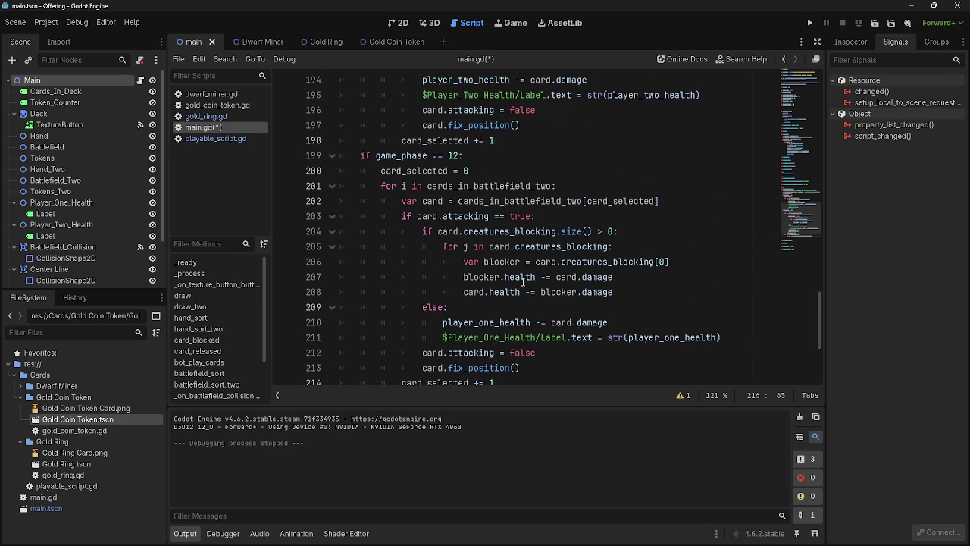
pyautogui.scroll(-2, 521, 285)
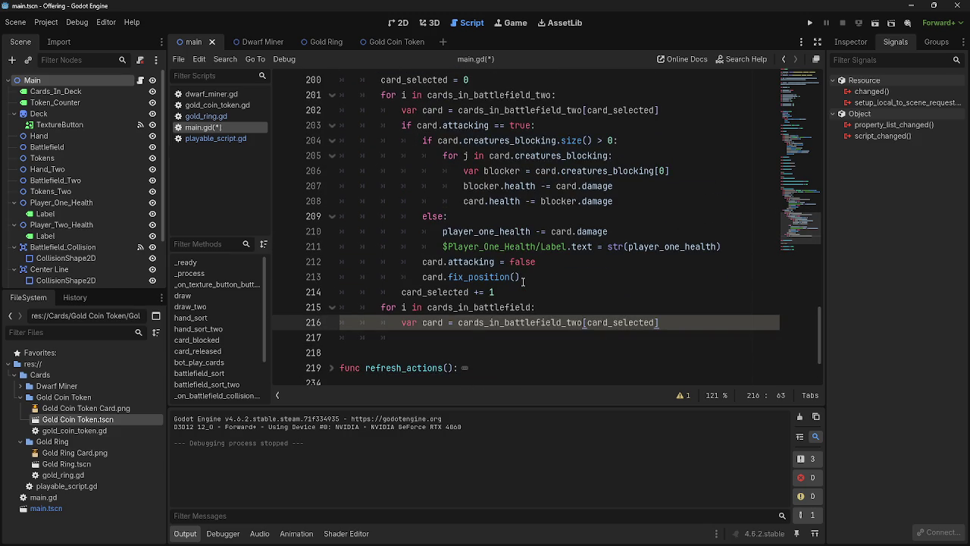
pyautogui.press('Return')
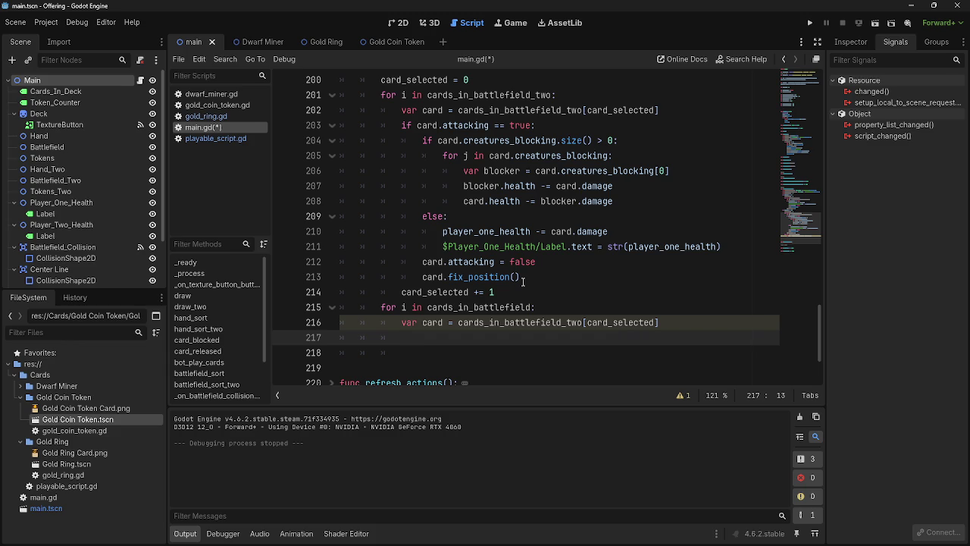
pyautogui.write('card.')
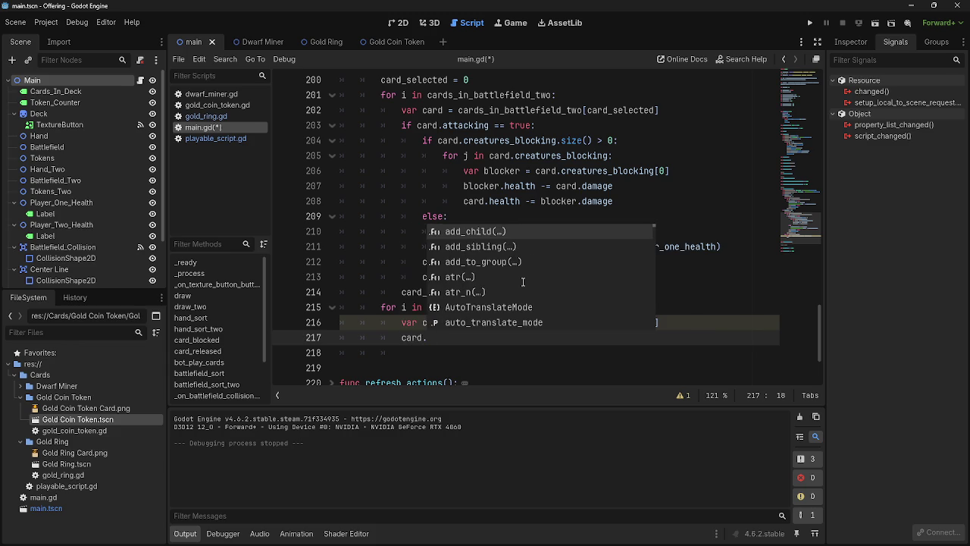
pyautogui.write('blocki')
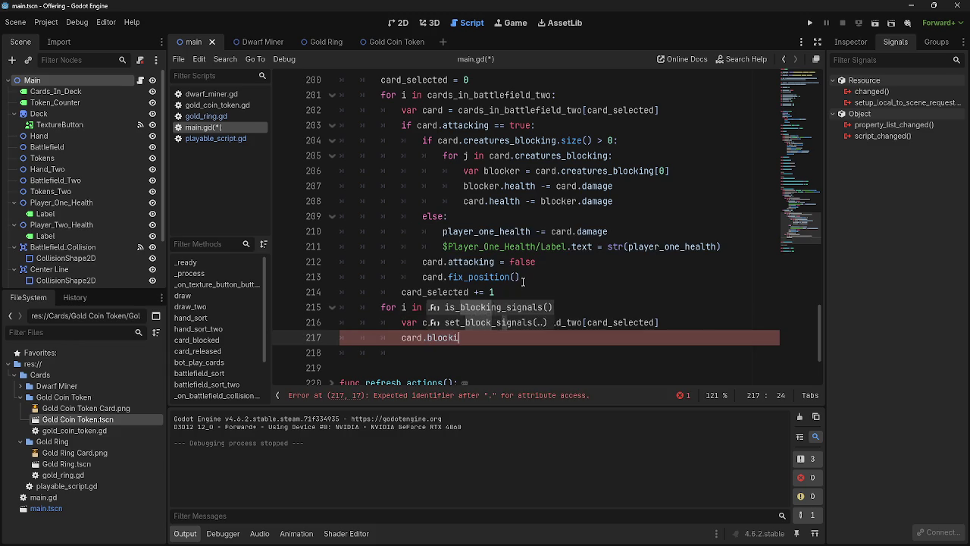
pyautogui.write('ng = false')
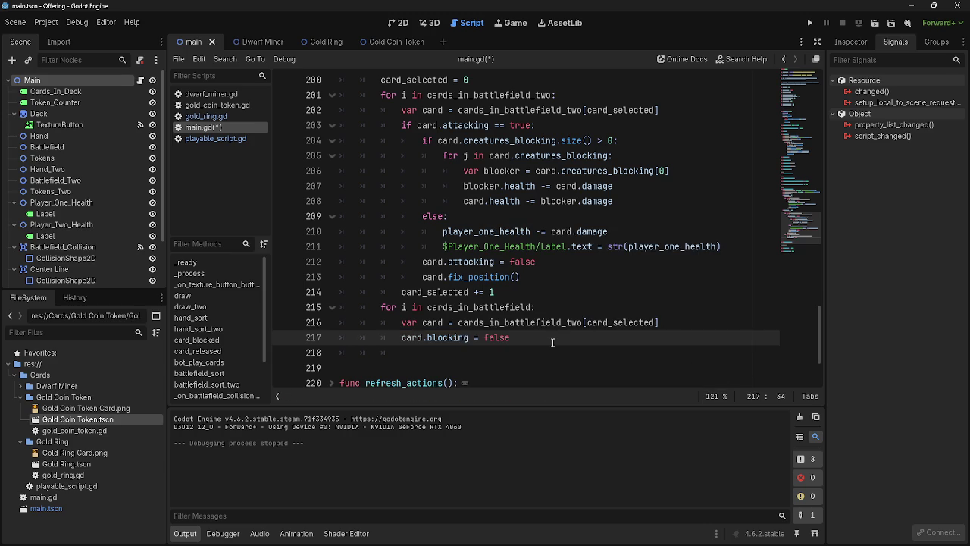
pyautogui.click(210, 137)
pyautogui.click(224, 127)
pyautogui.click(213, 139)
pyautogui.click(213, 127)
pyautogui.scroll(2, 498, 322)
pyautogui.scroll(2, 498, 322)
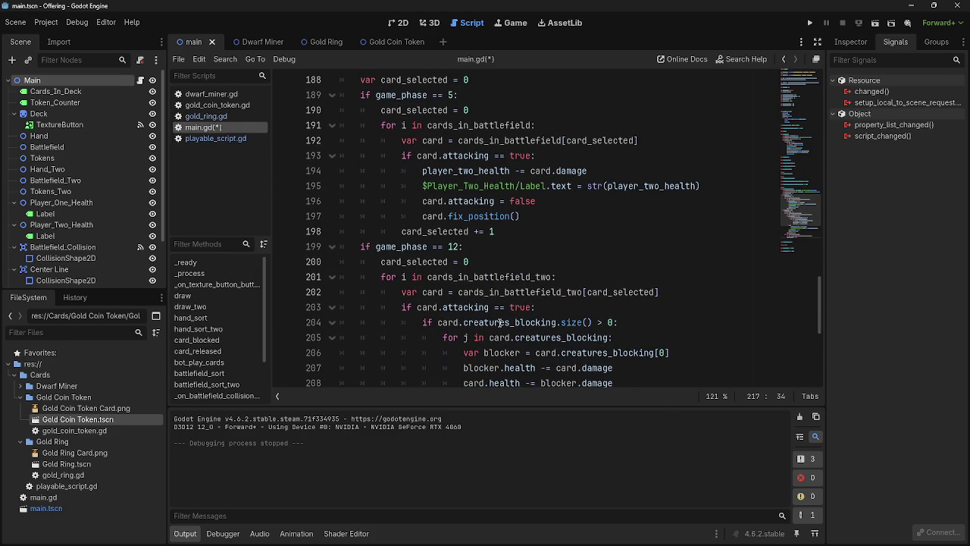
pyautogui.scroll(-3, 498, 322)
pyautogui.scroll(4, 499, 322)
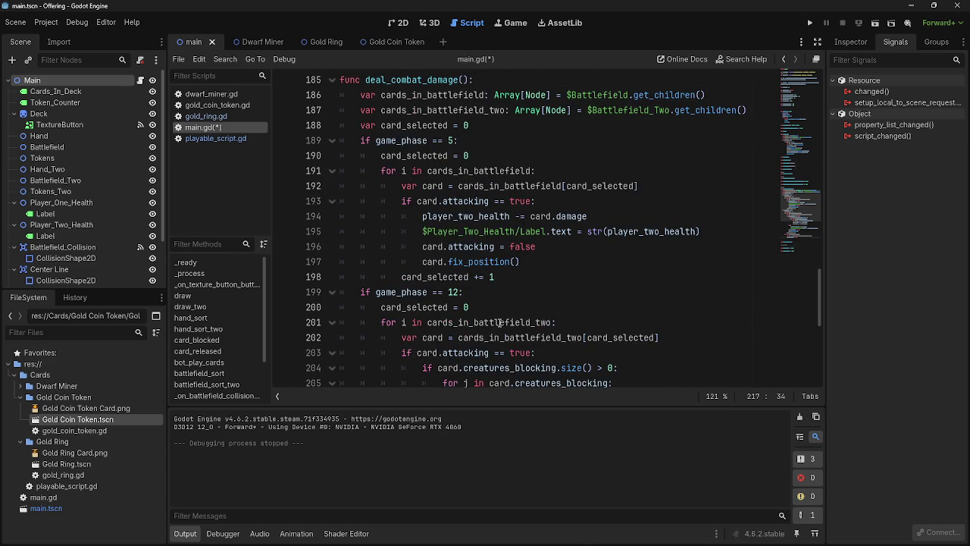
pyautogui.scroll(-4, 499, 322)
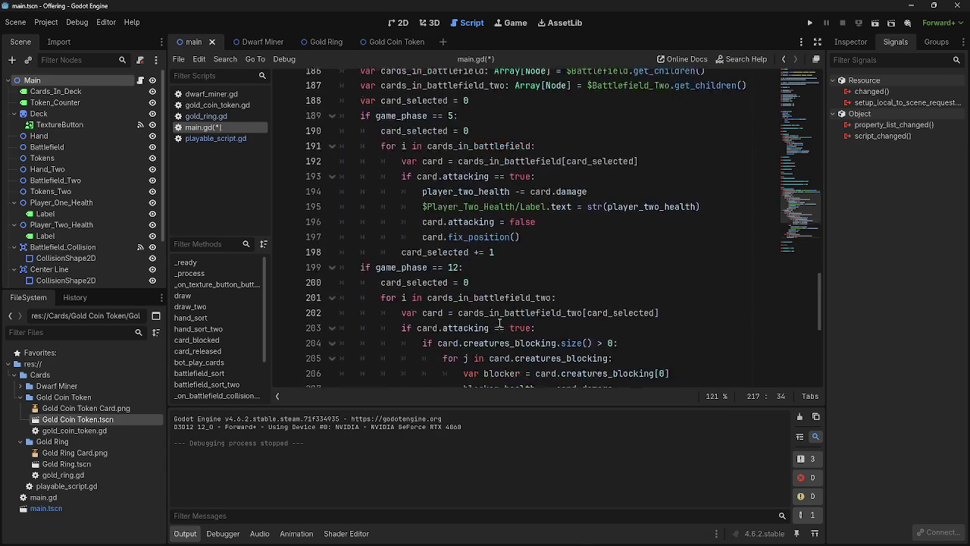
pyautogui.scroll(-1, 498, 322)
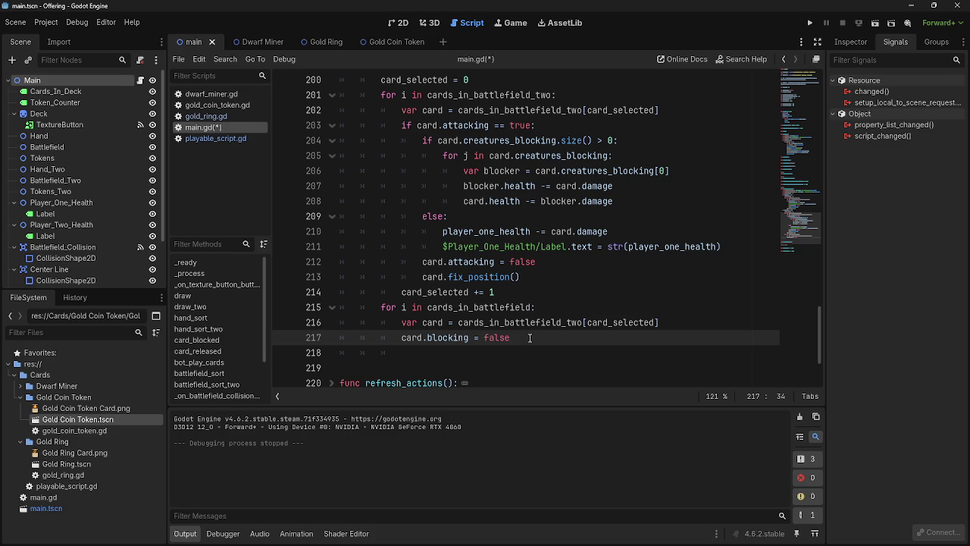
pyautogui.click(437, 359)
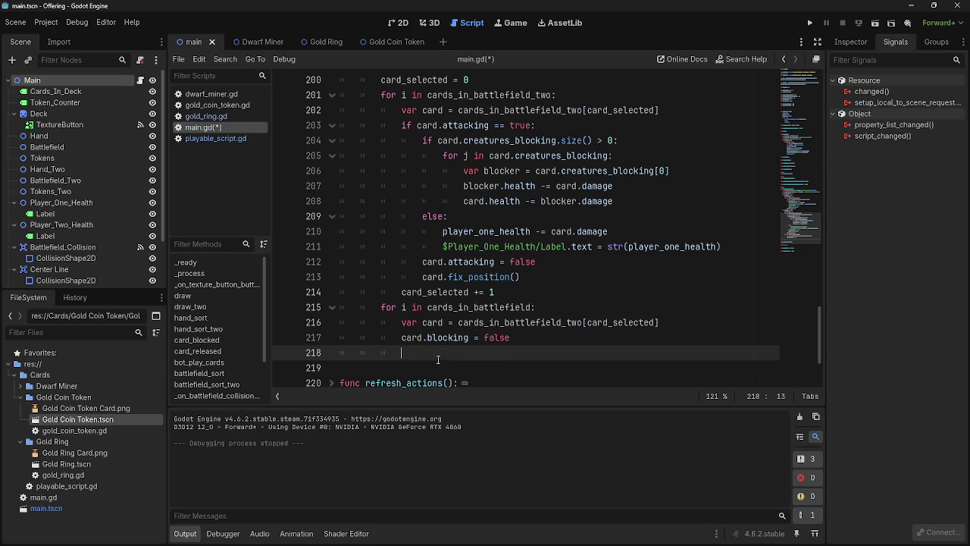
pyautogui.press('BackSpace')
pyautogui.press('BackSpace')
pyautogui.press('BackSpace')
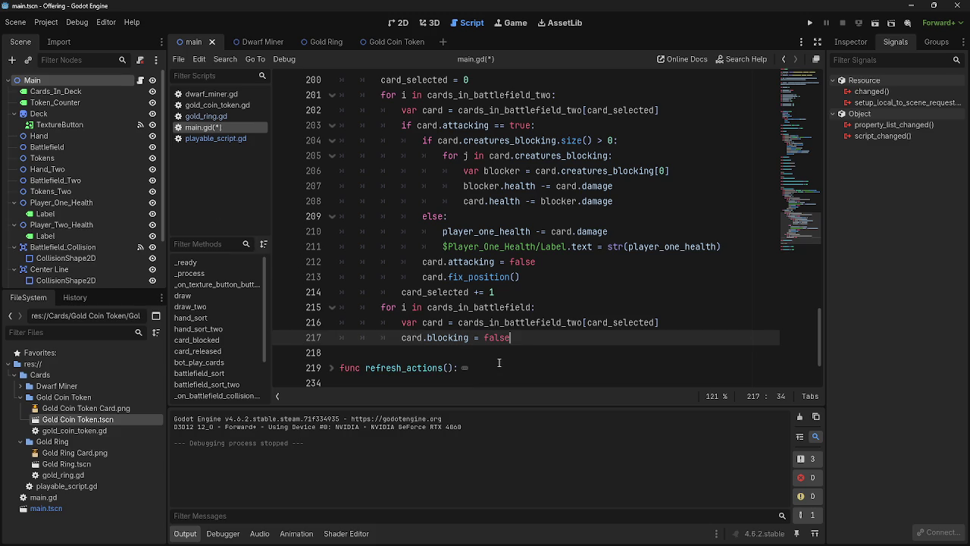
pyautogui.click(572, 306)
pyautogui.scroll(6, 581, 341)
pyautogui.scroll(-6, 582, 356)
pyautogui.scroll(3, 582, 359)
pyautogui.scroll(-2, 583, 359)
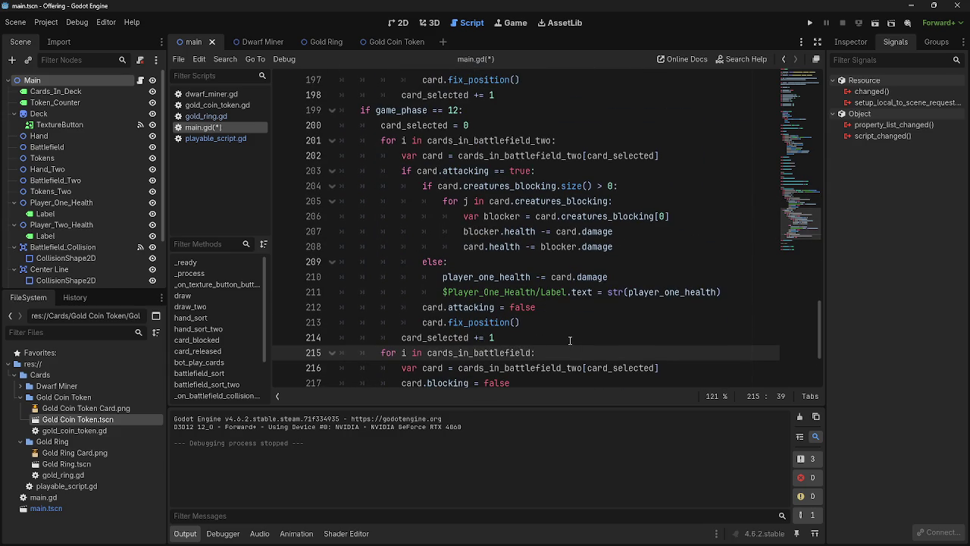
pyautogui.click(381, 126)
# Insert 'card_selected = 0' one indent level out, directly before the cards_in_battlefield loop.
pyautogui.moveTo(381, 126); pyautogui.dragTo(482, 127)
pyautogui.click(482, 127)
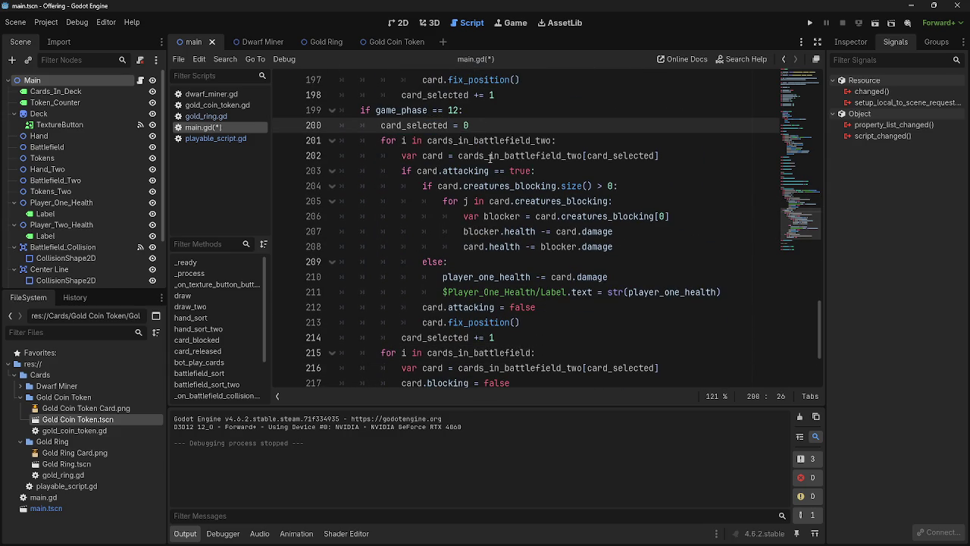
pyautogui.click(521, 338)
pyautogui.press('Return')
pyautogui.press('BackSpace')
pyautogui.write('card_selected = -')
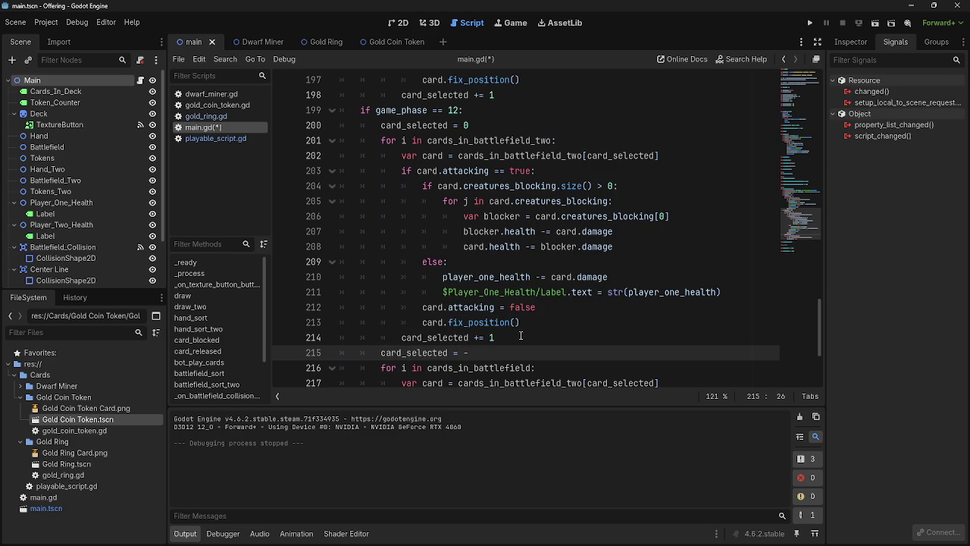
pyautogui.press('BackSpace')
pyautogui.write('0')
pyautogui.scroll(-2, 644, 356)
pyautogui.click(621, 312)
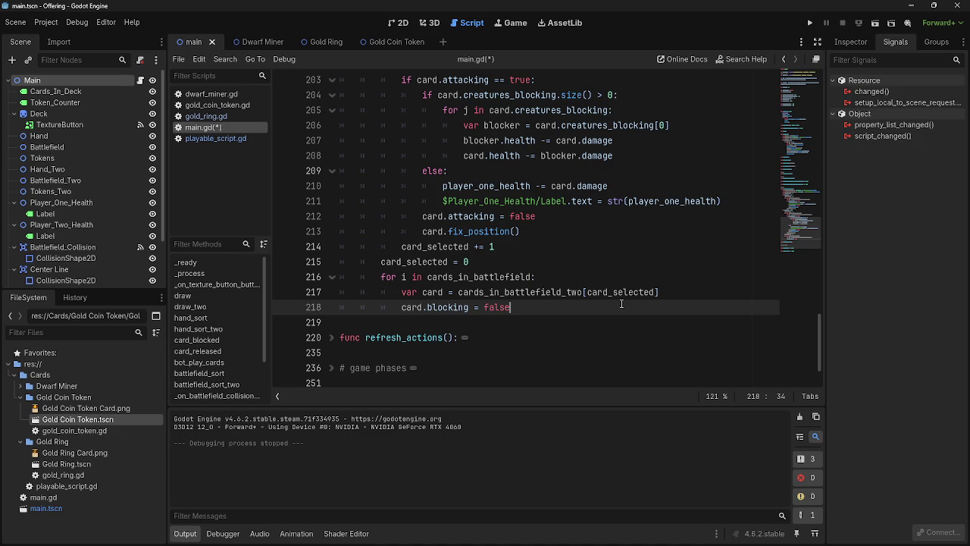
pyautogui.scroll(-1, 558, 319)
pyautogui.scroll(1, 557, 318)
# Open a new empty line below 'card.blocking = false' inside the loop.
pyautogui.click(704, 291)
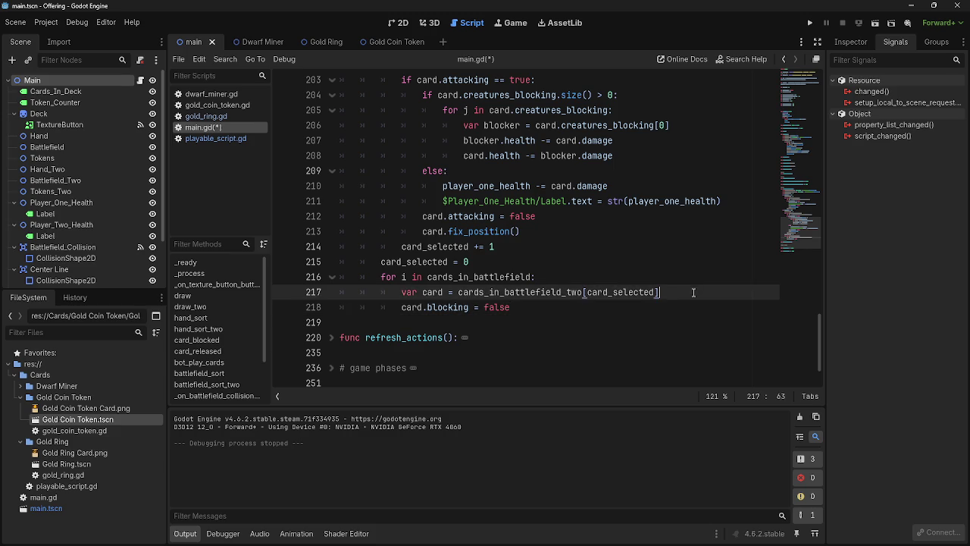
pyautogui.click(684, 304)
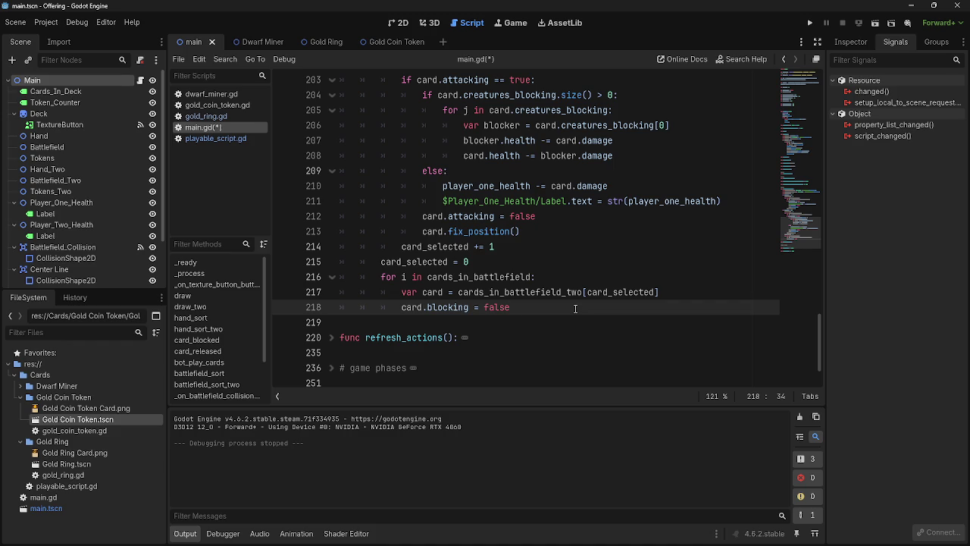
pyautogui.press('Return')
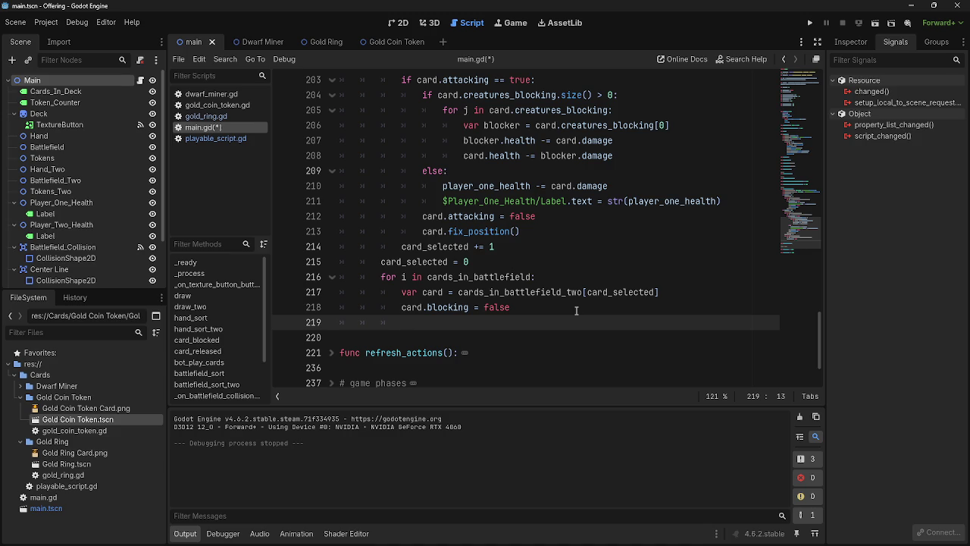
pyautogui.click(576, 311)
pyautogui.click(575, 321)
# Review the 'blocking' and 'false' words on line 218, leaving the caret on empty line 219.
pyautogui.click(574, 309)
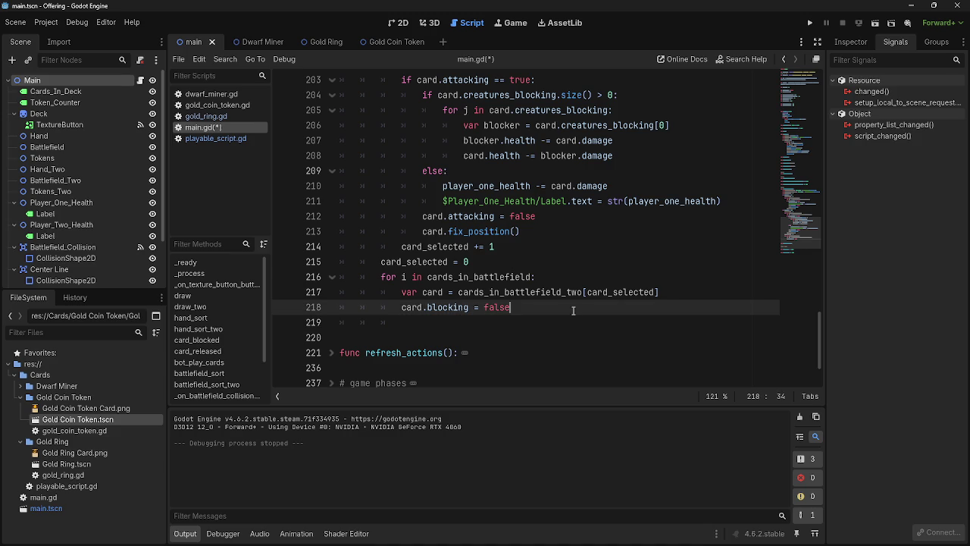
pyautogui.doubleClick(497, 306)
pyautogui.click(454, 307)
pyautogui.doubleClick(454, 307)
pyautogui.click(544, 307)
pyautogui.click(549, 335)
pyautogui.click(551, 319)
pyautogui.click(549, 334)
pyautogui.click(550, 321)
pyautogui.click(549, 335)
pyautogui.click(549, 327)
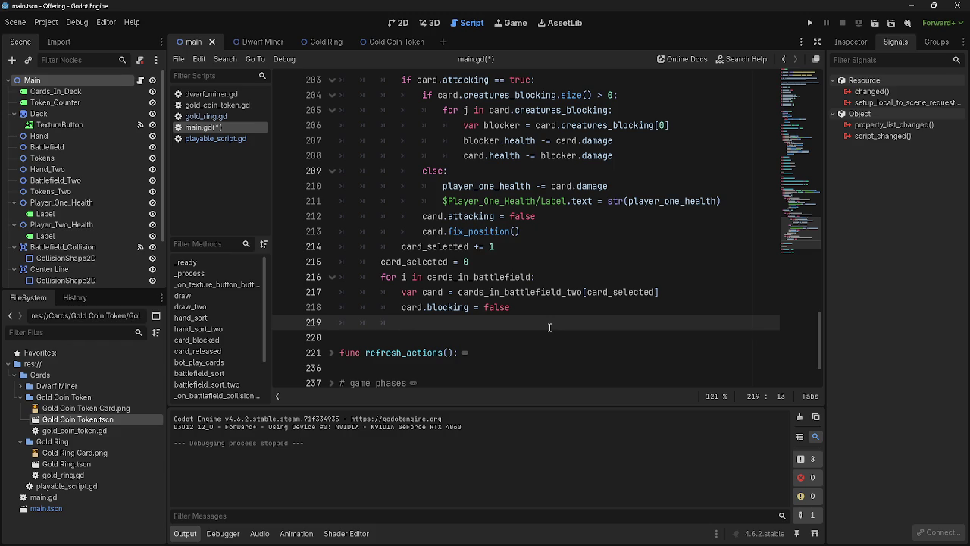
pyautogui.click(549, 334)
pyautogui.click(548, 326)
pyautogui.click(512, 305)
pyautogui.press('Down')
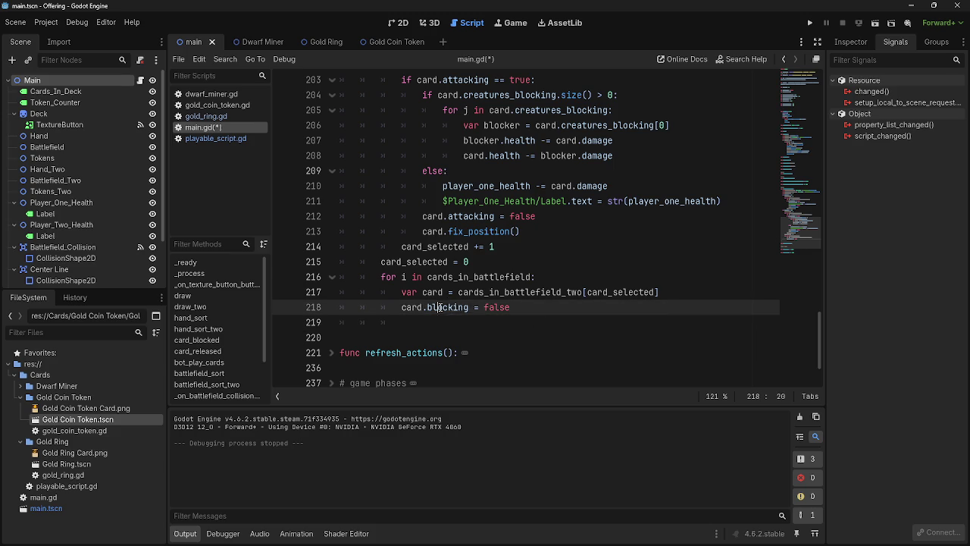
pyautogui.click(439, 307)
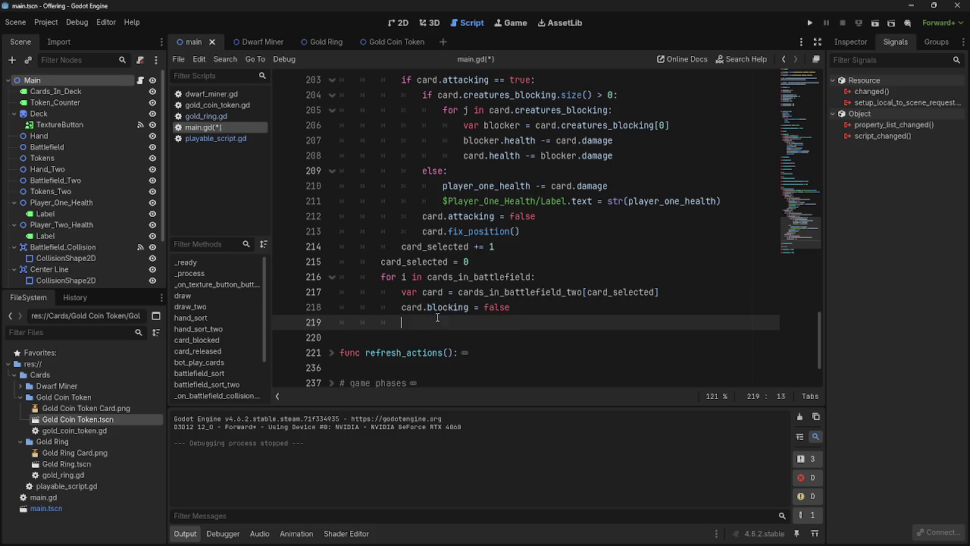
pyautogui.press('Down')
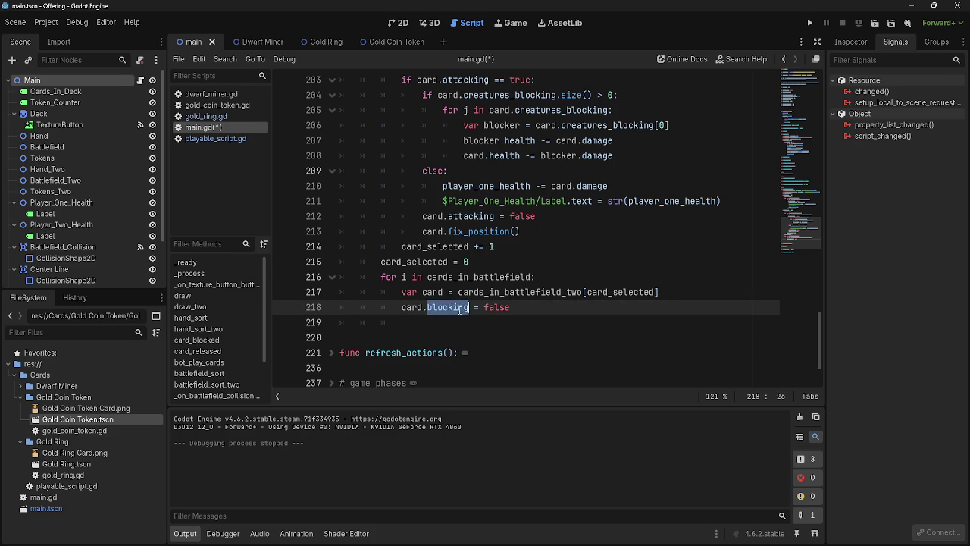
pyautogui.doubleClick(439, 313)
pyautogui.click(436, 321)
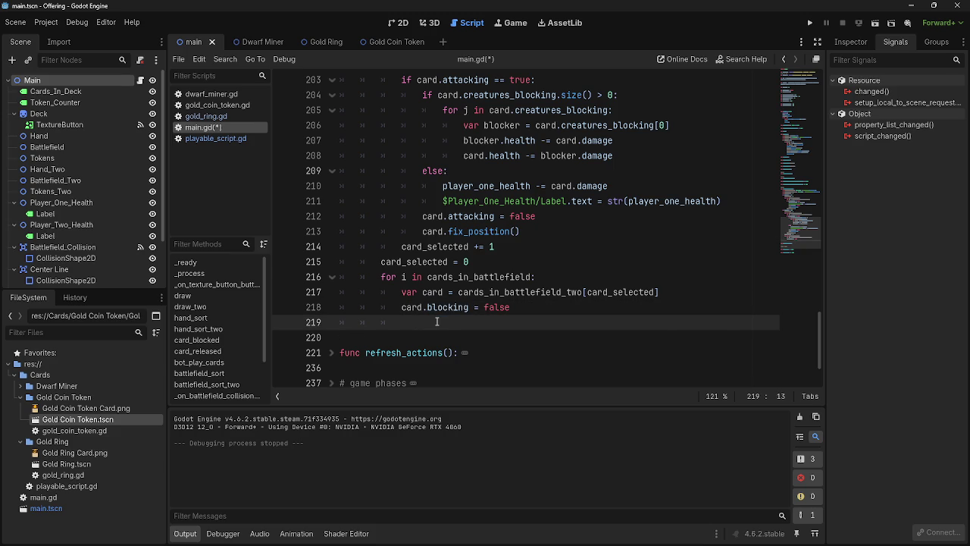
pyautogui.scroll(1, 446, 320)
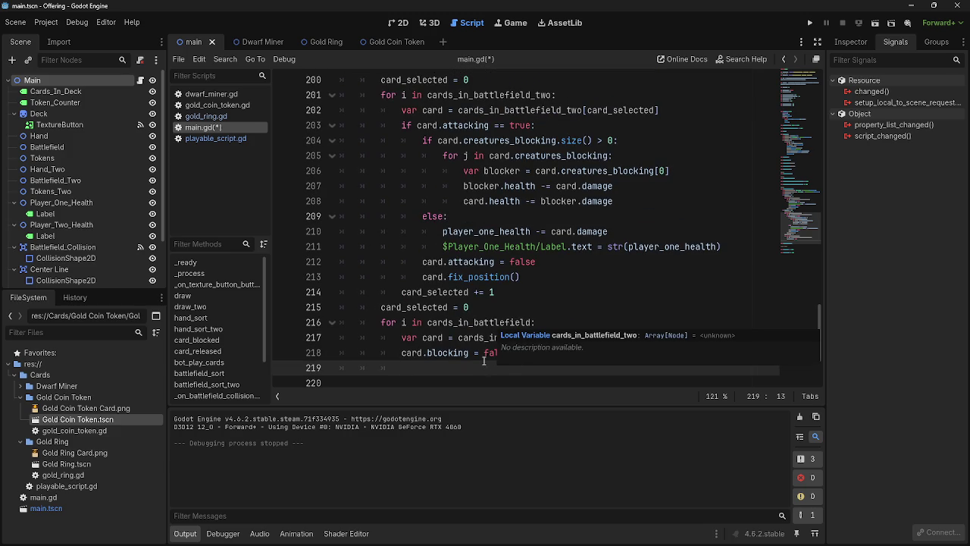
pyautogui.moveTo(510, 365)
pyautogui.mouseDown()
pyautogui.moveTo(399, 340)
pyautogui.moveTo(409, 367)
pyautogui.moveTo(400, 340)
pyautogui.mouseUp()
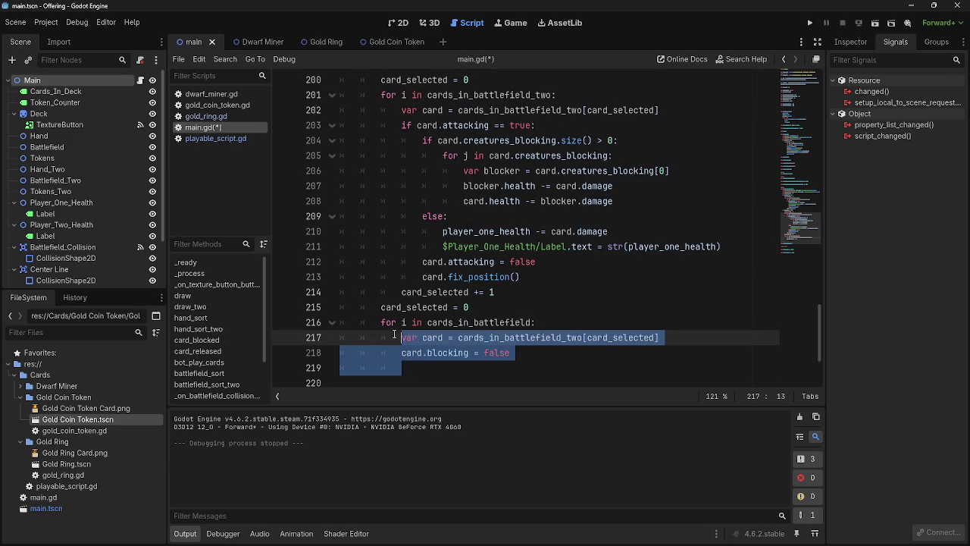
pyautogui.click(412, 366)
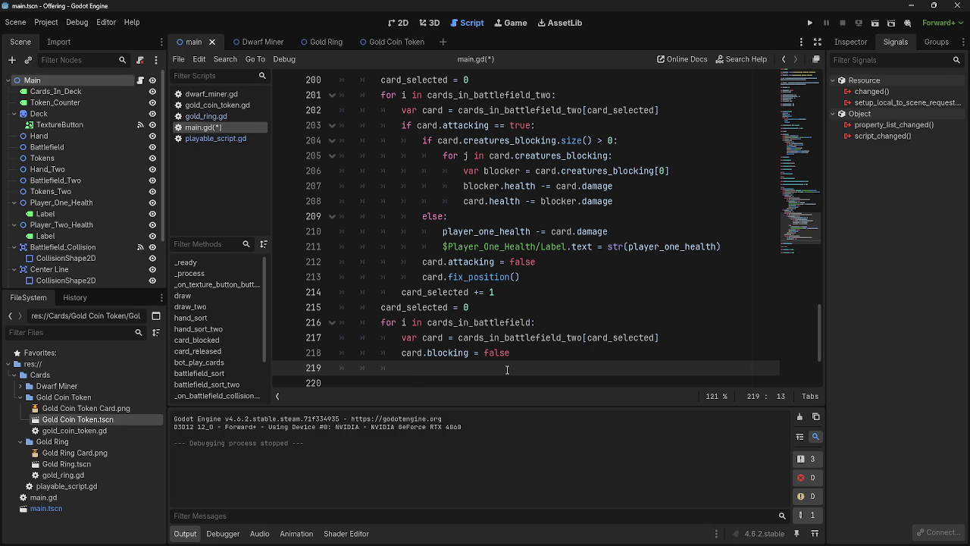
pyautogui.moveTo(507, 369)
pyautogui.mouseDown()
pyautogui.moveTo(394, 353)
pyautogui.moveTo(400, 338)
pyautogui.moveTo(422, 366)
pyautogui.moveTo(401, 333)
pyautogui.mouseUp()
pyautogui.click(407, 362)
pyautogui.click(409, 364)
pyautogui.click(412, 364)
pyautogui.click(409, 367)
pyautogui.click(409, 366)
pyautogui.click(409, 366)
pyautogui.click(410, 365)
pyautogui.click(409, 366)
pyautogui.click(409, 365)
pyautogui.click(409, 365)
pyautogui.click(419, 363)
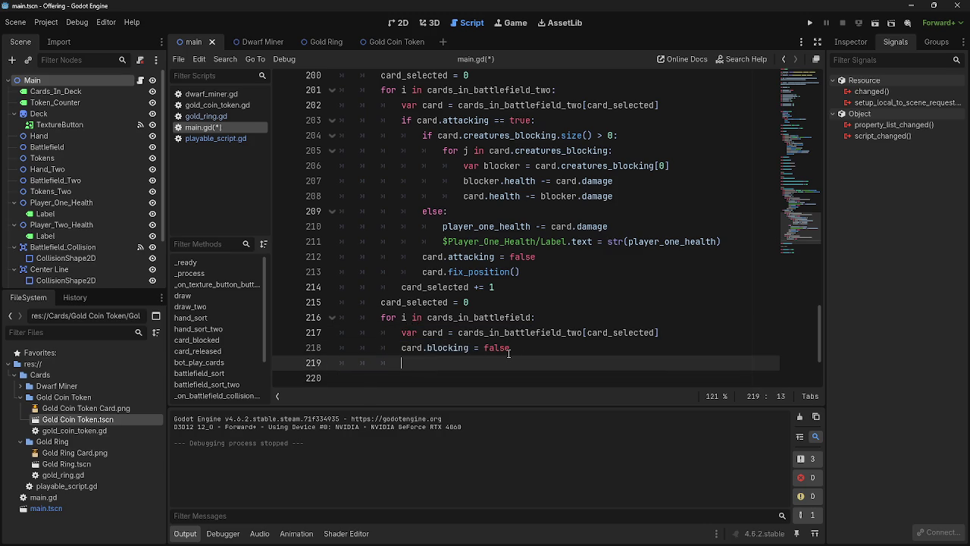
pyautogui.click(595, 319)
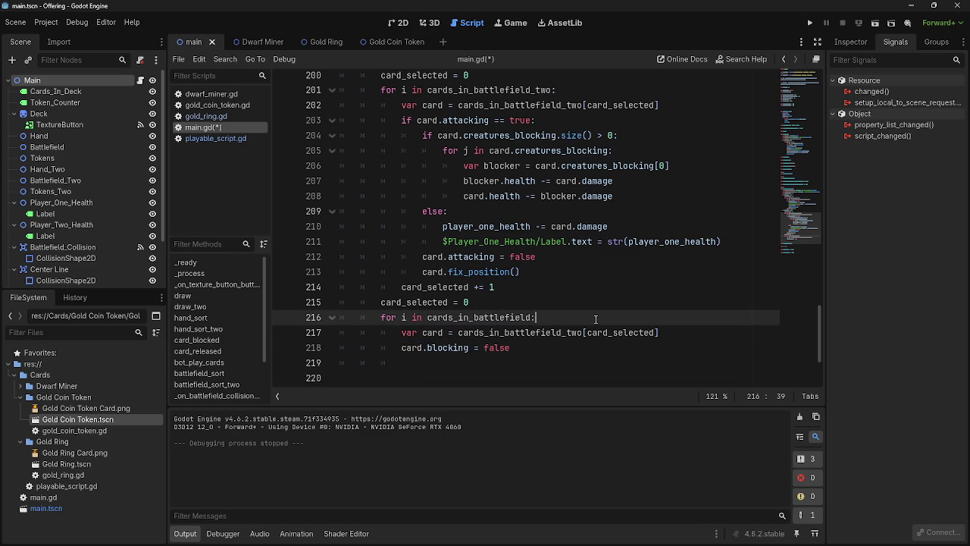
# Undo the stray edit to the loop header and restore its colon.
pyautogui.press('Return')
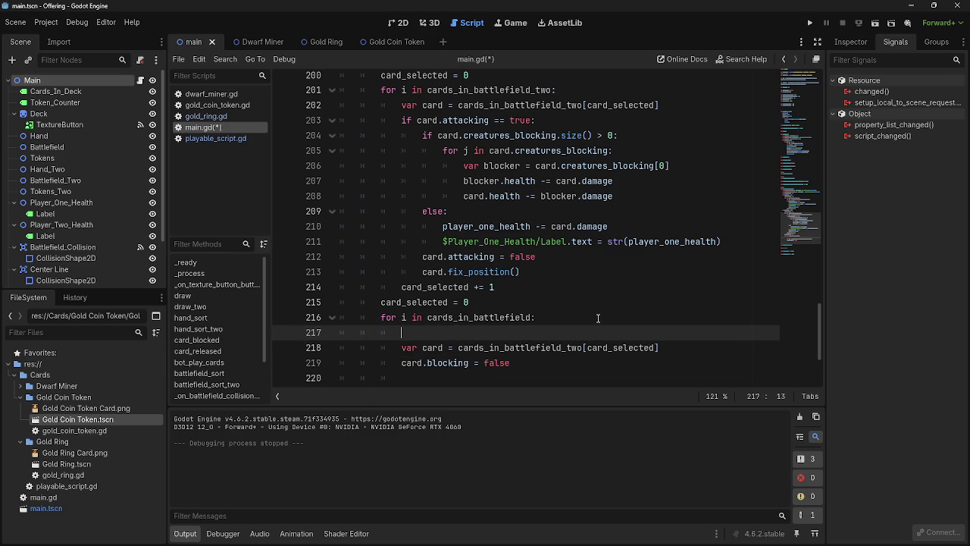
pyautogui.scroll(-1, 593, 317)
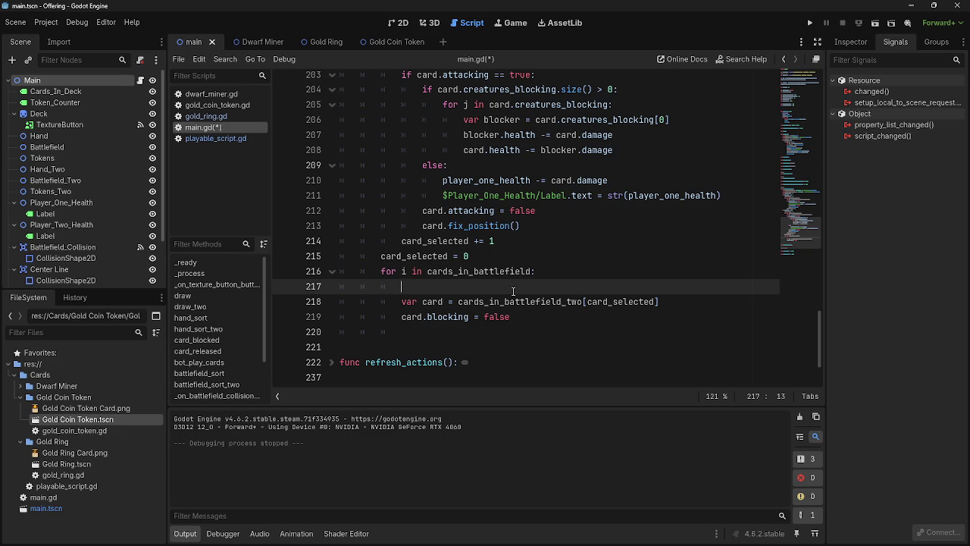
pyautogui.hotkey('ctrl', 'z')
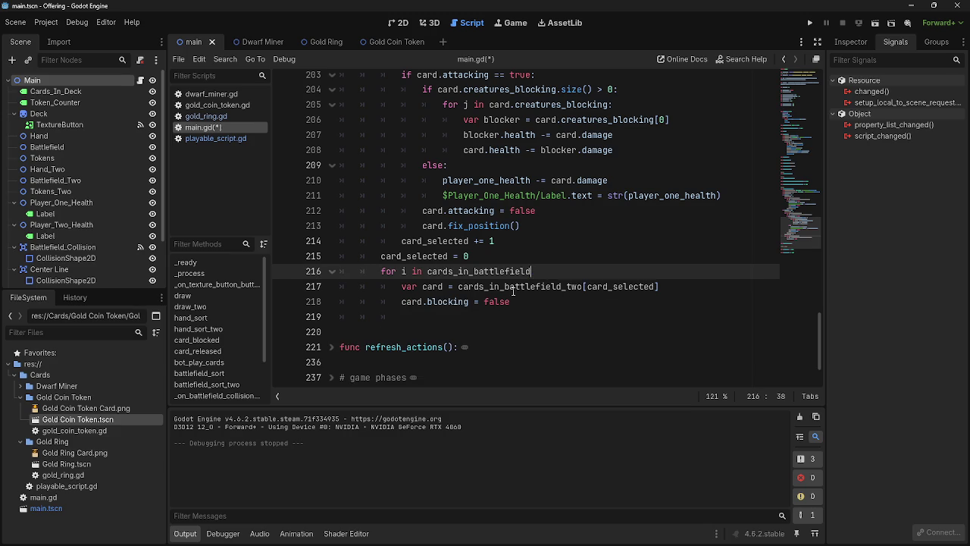
pyautogui.write(':')
# Add 'card_selected += 1' on line 219 of the loop, then run the game.
pyautogui.click(506, 318)
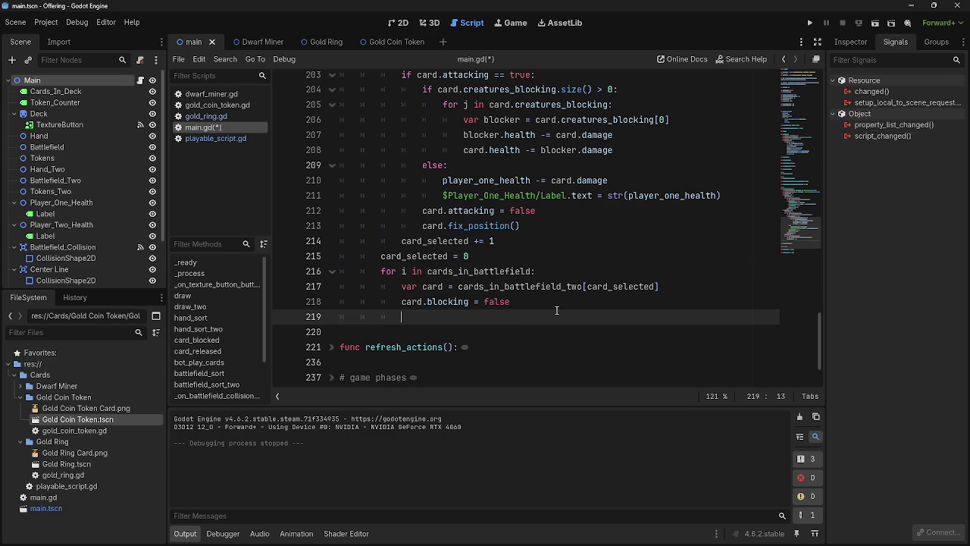
pyautogui.write('card_sel')
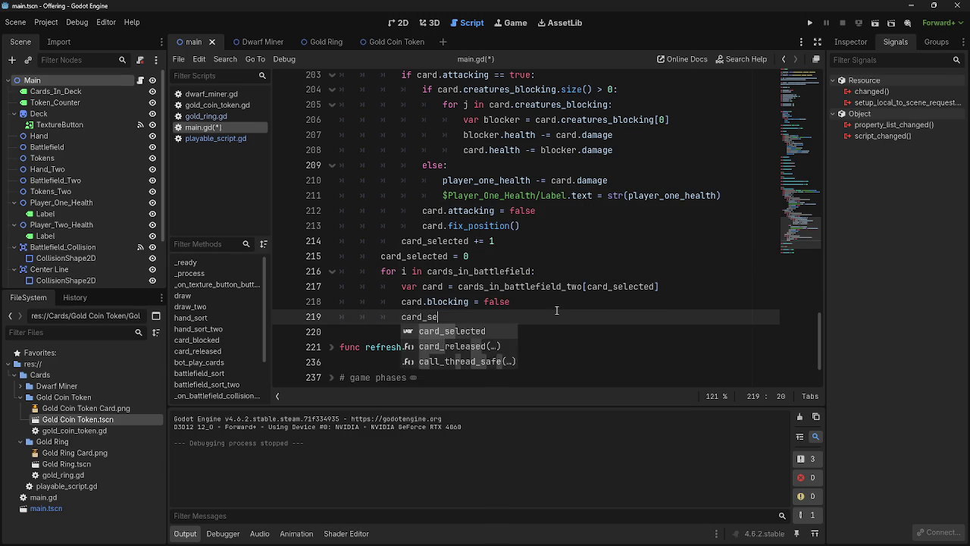
pyautogui.press('Return')
pyautogui.write('+= 1')
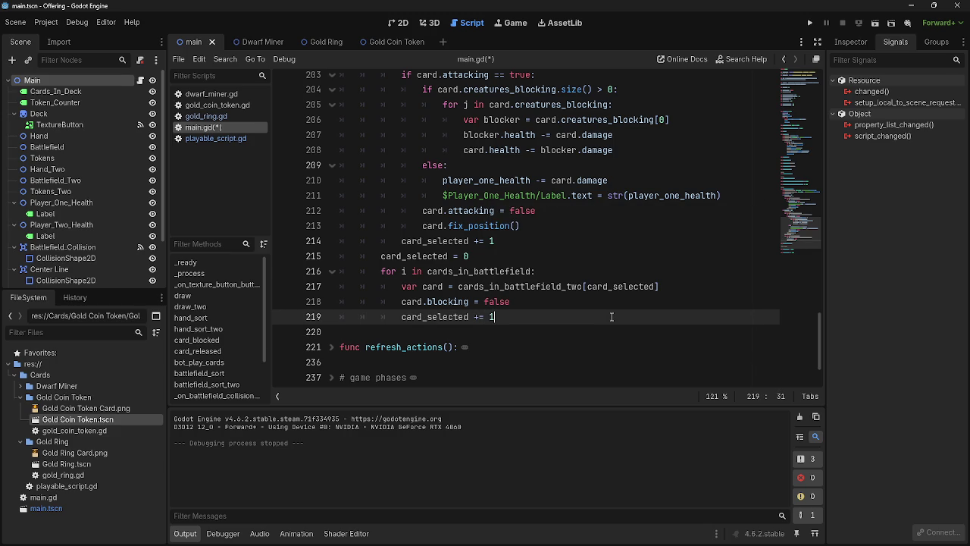
pyautogui.click(808, 23)
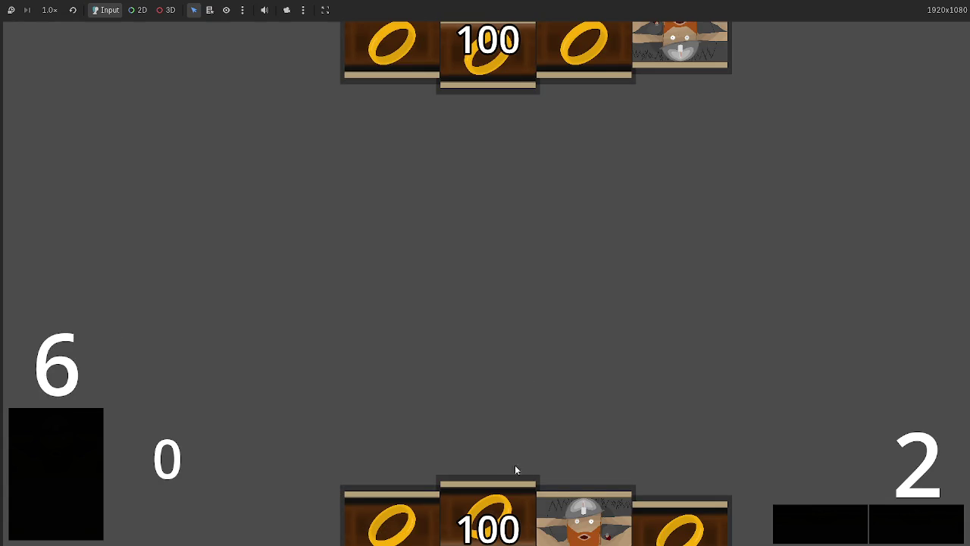
# Play two dwarf cards, stop the game, and add a blank line after 'card.blocking = false'.
pyautogui.click(583, 517)
pyautogui.click(675, 513)
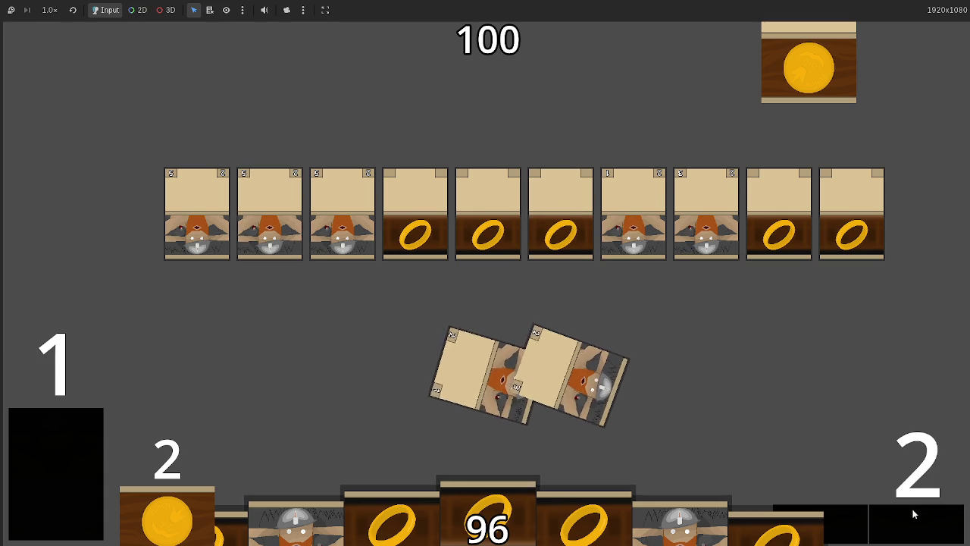
pyautogui.press('F8')
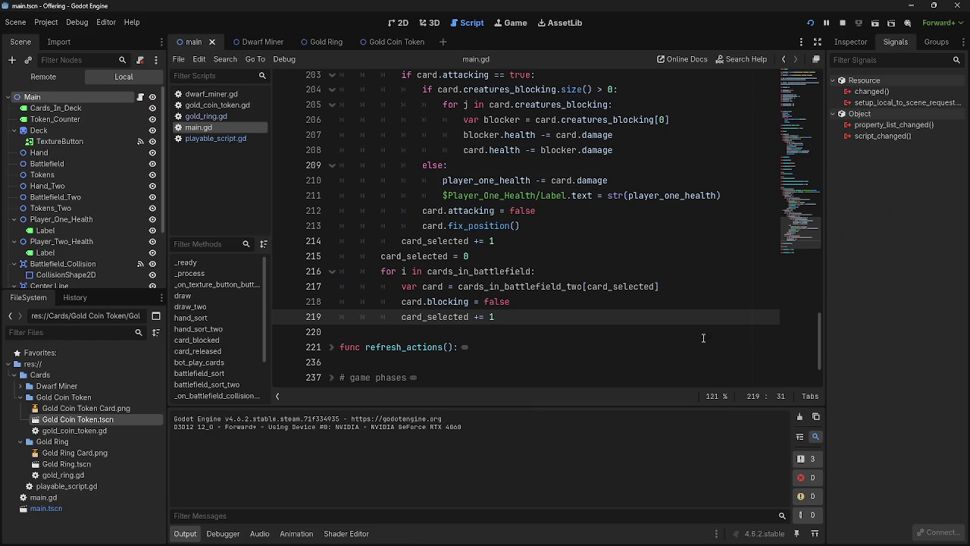
pyautogui.click(534, 303)
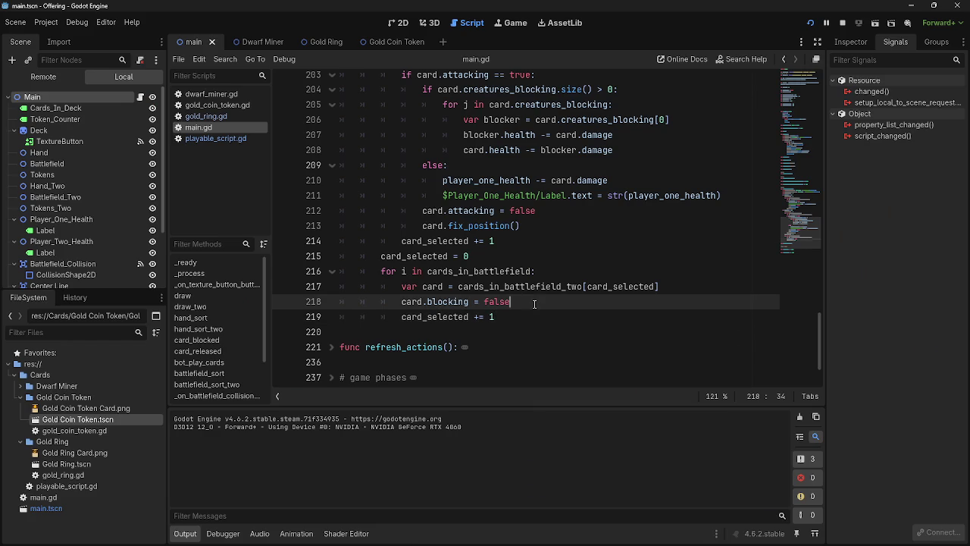
pyautogui.press('Return')
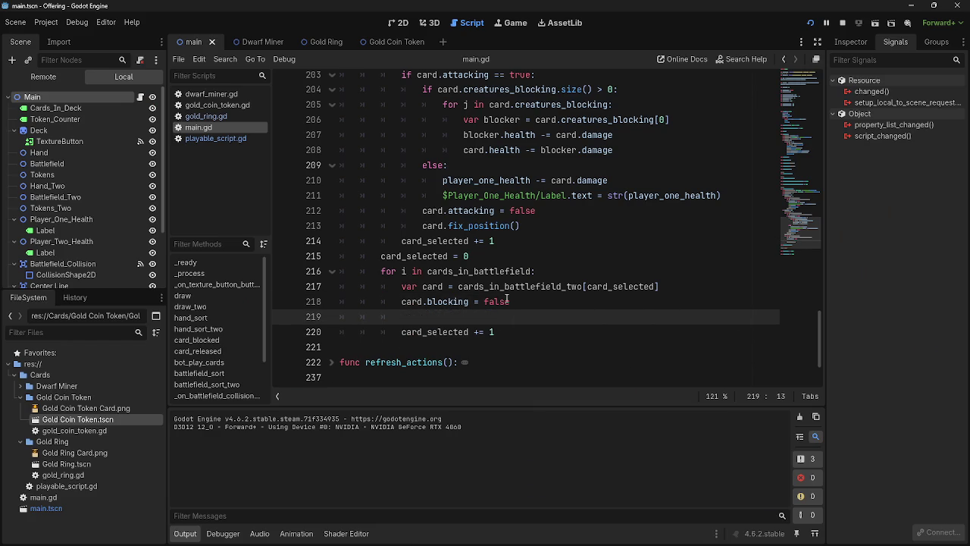
pyautogui.click(203, 106)
pyautogui.click(204, 128)
pyautogui.click(206, 116)
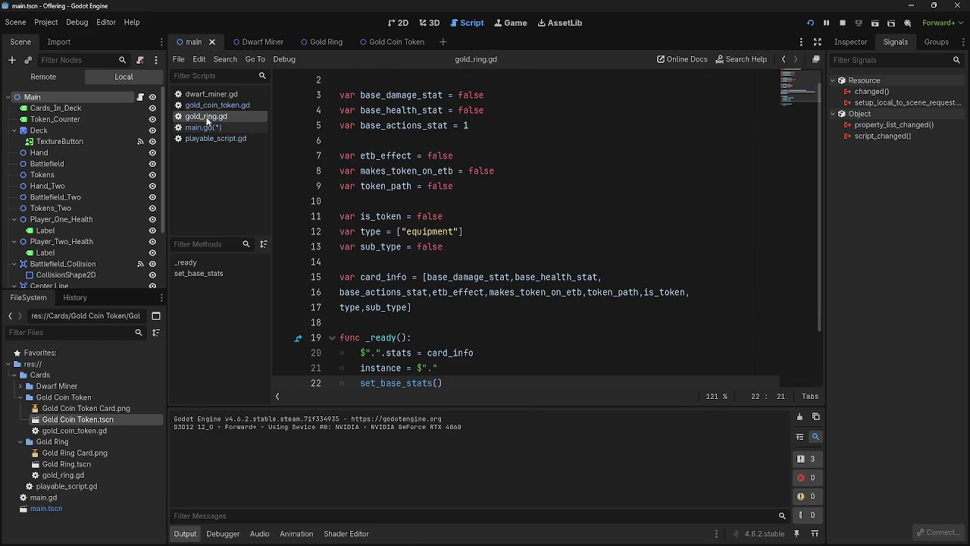
pyautogui.click(211, 135)
pyautogui.scroll(10, 458, 247)
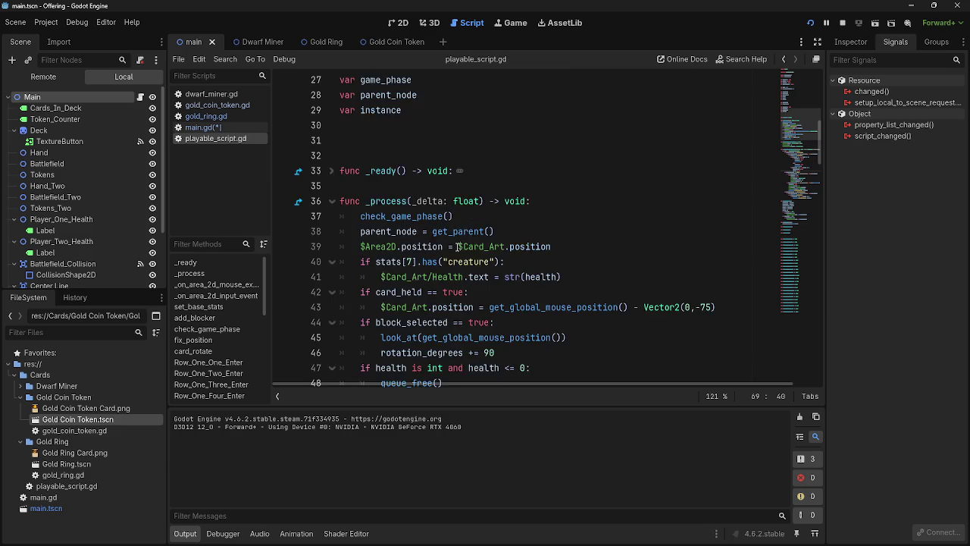
pyautogui.click(202, 118)
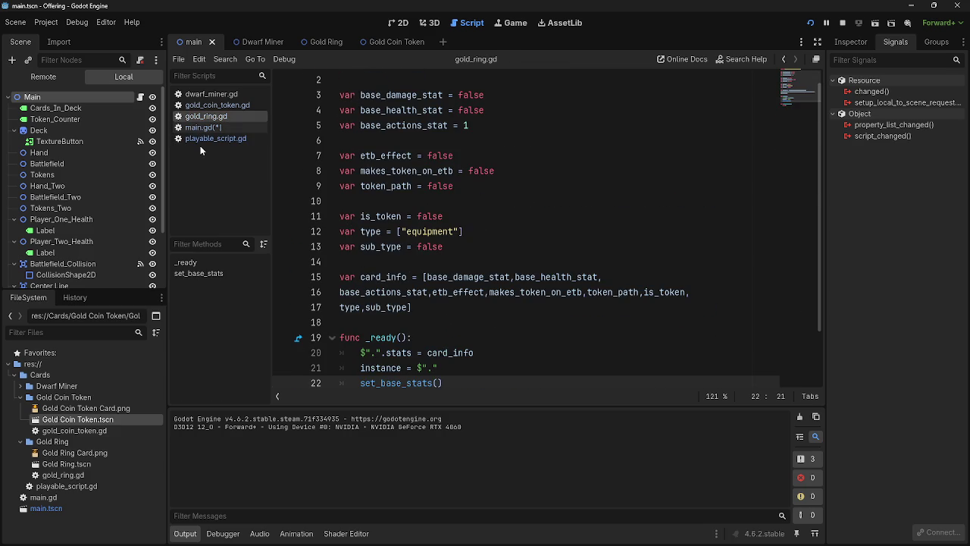
pyautogui.click(206, 138)
pyautogui.scroll(-5, 462, 246)
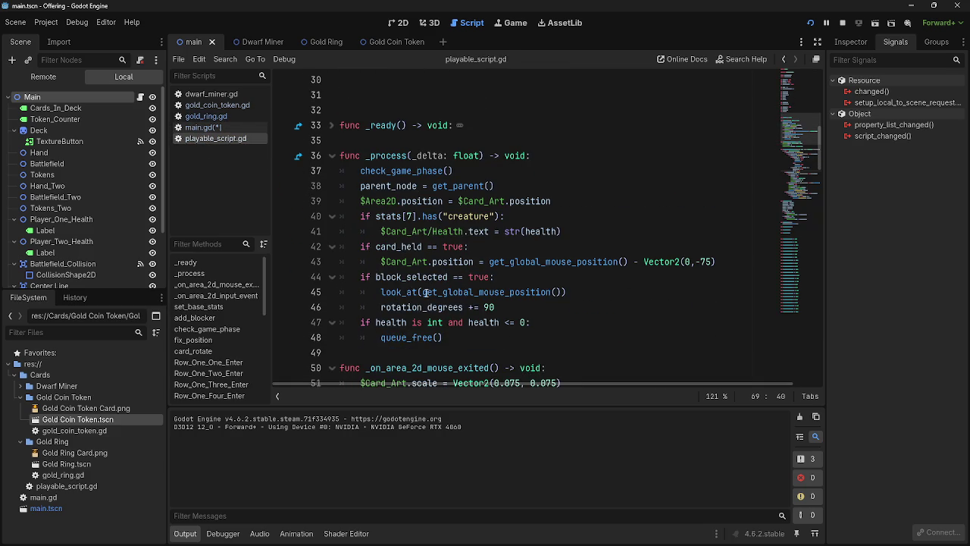
pyautogui.doubleClick(409, 277)
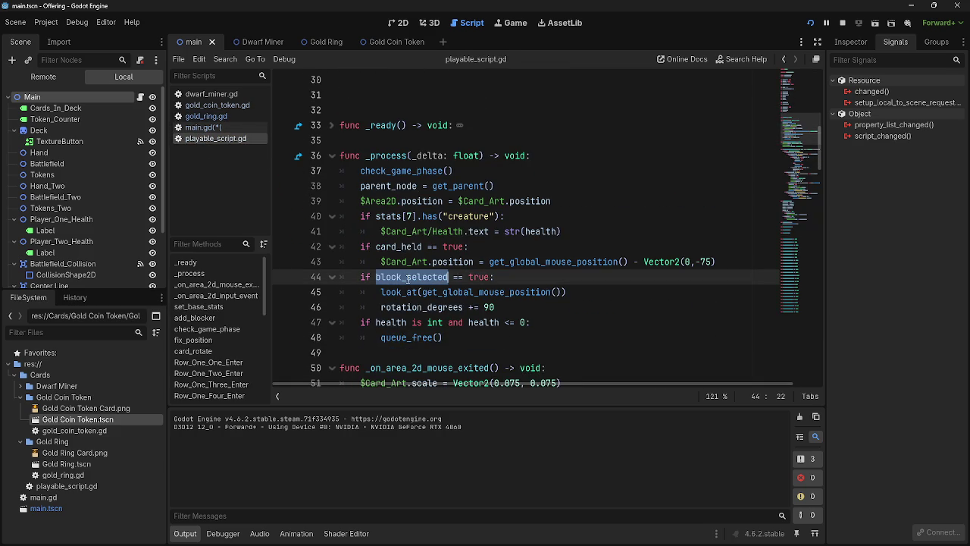
pyautogui.click(521, 282)
pyautogui.scroll(-7, 528, 308)
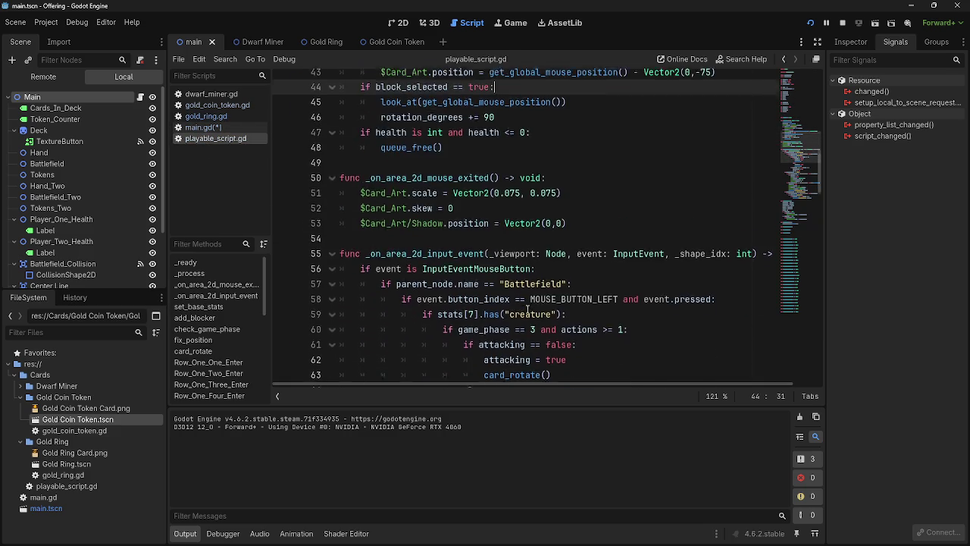
pyautogui.scroll(-1, 528, 309)
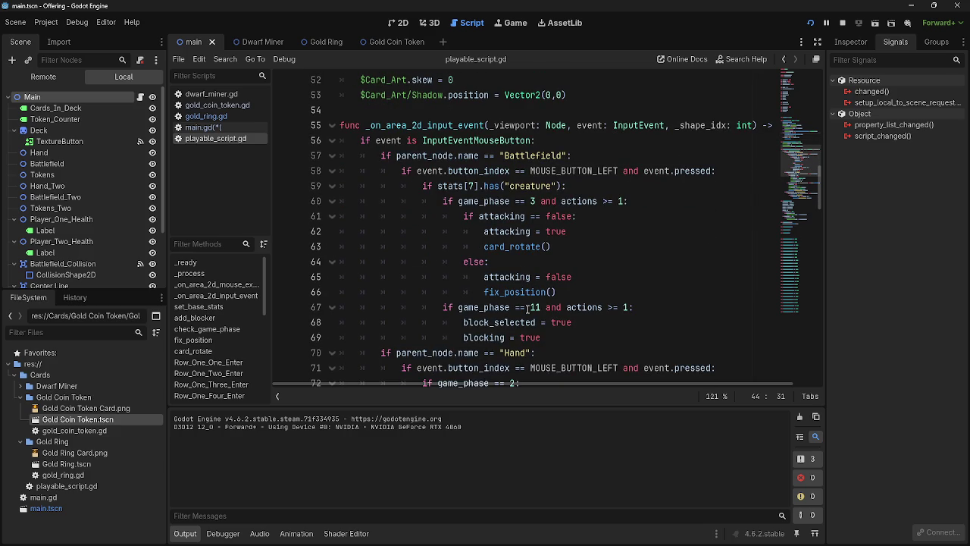
pyautogui.scroll(-1, 528, 308)
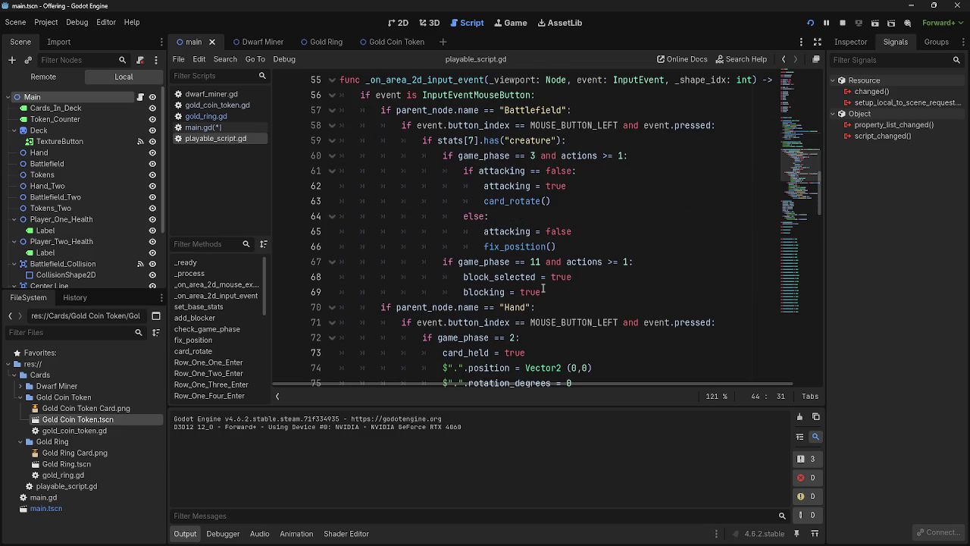
pyautogui.scroll(-5, 548, 292)
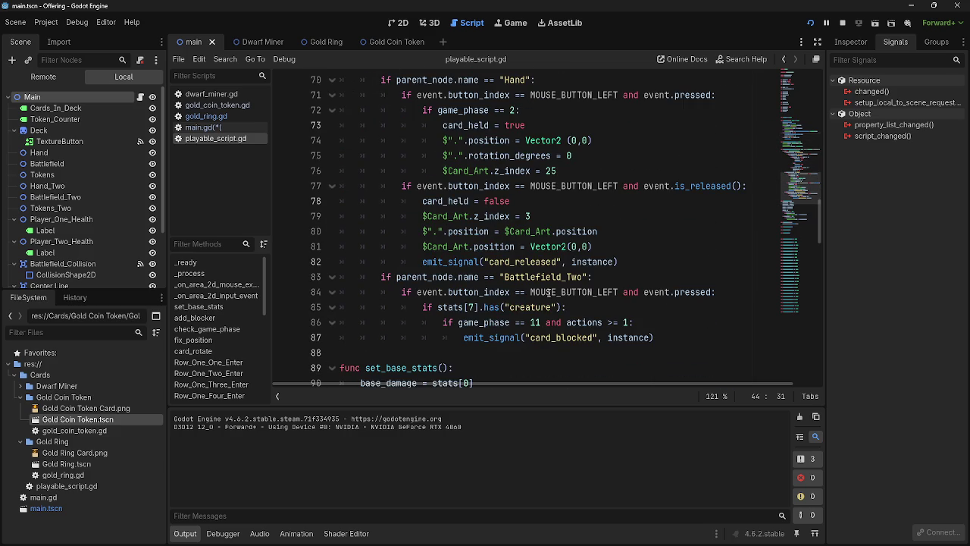
pyautogui.click(692, 339)
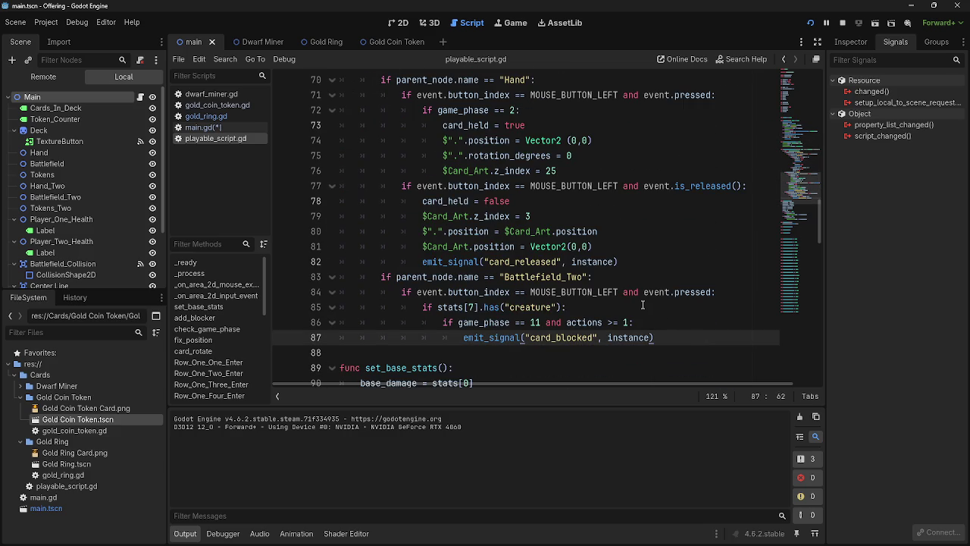
pyautogui.press('Return')
pyautogui.press('Insert')
pyautogui.press('BackSpace')
pyautogui.press('BackSpace')
pyautogui.press('BackSpace')
pyautogui.press('Return')
pyautogui.press('BackSpace')
pyautogui.press('BackSpace')
pyautogui.press('BackSpace')
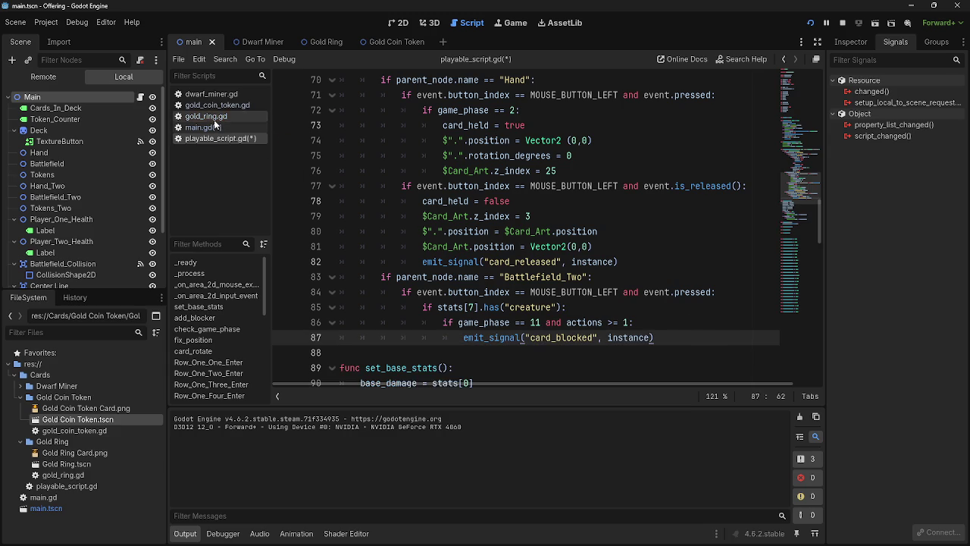
# In main.gd, expand card_blocked and start a 'card.' line below instance.add_blocker(card).
pyautogui.click(214, 127)
pyautogui.scroll(10, 483, 255)
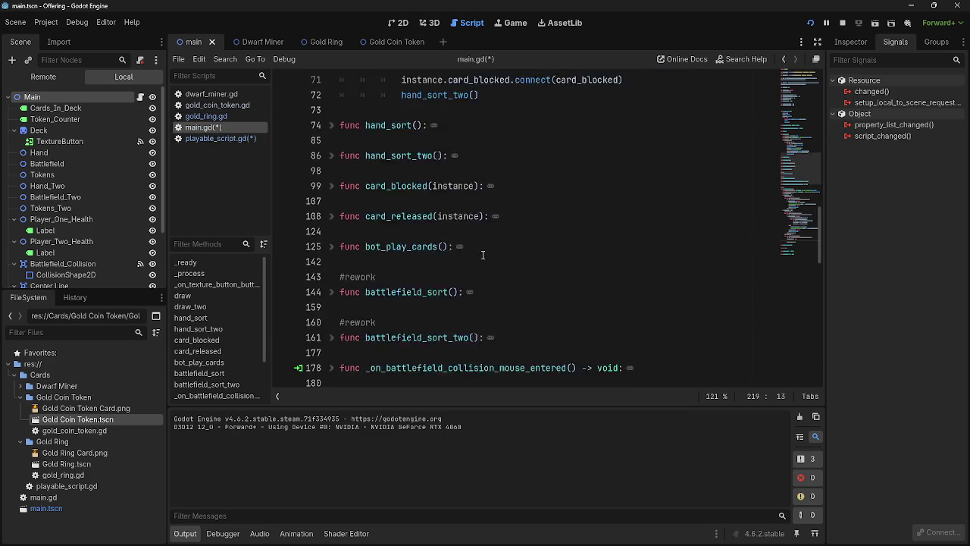
pyautogui.scroll(10, 483, 255)
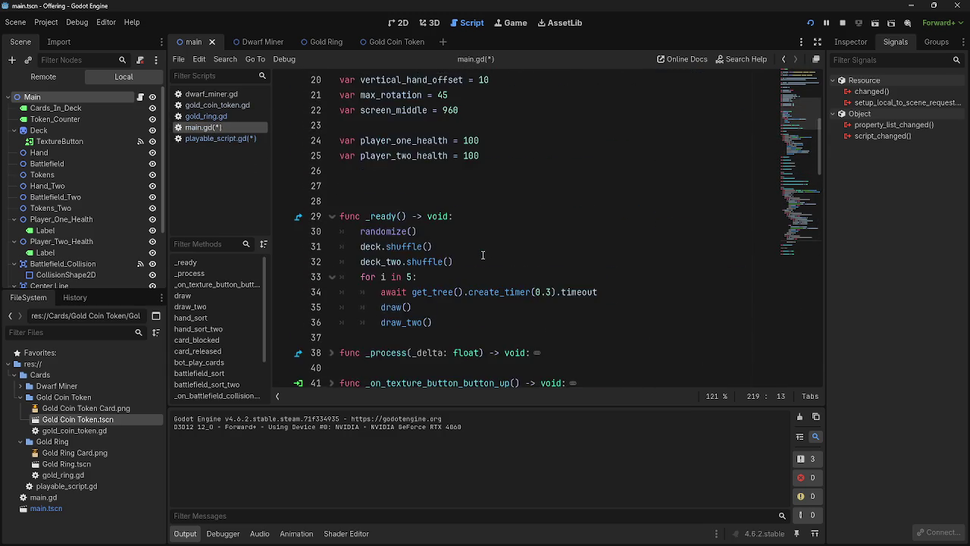
pyautogui.scroll(-10, 483, 255)
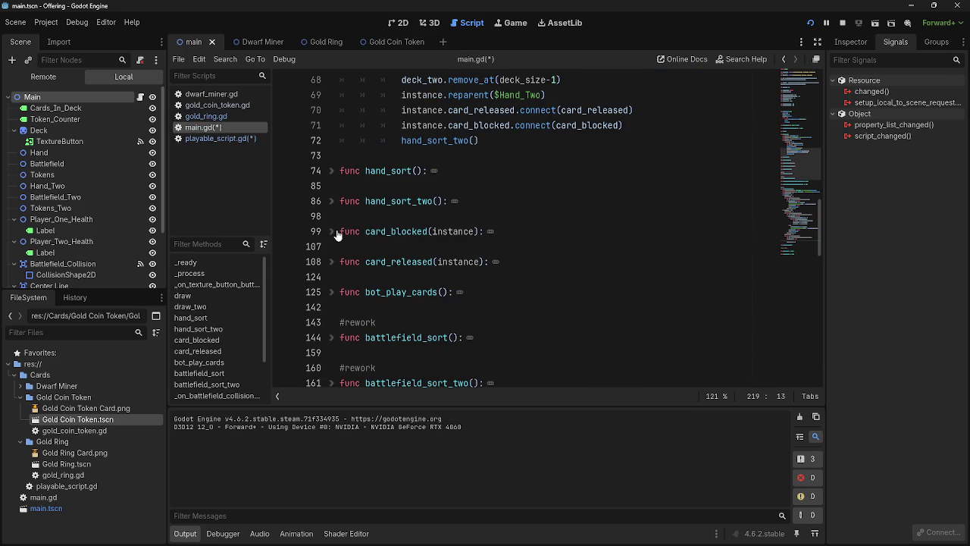
pyautogui.click(333, 231)
pyautogui.click(561, 336)
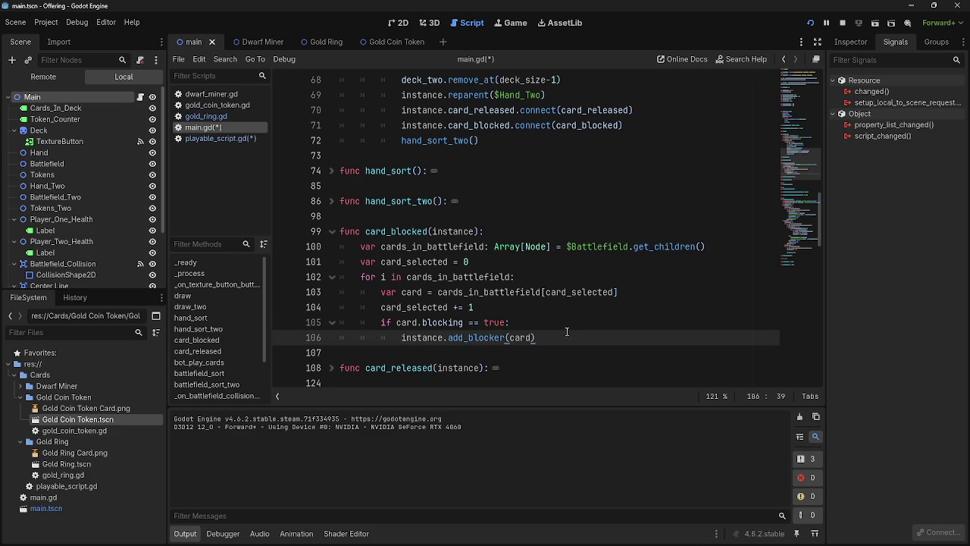
pyautogui.press('Return')
pyautogui.press('BackSpace')
pyautogui.press('BackSpace')
pyautogui.press('BackSpace')
pyautogui.press('Return')
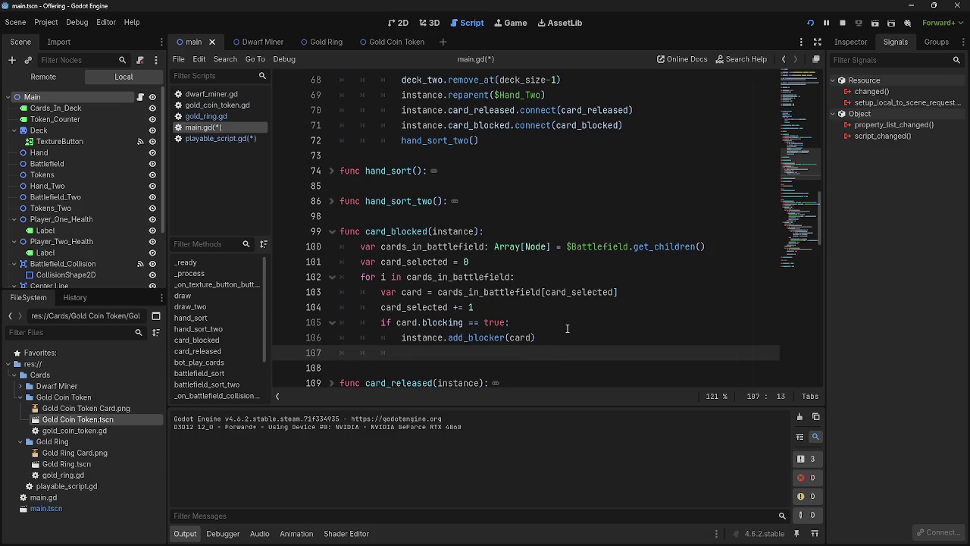
pyautogui.write('card.')
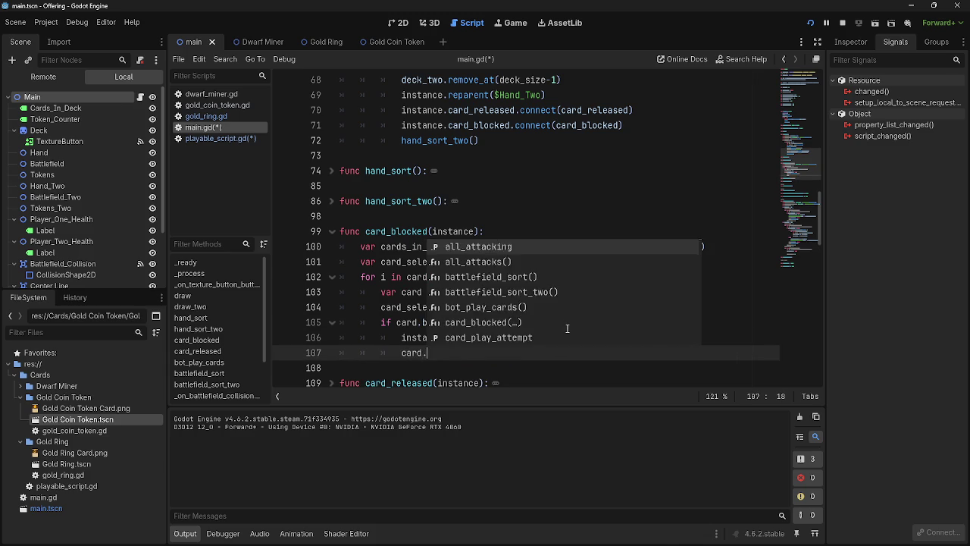
# Look up the card_blocked signal in playable_script.gd and copy the block_selected variable name.
pyautogui.click(212, 138)
pyautogui.scroll(2, 520, 229)
pyautogui.scroll(-4, 520, 228)
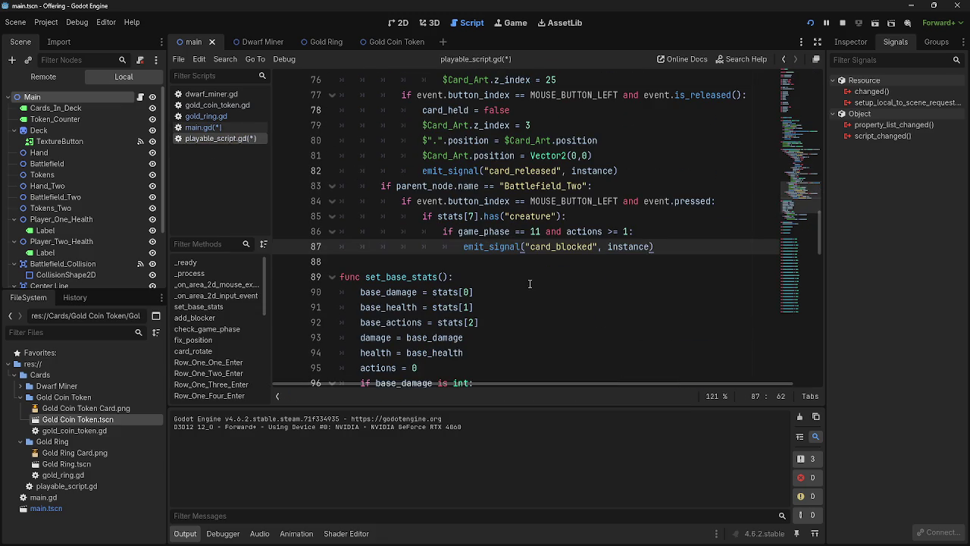
pyautogui.click(607, 246)
pyautogui.scroll(9, 570, 288)
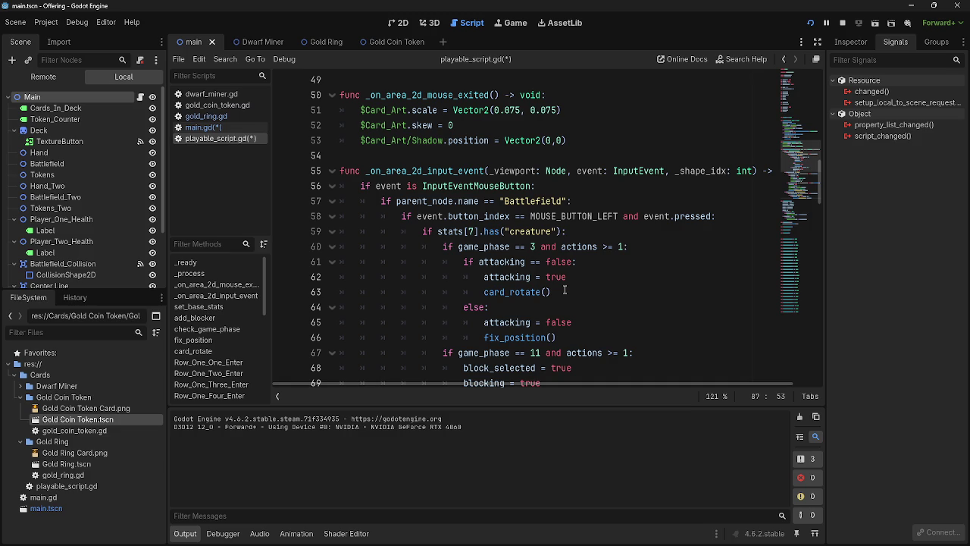
pyautogui.scroll(-3, 565, 290)
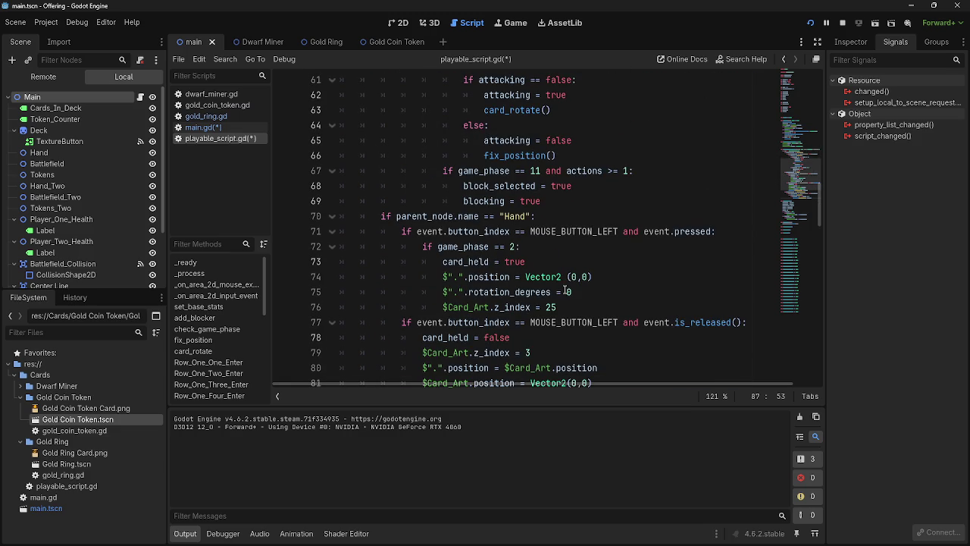
pyautogui.scroll(2, 564, 289)
pyautogui.scroll(-6, 560, 292)
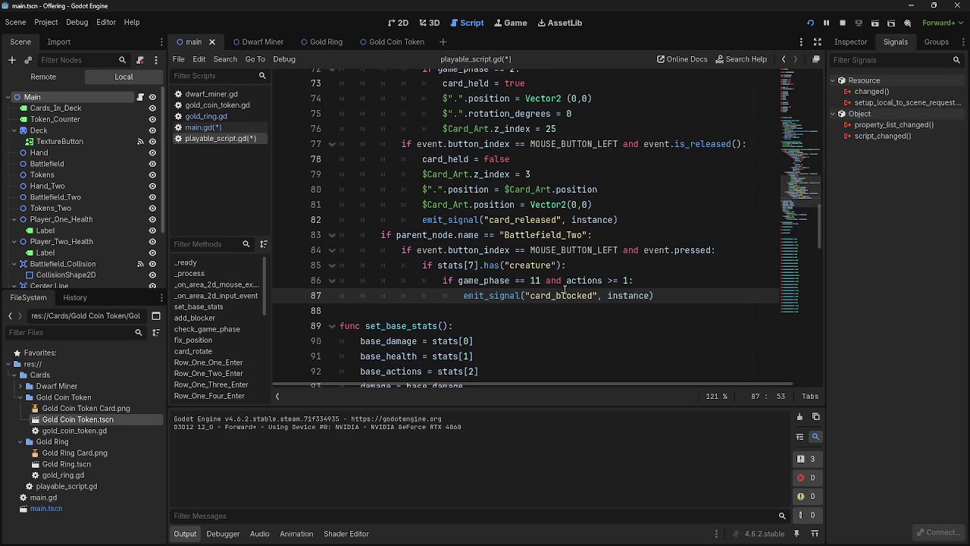
pyautogui.doubleClick(556, 293)
pyautogui.doubleClick(621, 292)
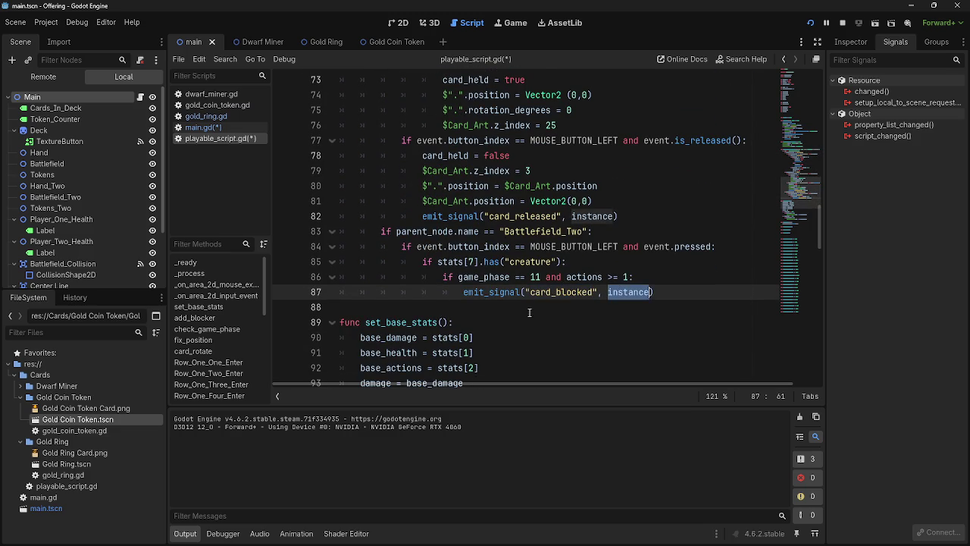
pyautogui.scroll(5, 530, 313)
pyautogui.scroll(2, 529, 312)
pyautogui.doubleClick(496, 324)
pyautogui.hotkey('ctrl', 'c')
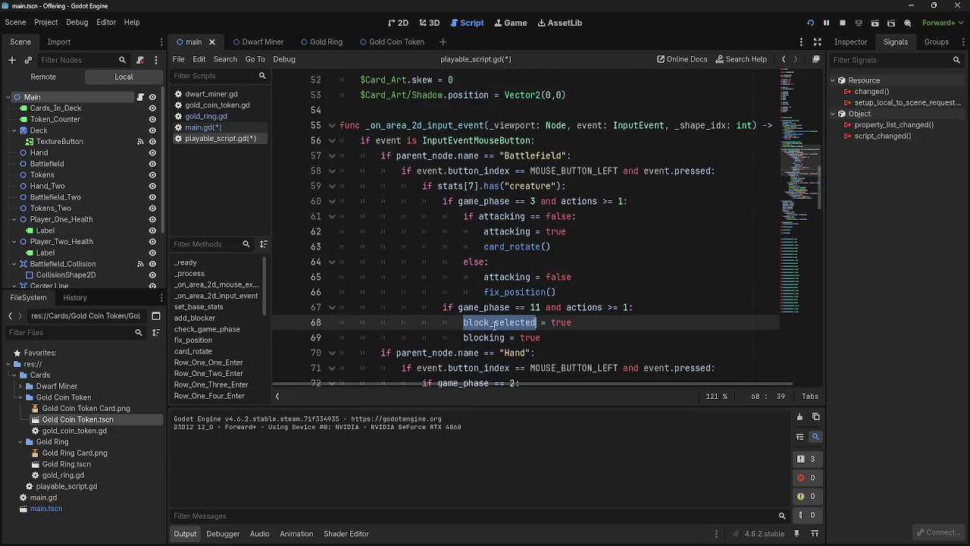
# Complete the line as 'card.block_selected = false' in main.gd and run the game.
pyautogui.click(203, 126)
pyautogui.hotkey('ctrl', 'v')
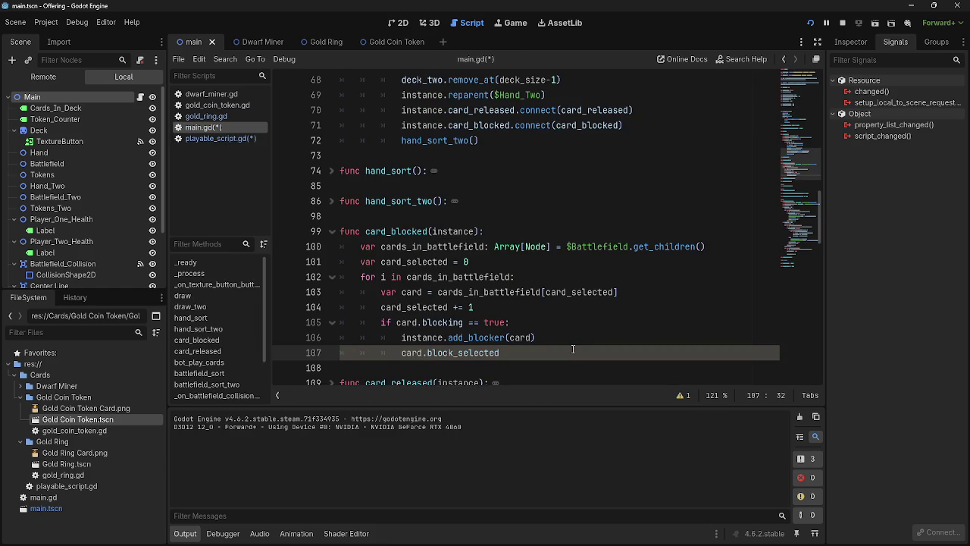
pyautogui.write(' = false')
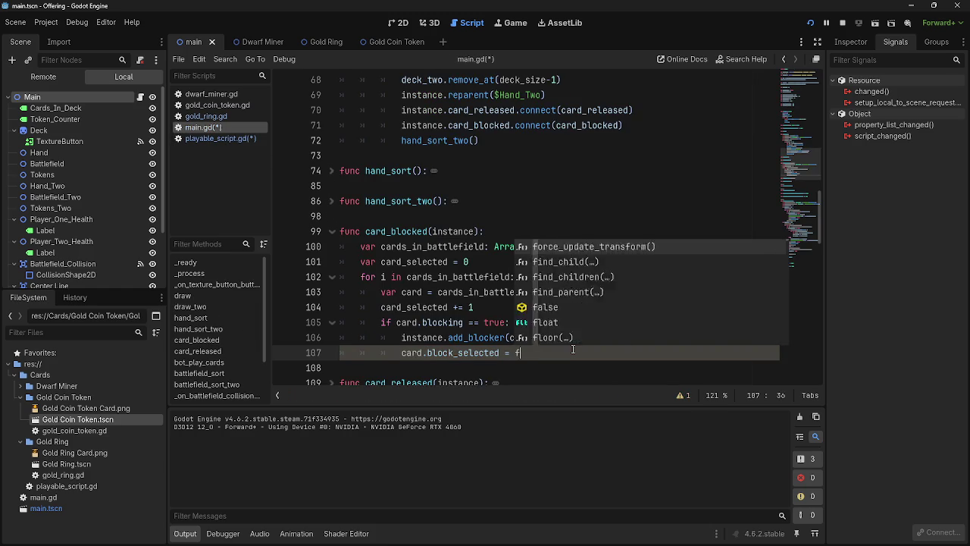
pyautogui.press('Escape')
pyautogui.click(588, 338)
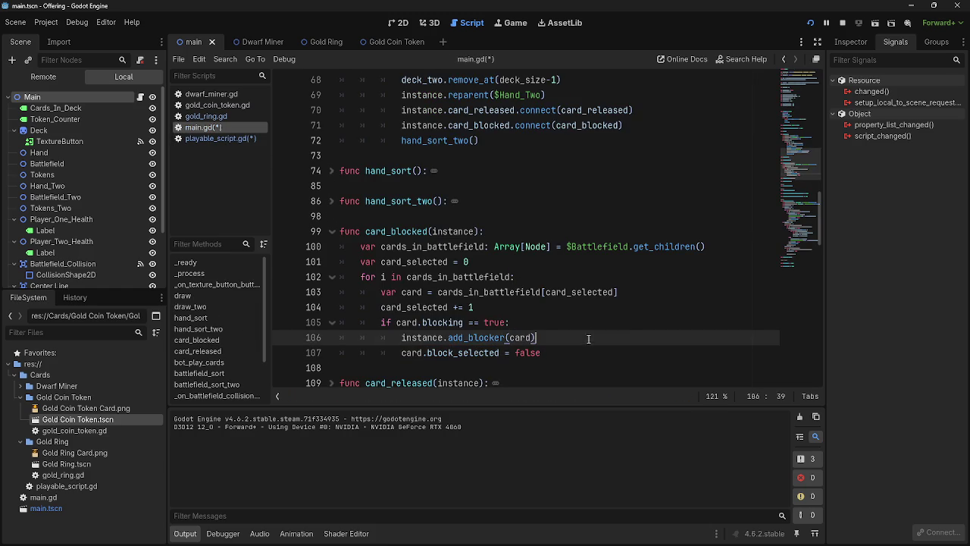
pyautogui.click(841, 22)
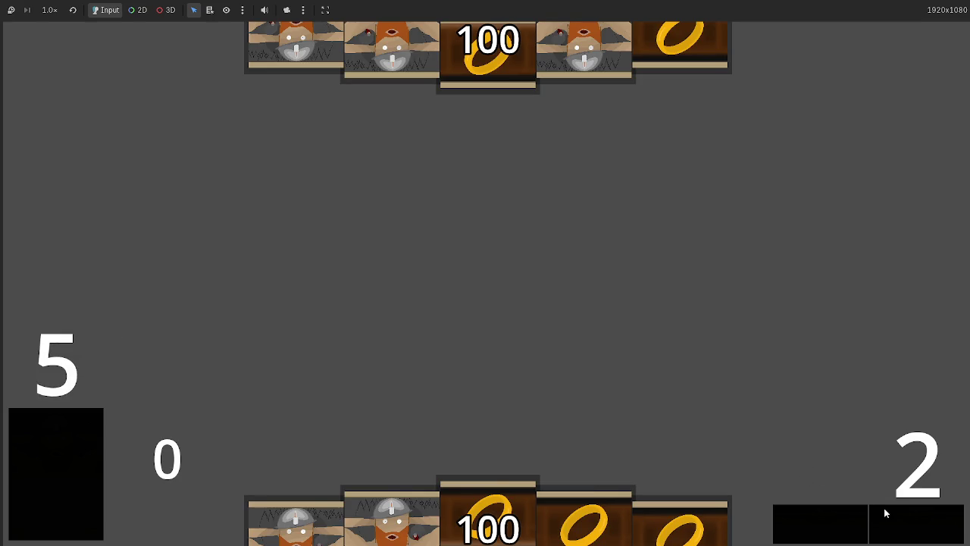
# Play two dwarf cards, advance the turn counter twice, then stop the game with F8.
pyautogui.click(373, 494)
pyautogui.click(679, 519)
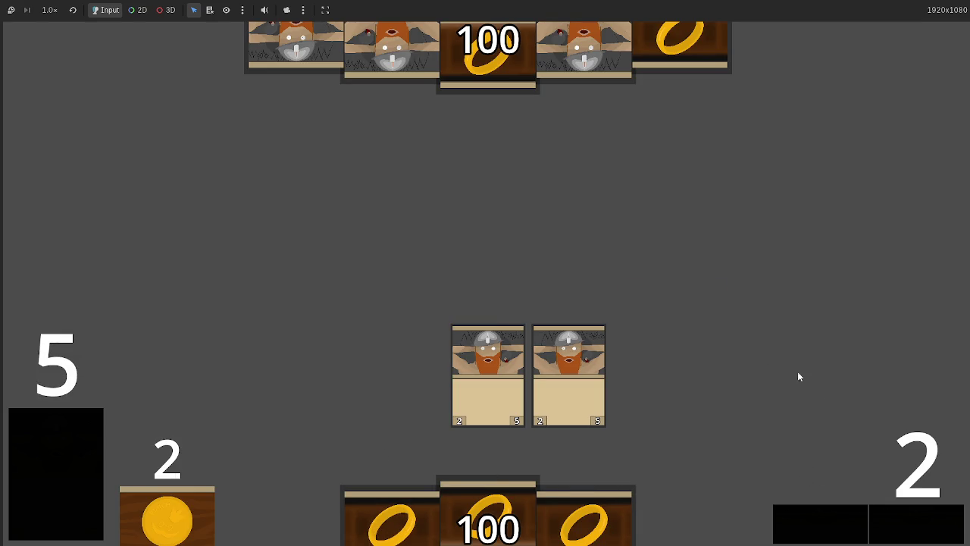
pyautogui.click(834, 535)
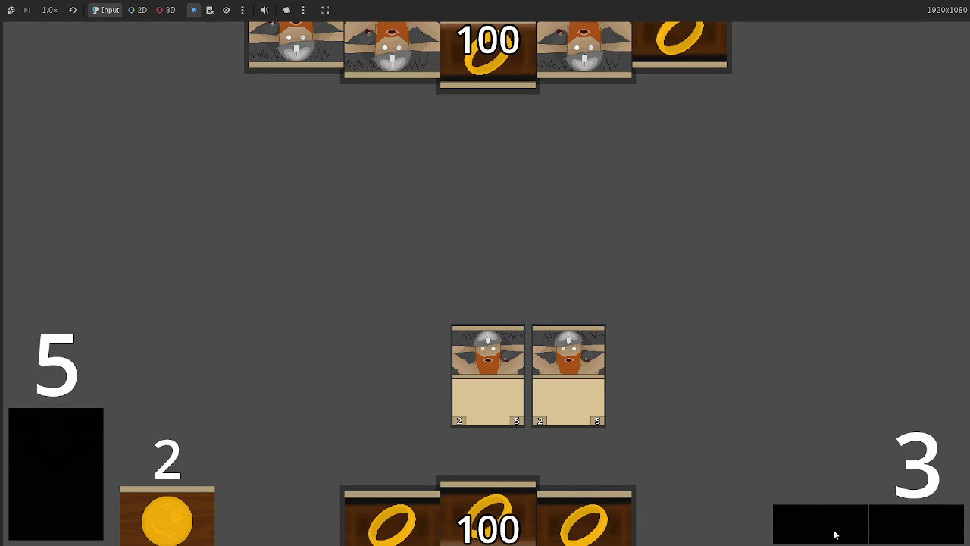
pyautogui.click(894, 528)
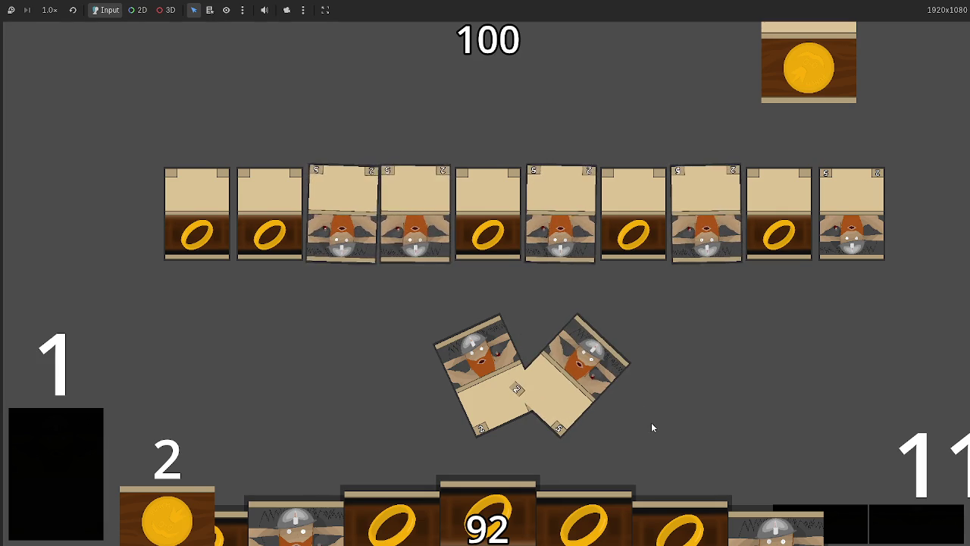
pyautogui.press('F8')
# Add a 'card.blocking = true' line below the block_selected reset in card_blocked.
pyautogui.click(562, 353)
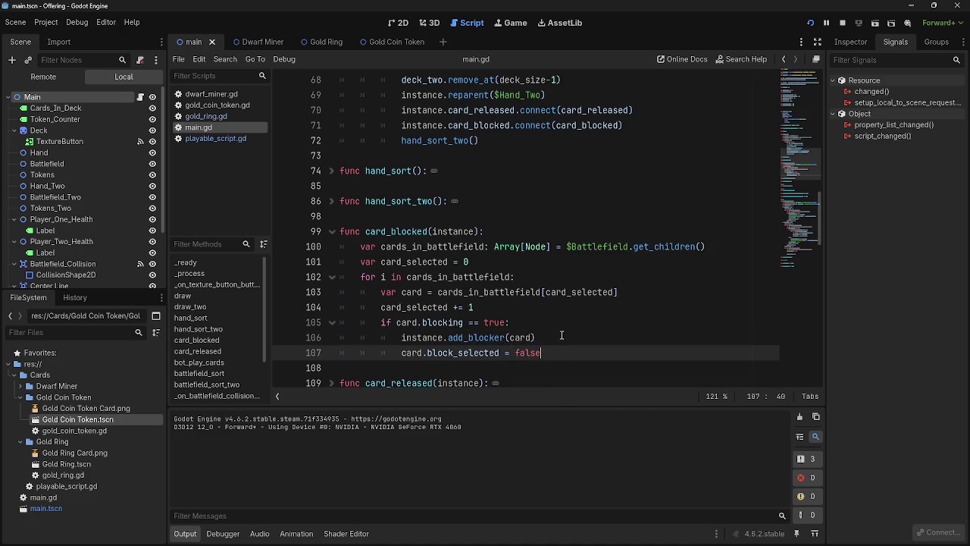
pyautogui.press('Return')
pyautogui.write('card.')
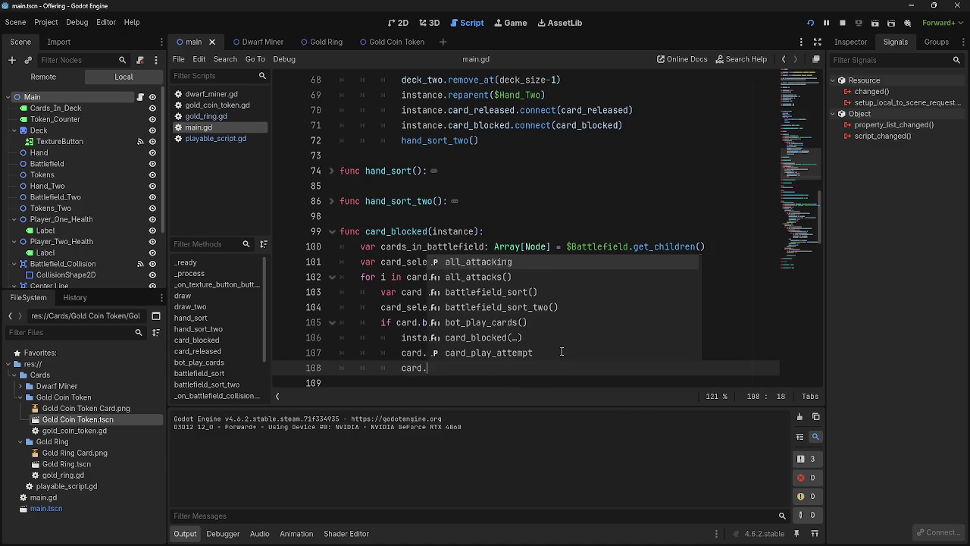
pyautogui.write('blocking ')
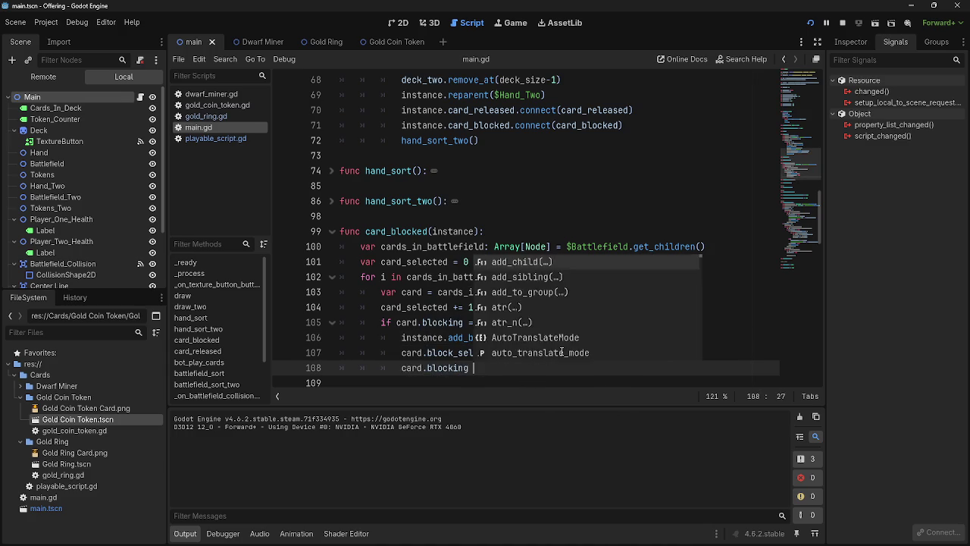
pyautogui.write('- rue')
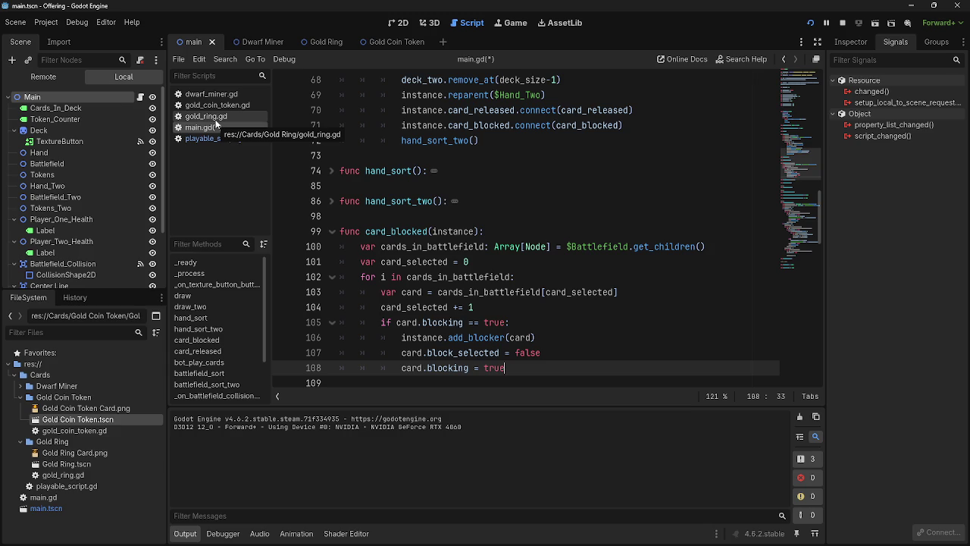
pyautogui.click(216, 118)
# Delete the 'blocking = true' line from playable_script.gd's click handler.
pyautogui.click(216, 127)
pyautogui.click(232, 138)
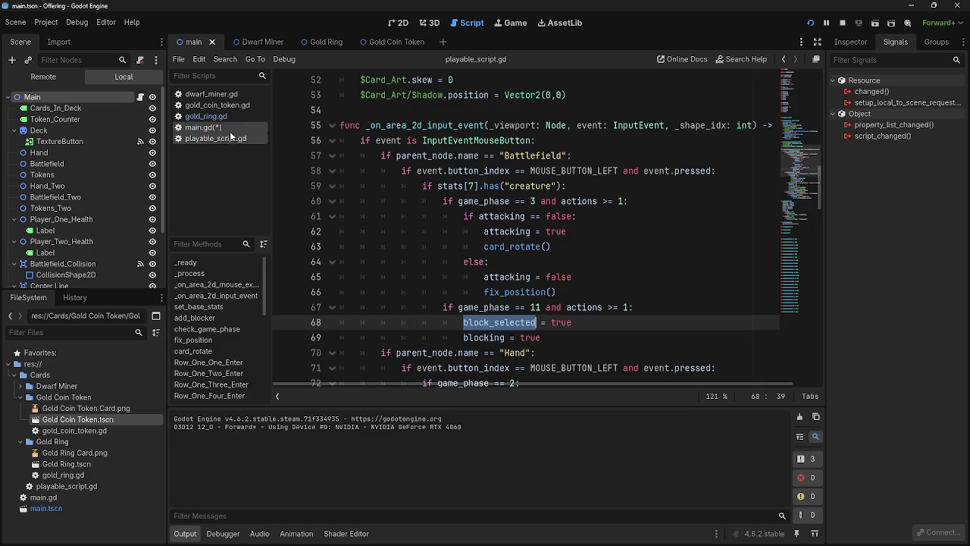
pyautogui.click(617, 333)
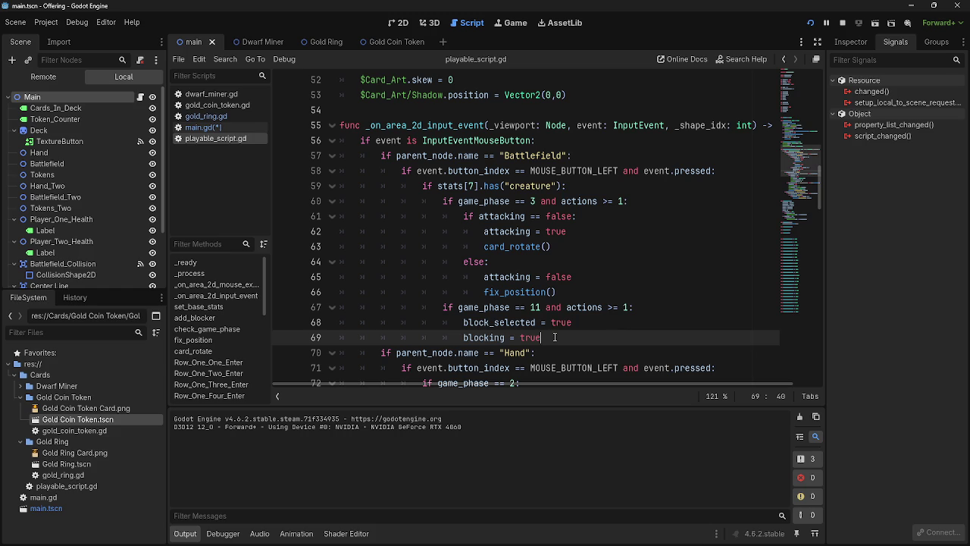
pyautogui.moveTo(542, 337)
pyautogui.mouseDown()
pyautogui.moveTo(328, 327)
pyautogui.moveTo(326, 337)
pyautogui.mouseUp()
pyautogui.press('BackSpace')
pyautogui.press('BackSpace')
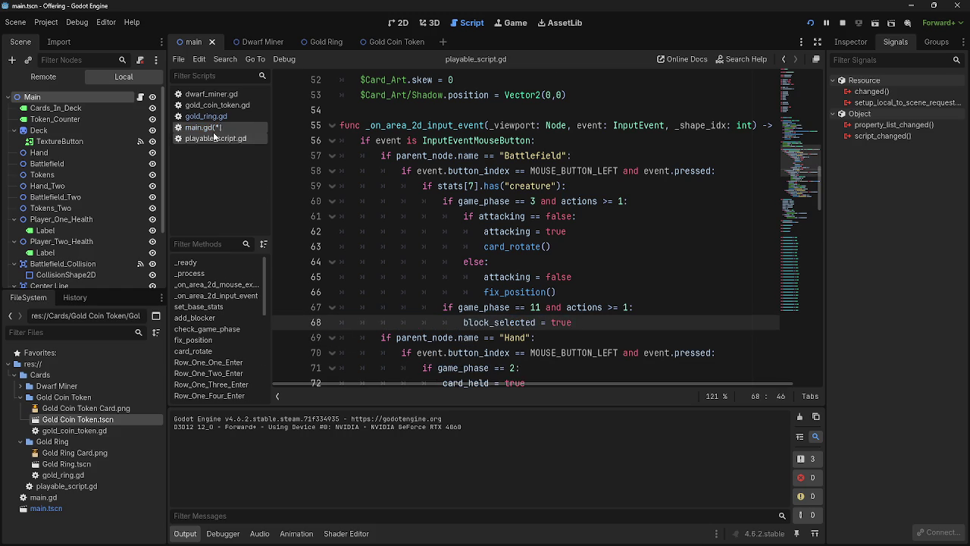
# Move 'card.blocking = true' above 'card.block_selected = false' in card_blocked, then stop the game.
pyautogui.click(203, 128)
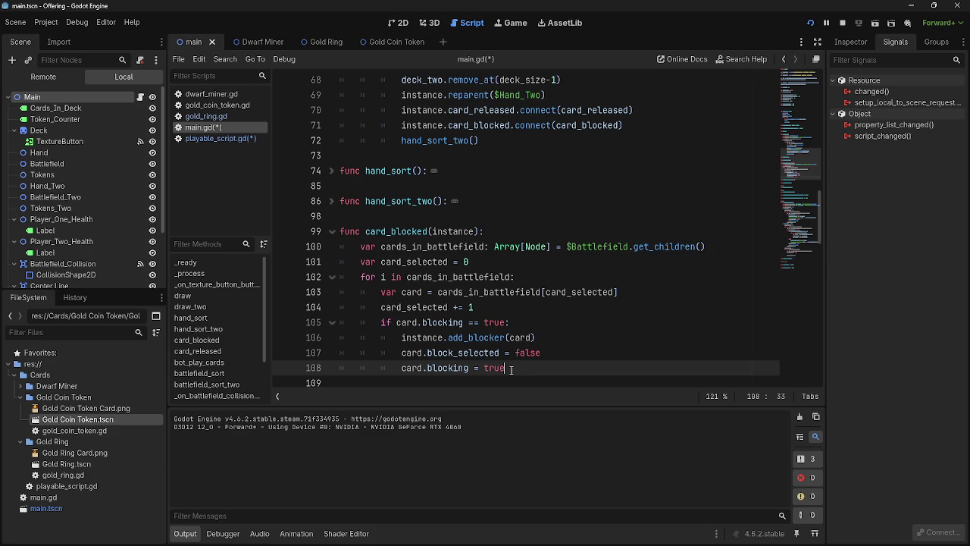
pyautogui.moveTo(512, 369); pyautogui.dragTo(337, 369)
pyautogui.press('BackSpace')
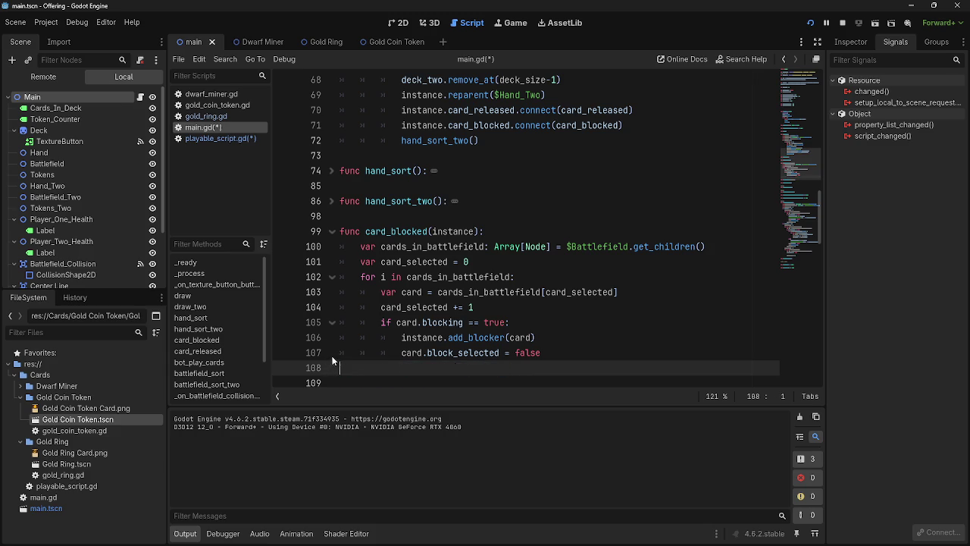
pyautogui.press('BackSpace')
pyautogui.scroll(-1, 338, 361)
pyautogui.scroll(-10, 338, 361)
pyautogui.scroll(4, 338, 361)
pyautogui.hotkey('ctrl', 'z')
pyautogui.hotkey('ctrl', 'z')
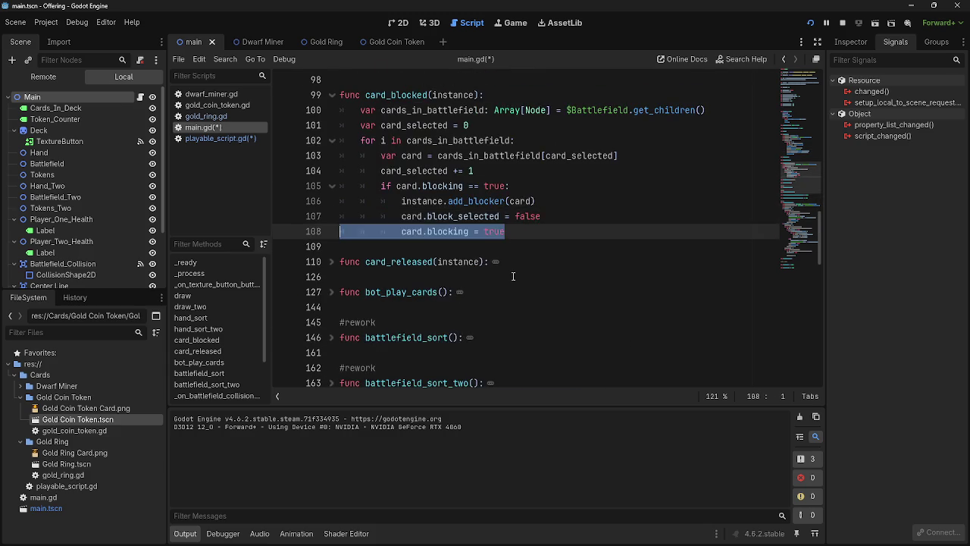
pyautogui.click(525, 282)
pyautogui.click(576, 242)
pyautogui.press('Return')
pyautogui.moveTo(506, 291)
pyautogui.mouseDown()
pyautogui.moveTo(401, 292)
pyautogui.moveTo(401, 261)
pyautogui.moveTo(339, 292)
pyautogui.mouseUp()
pyautogui.press('BackSpace')
pyautogui.press('BackSpace')
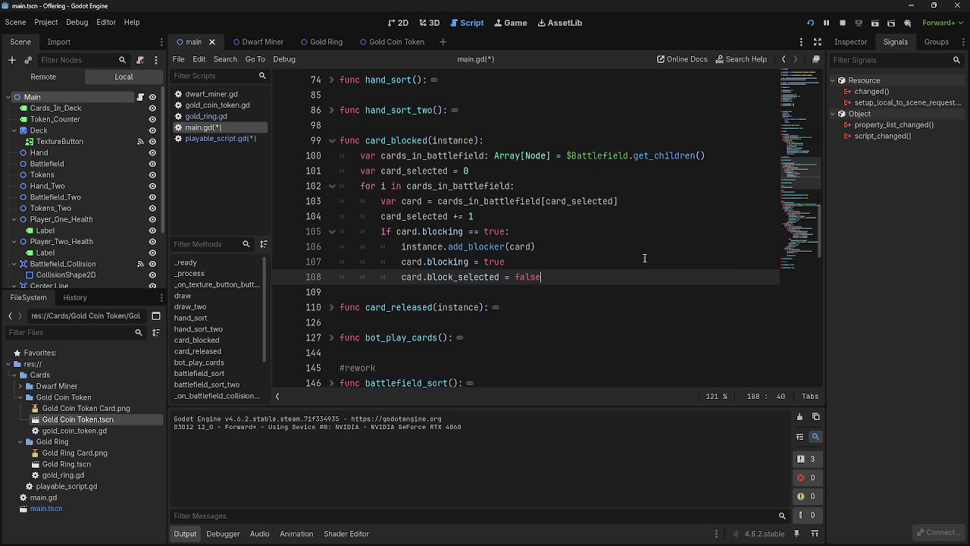
pyautogui.click(214, 138)
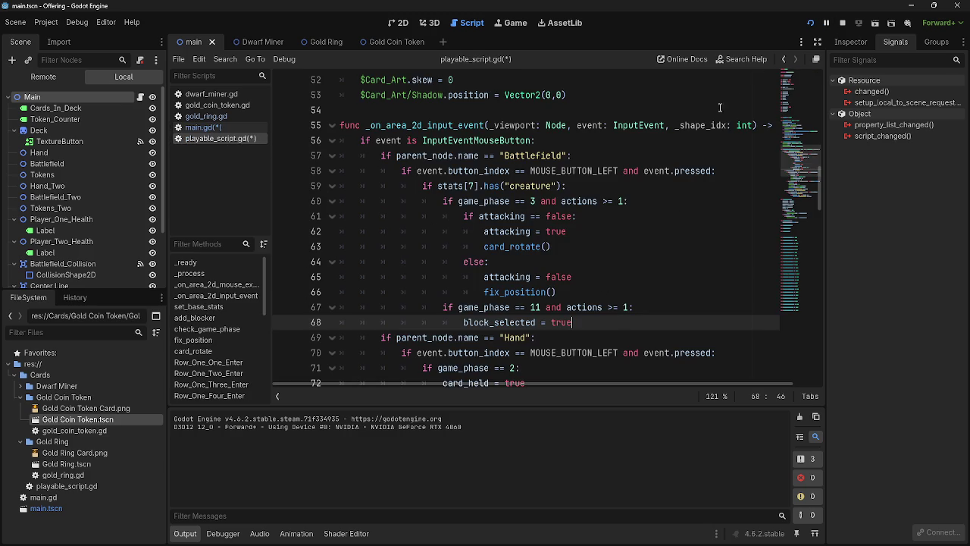
pyautogui.click(842, 23)
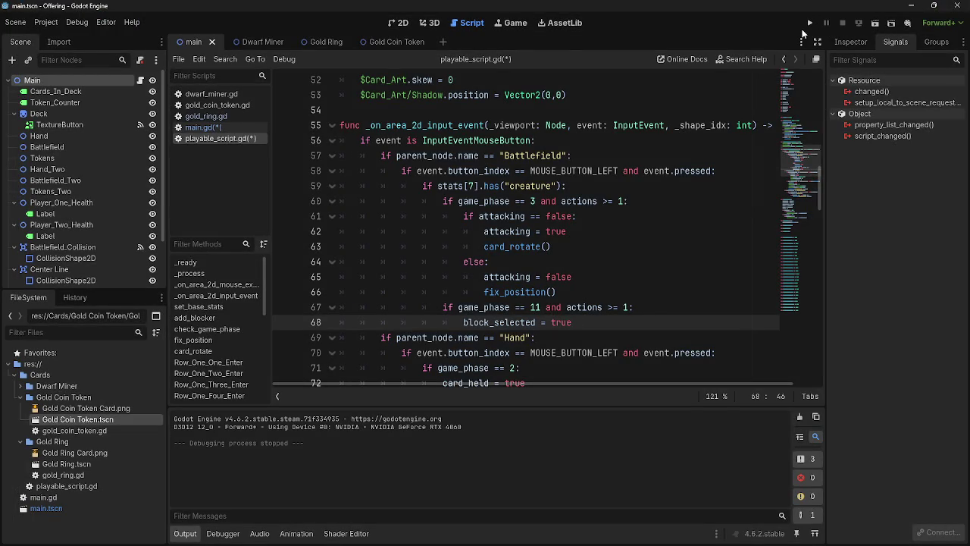
pyautogui.click(809, 22)
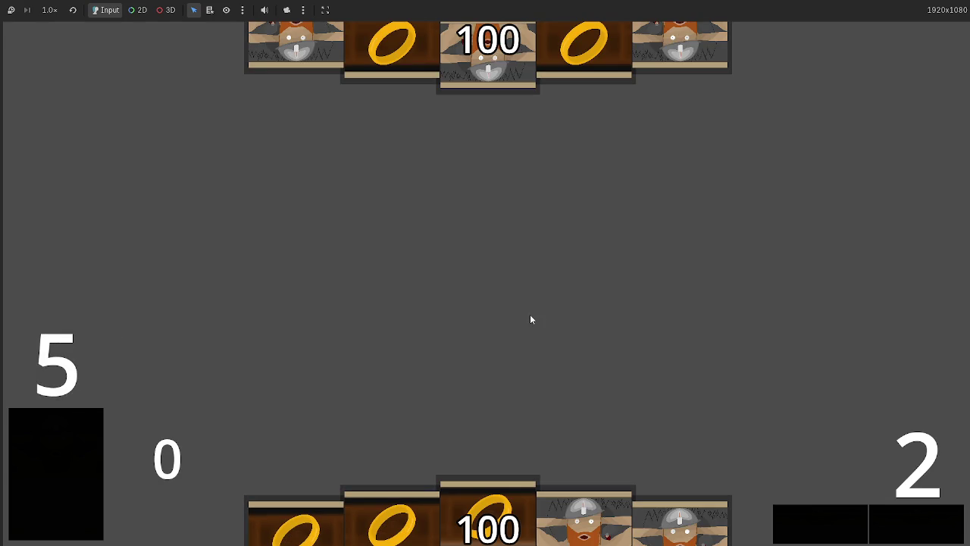
pyautogui.moveTo(617, 497)
pyautogui.mouseDown()
pyautogui.moveTo(541, 316)
pyautogui.moveTo(488, 313)
pyautogui.mouseUp()
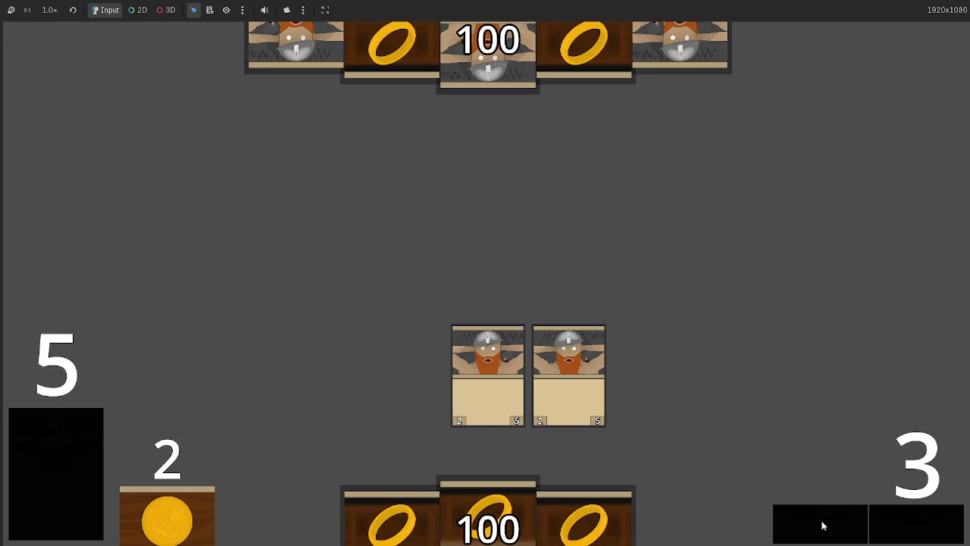
pyautogui.click(914, 525)
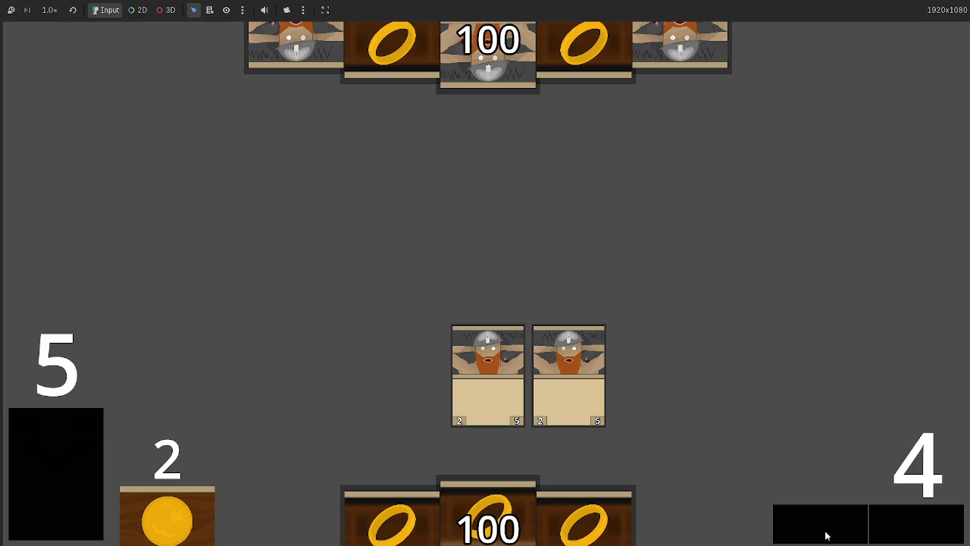
pyautogui.click(910, 524)
pyautogui.click(910, 524)
pyautogui.click(910, 524)
pyautogui.click(910, 525)
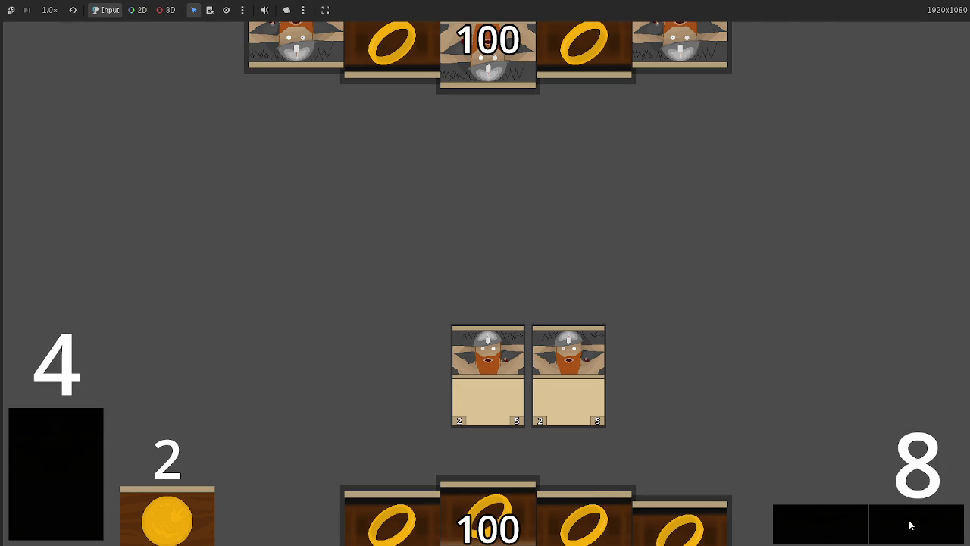
pyautogui.click(910, 524)
pyautogui.click(910, 524)
pyautogui.click(910, 524)
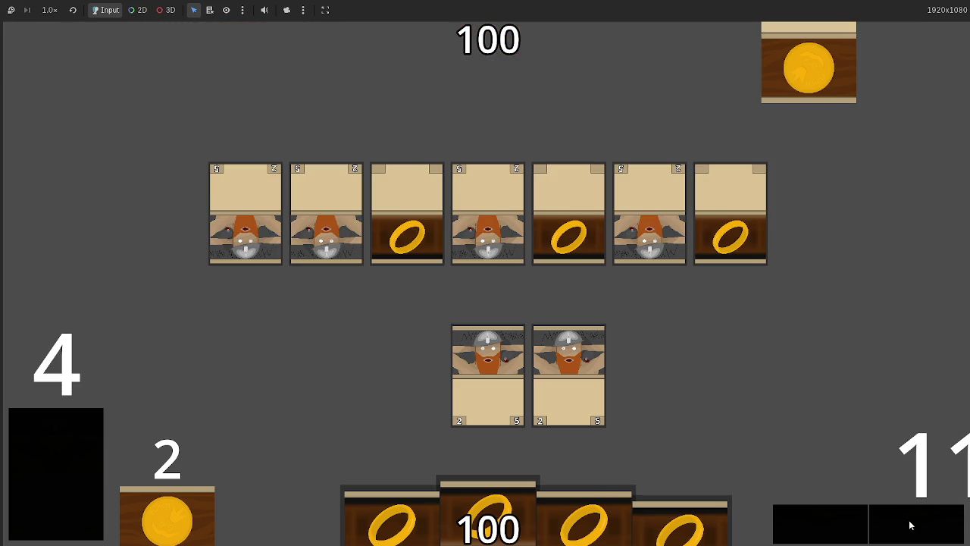
pyautogui.click(909, 524)
pyautogui.click(910, 524)
pyautogui.click(910, 524)
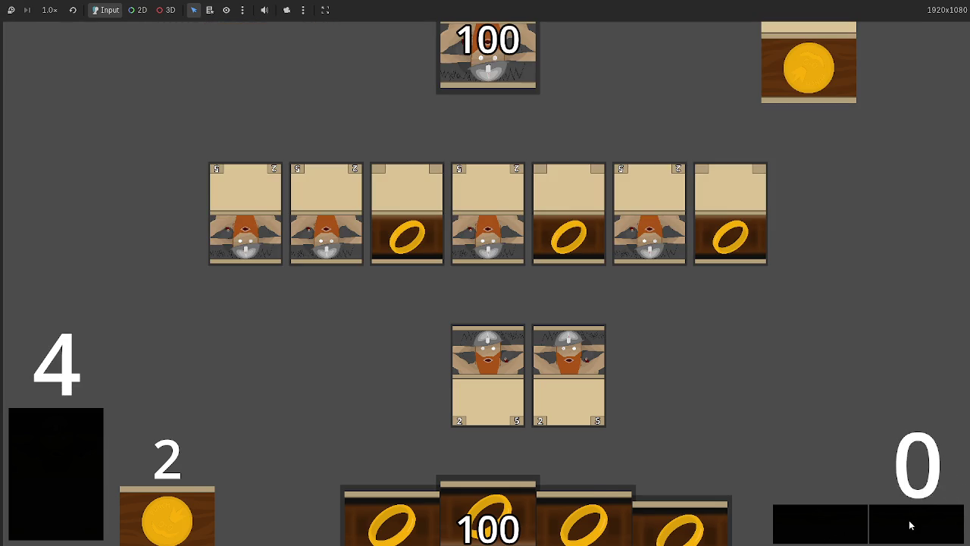
pyautogui.click(910, 525)
pyautogui.click(910, 524)
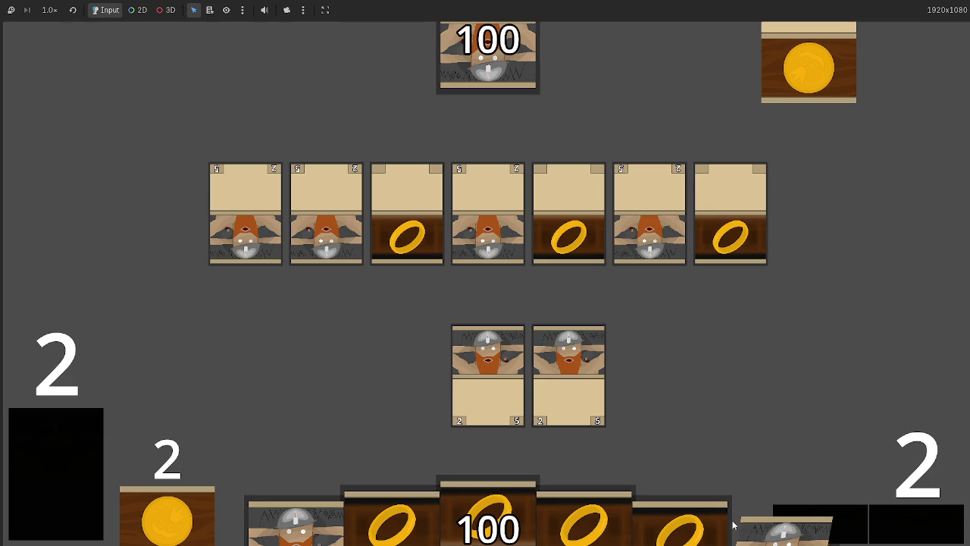
pyautogui.click(891, 526)
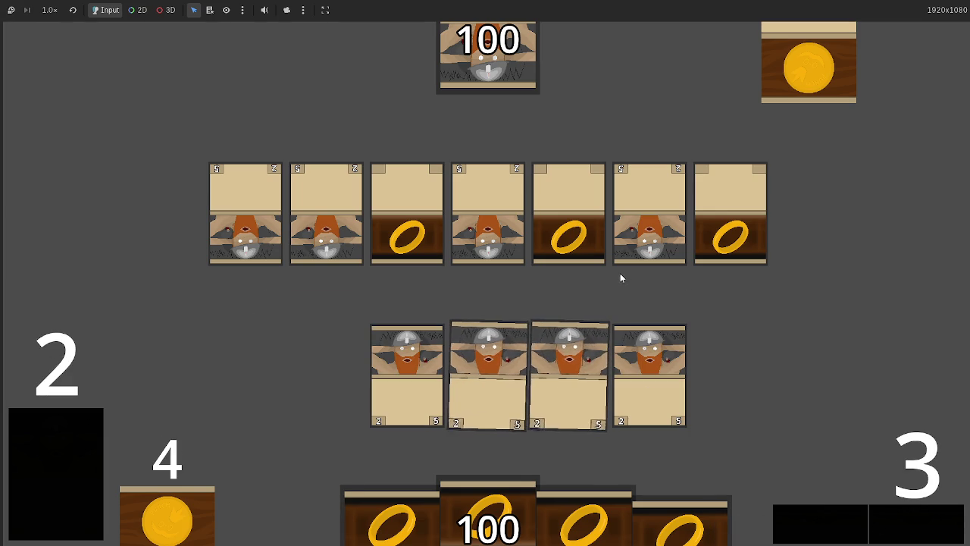
pyautogui.click(879, 515)
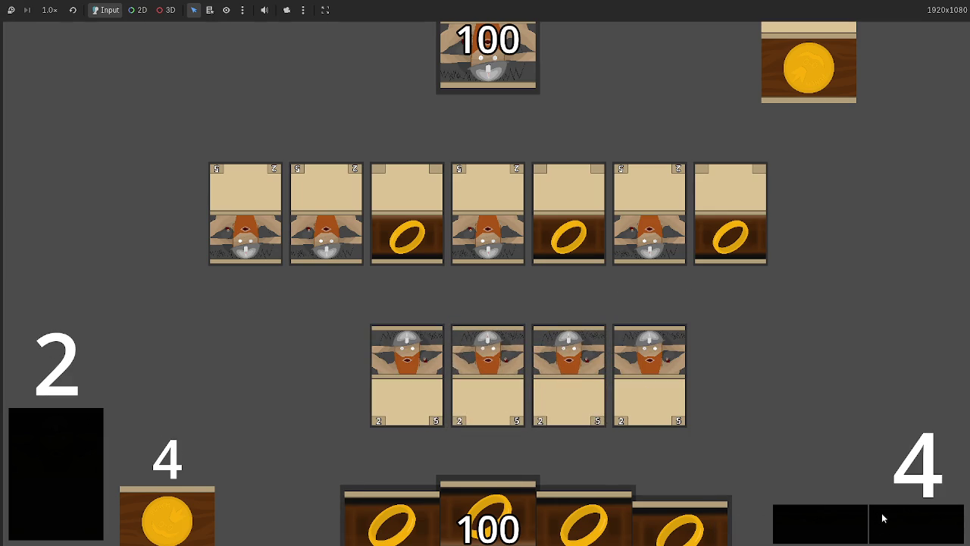
pyautogui.click(881, 520)
pyautogui.click(879, 520)
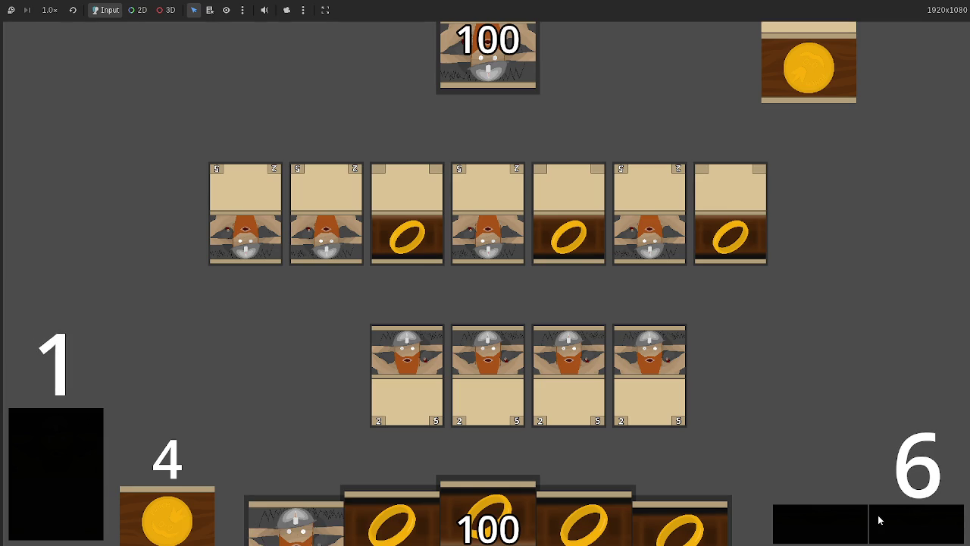
pyautogui.click(878, 520)
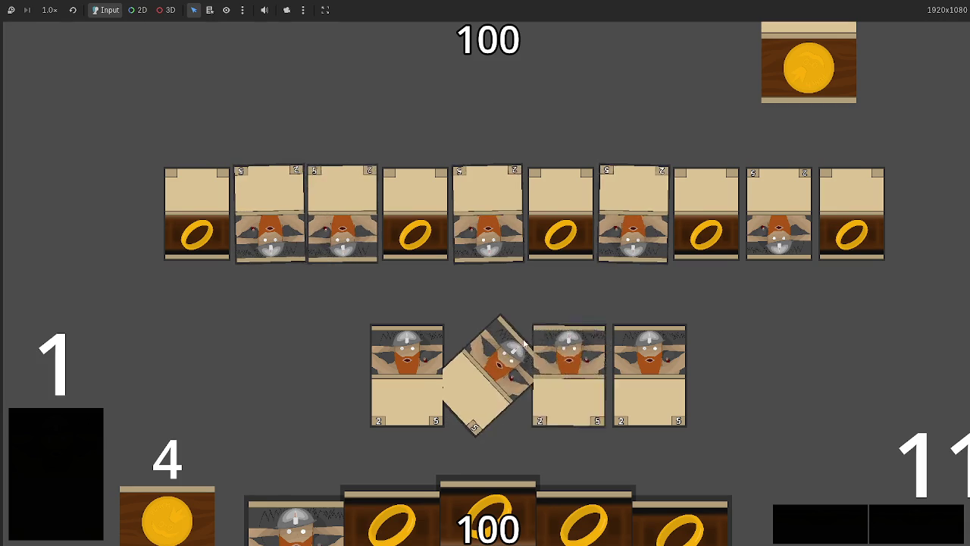
pyautogui.press('F8')
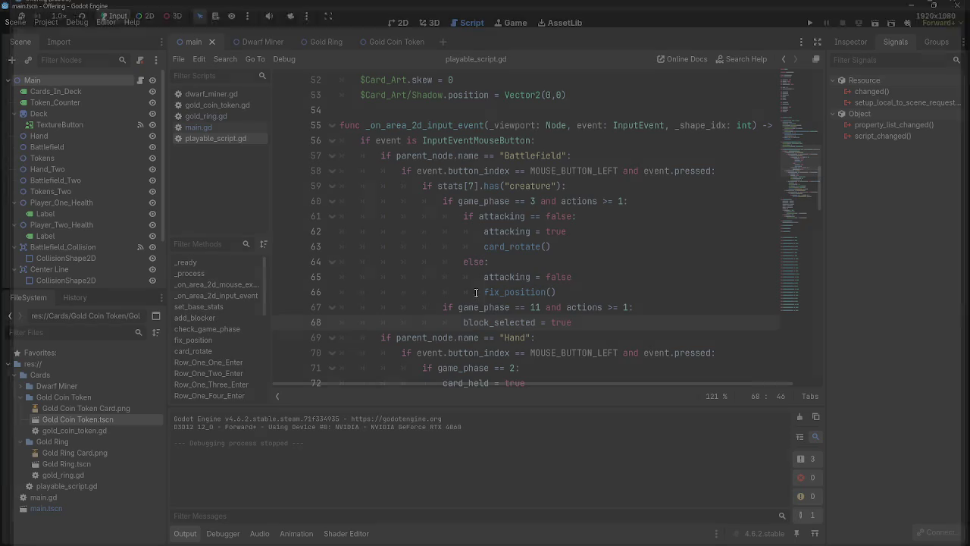
# Add an 'if block_selected = false:' check under the phase 11 condition on line 68.
pyautogui.click(559, 248)
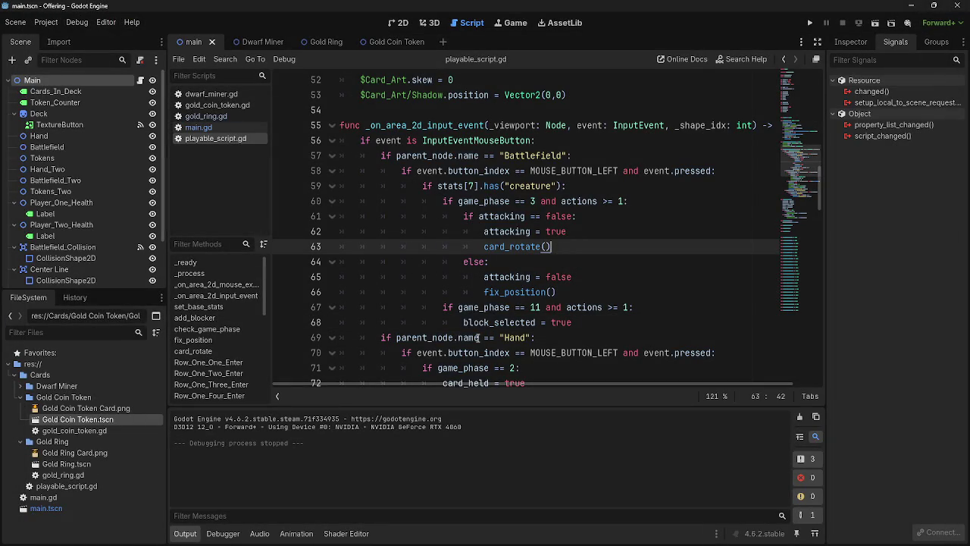
pyautogui.click(664, 306)
pyautogui.press('Return')
pyautogui.write('if ca')
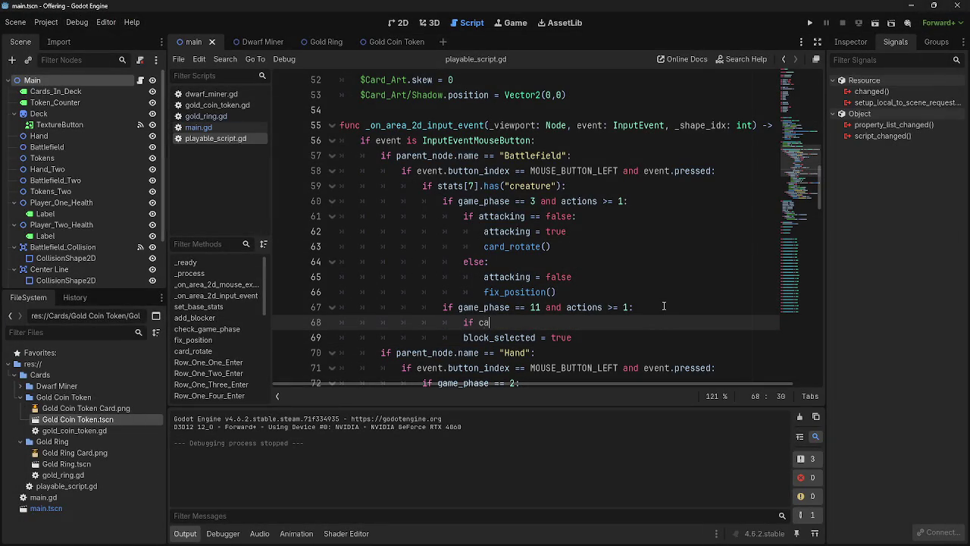
pyautogui.press('BackSpace')
pyautogui.press('BackSpace')
pyautogui.write('blo')
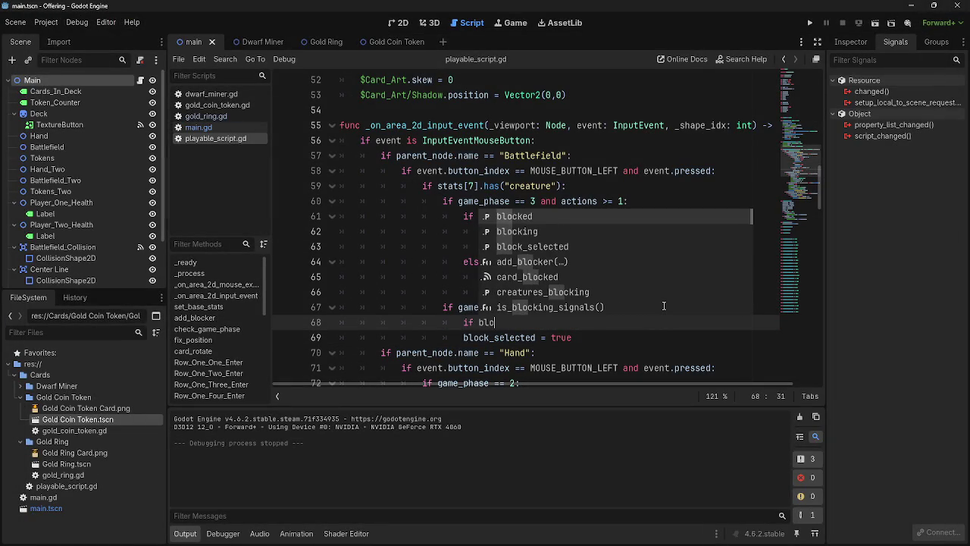
pyautogui.write('ck_selected = ')
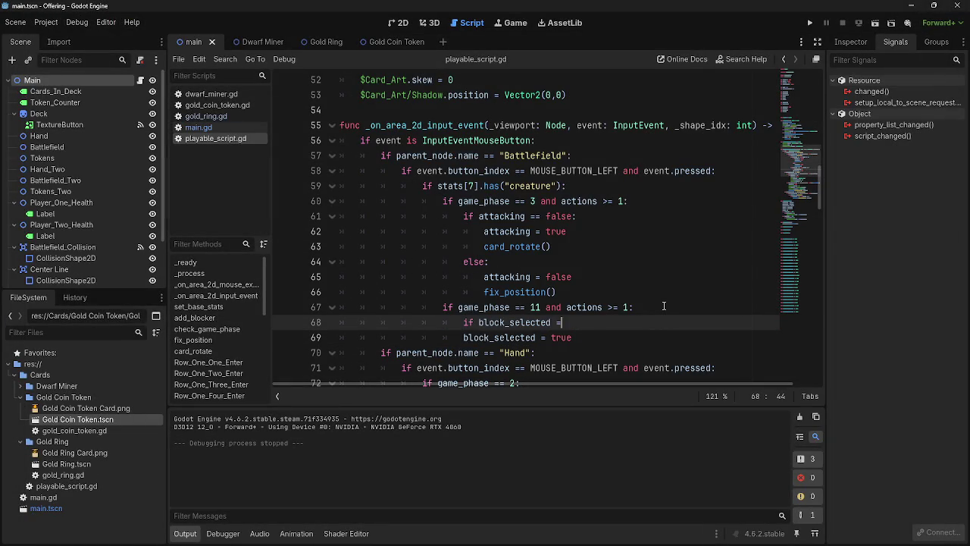
pyautogui.write('falseL')
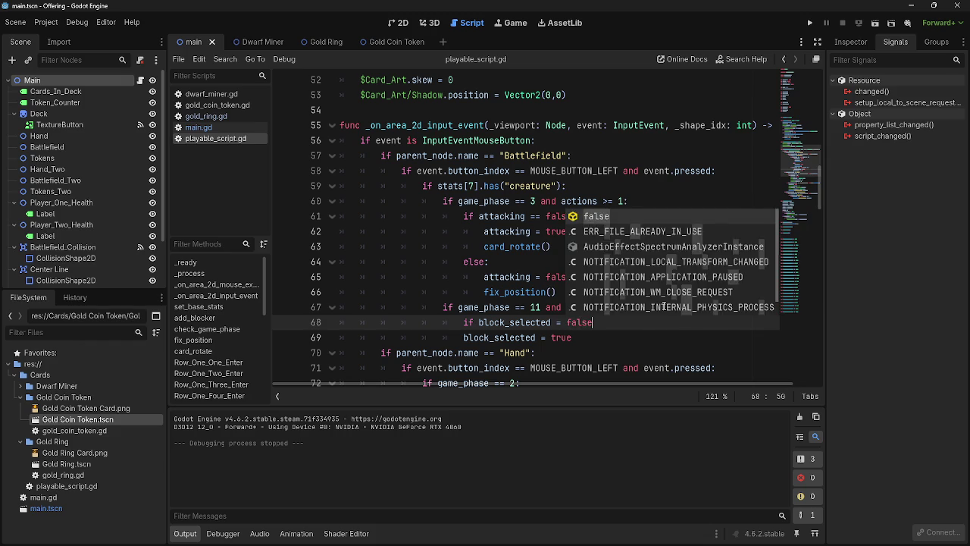
pyautogui.press('BackSpace')
pyautogui.press('BackSpace')
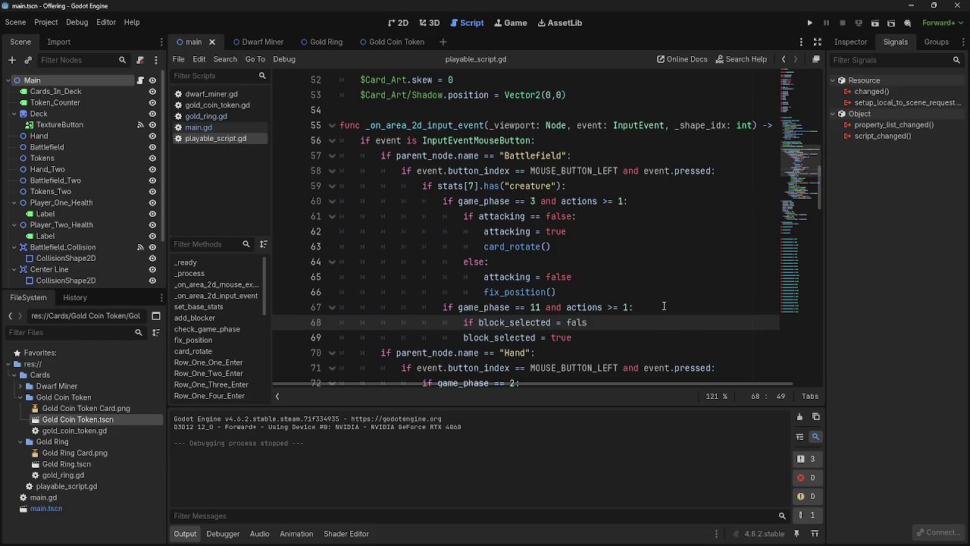
pyautogui.write('e:')
# Add an else branch that sets block_selected = false.
pyautogui.click(632, 344)
pyautogui.press('Return')
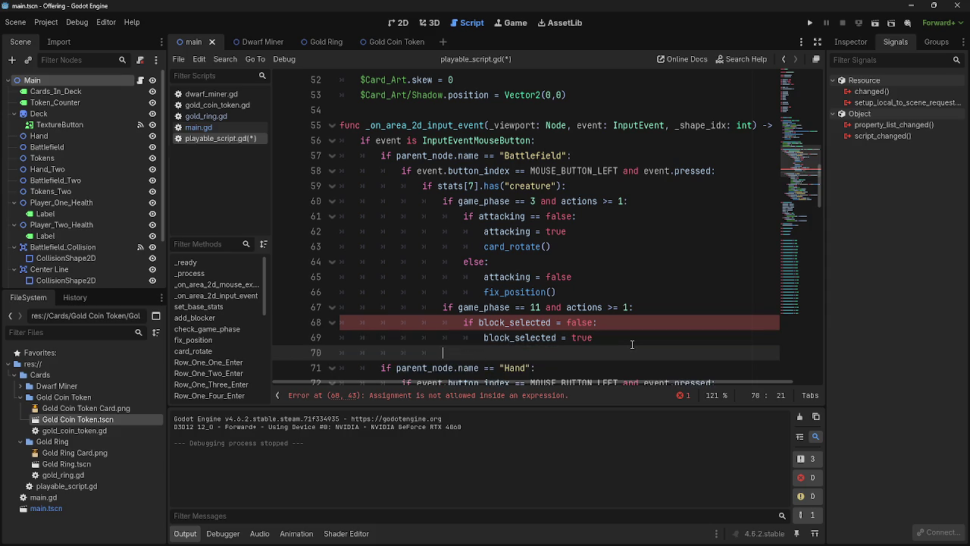
pyautogui.write('els:')
pyautogui.press('Return')
pyautogui.write('block')
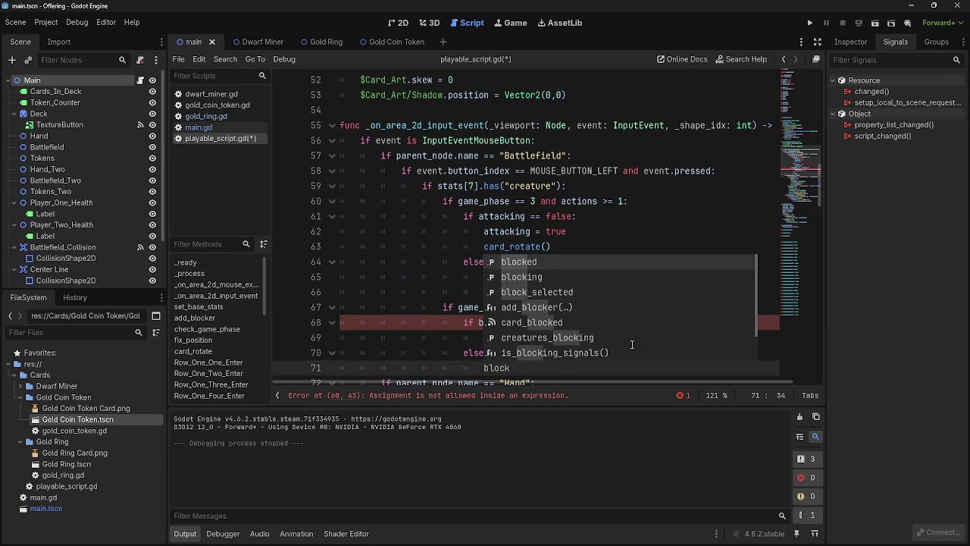
pyautogui.press('Down')
pyautogui.press('Down')
pyautogui.press('Return')
pyautogui.write('e')
pyautogui.press('BackSpace')
pyautogui.write('lse')
# Fix the line 68 comparison to '==' and run the game.
pyautogui.click(561, 322)
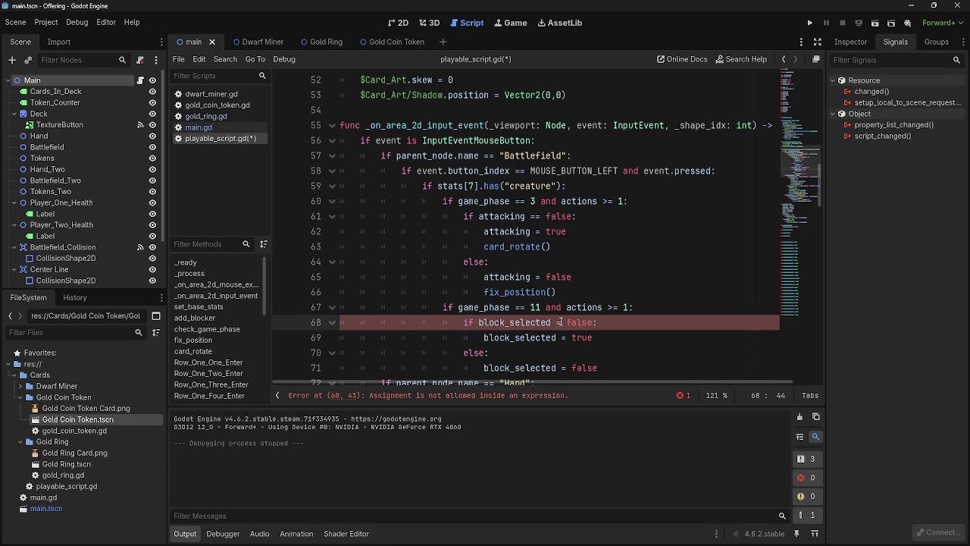
pyautogui.write('=')
pyautogui.click(809, 23)
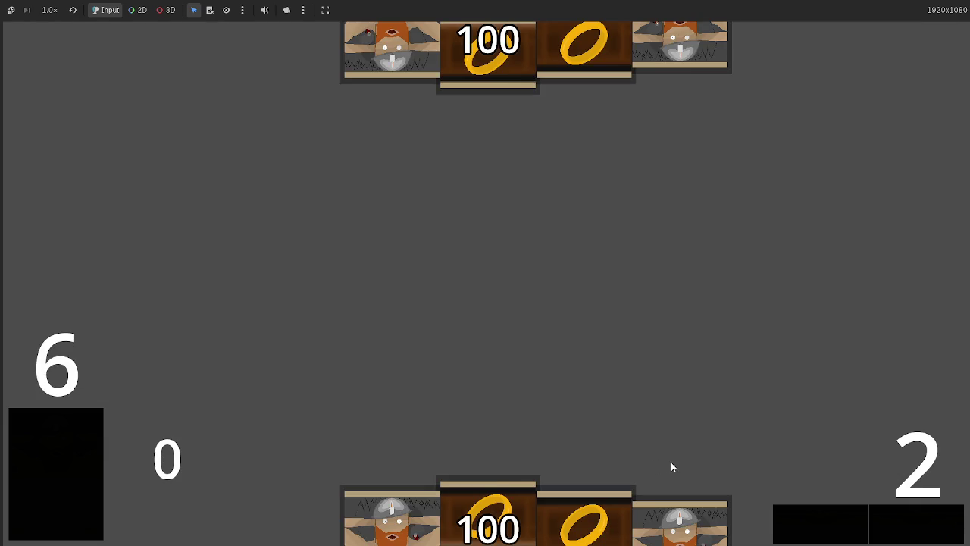
# Stop the game and paste fix_position() from line 66 under block_selected = false.
pyautogui.press('F8')
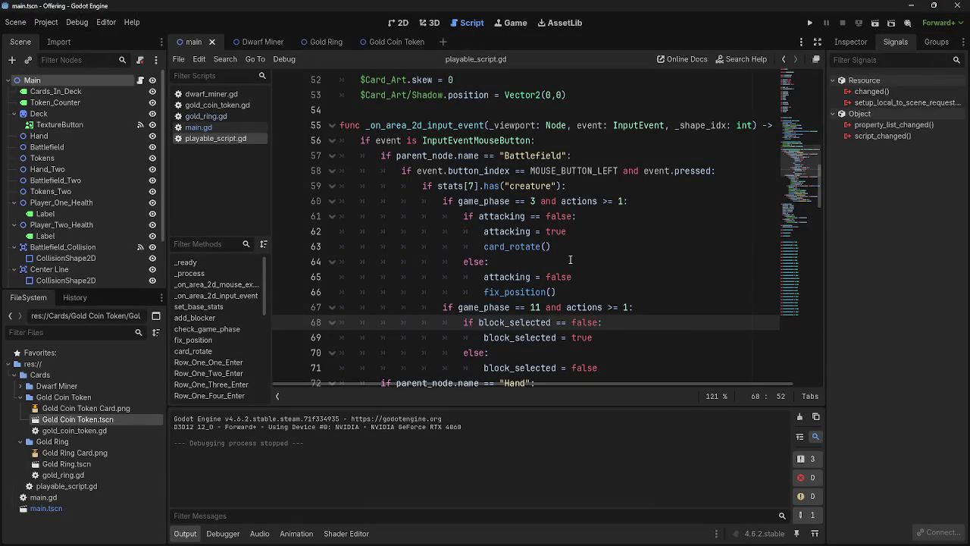
pyautogui.moveTo(561, 292); pyautogui.dragTo(483, 291)
pyautogui.hotkey('ctrl', 'c')
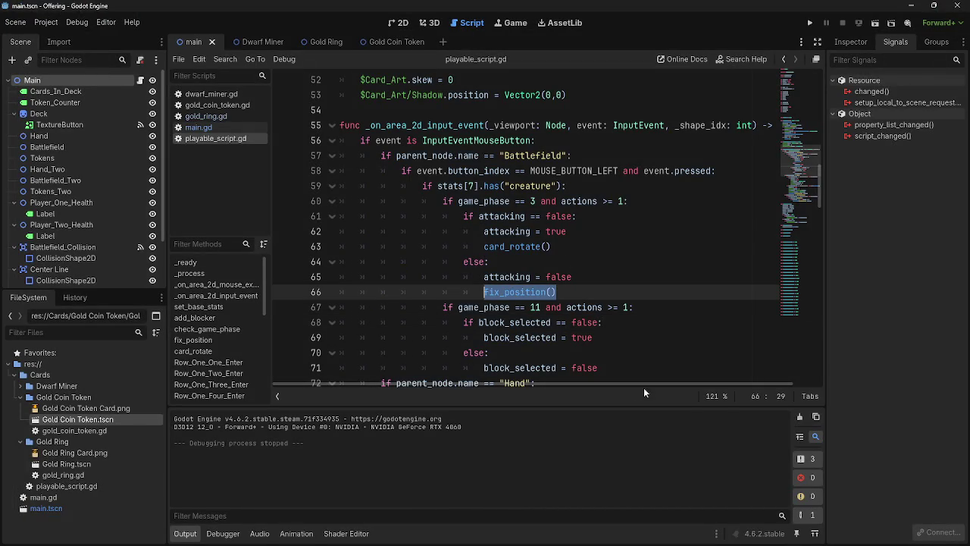
pyautogui.click(648, 366)
pyautogui.press('Return')
pyautogui.hotkey('ctrl', 'v')
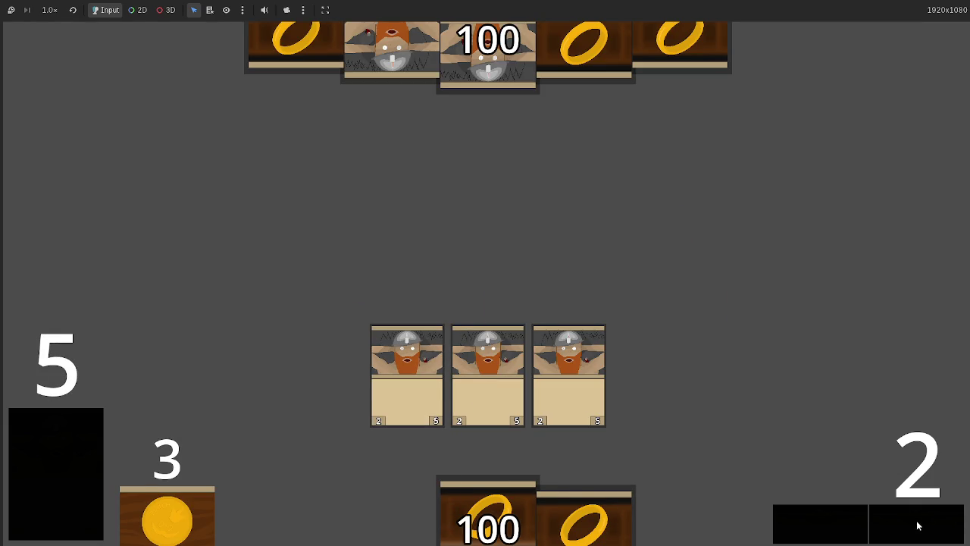
# Advance the game phase five times, stop the game, and switch to main.gd.
pyautogui.click(891, 522)
pyautogui.click(889, 524)
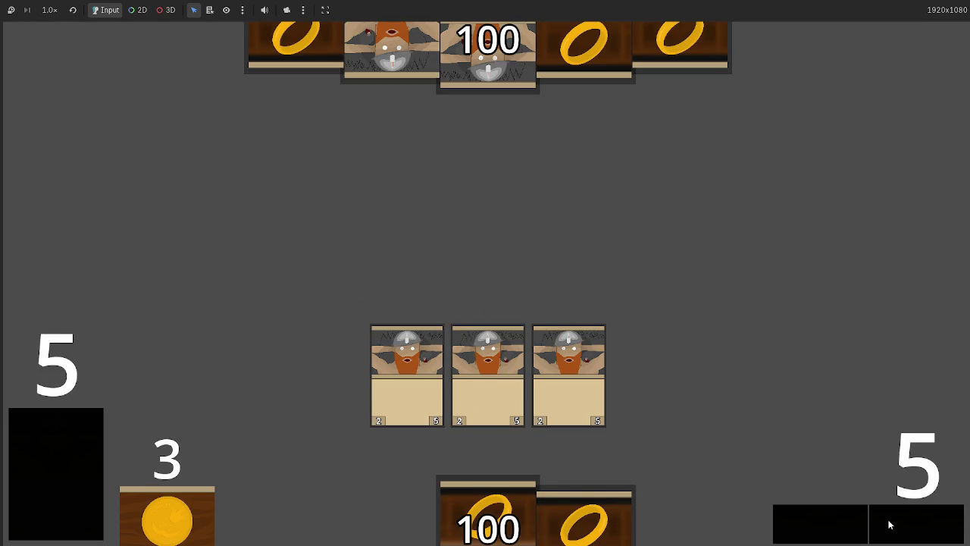
pyautogui.click(888, 523)
pyautogui.click(888, 523)
pyautogui.click(891, 522)
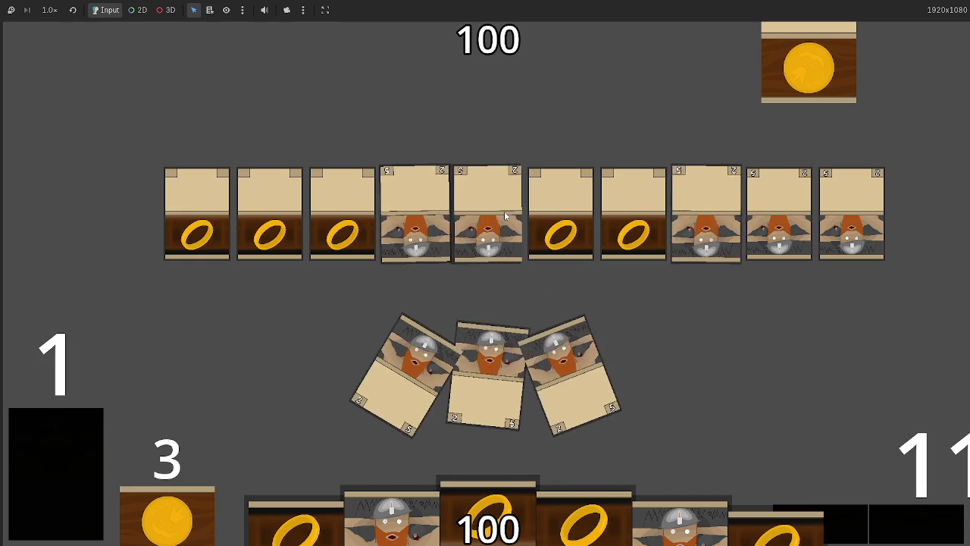
pyautogui.press('F8')
pyautogui.click(219, 129)
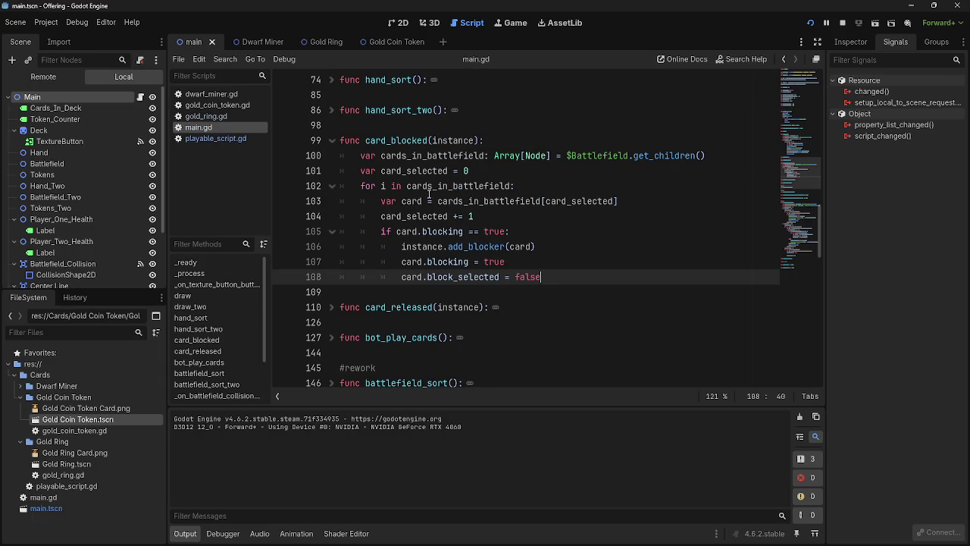
# Check the blocking condition on line 105 of main.gd, then go to playable_script.gd.
pyautogui.press('Up')
pyautogui.press('Up')
pyautogui.press('Up')
pyautogui.press('Down')
pyautogui.press('Down')
pyautogui.press('Down')
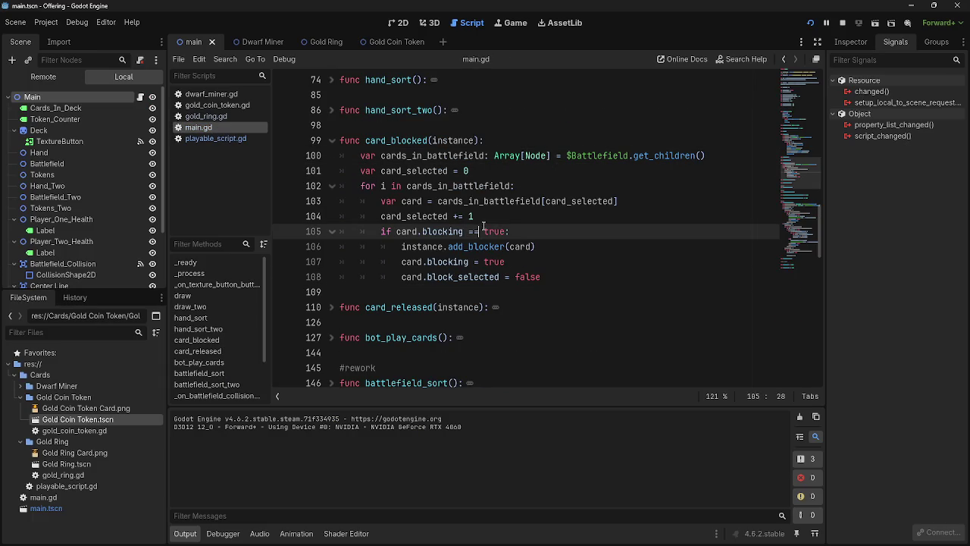
pyautogui.click(468, 235)
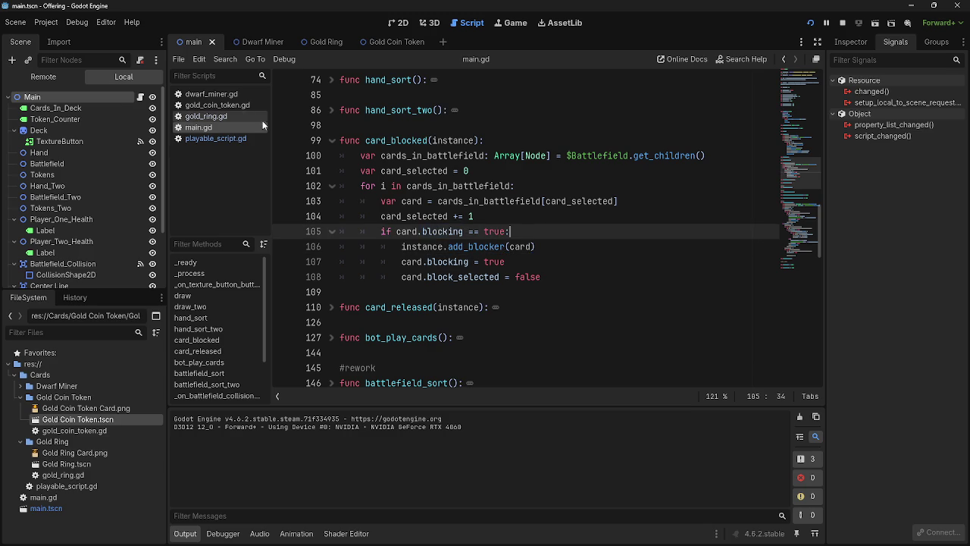
pyautogui.click(194, 140)
pyautogui.scroll(-1, 553, 258)
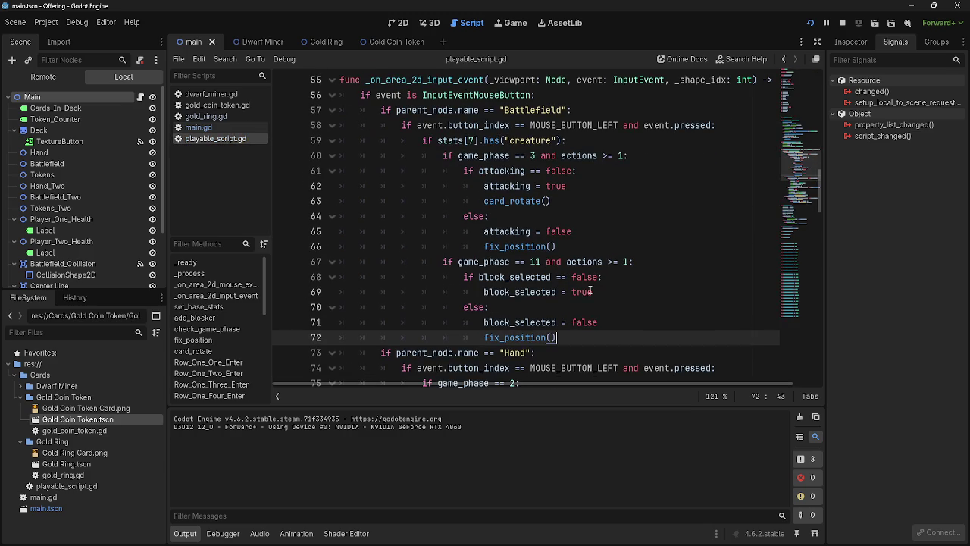
# Add 'blocking = true' under the if block_selected == false line.
pyautogui.click(657, 269)
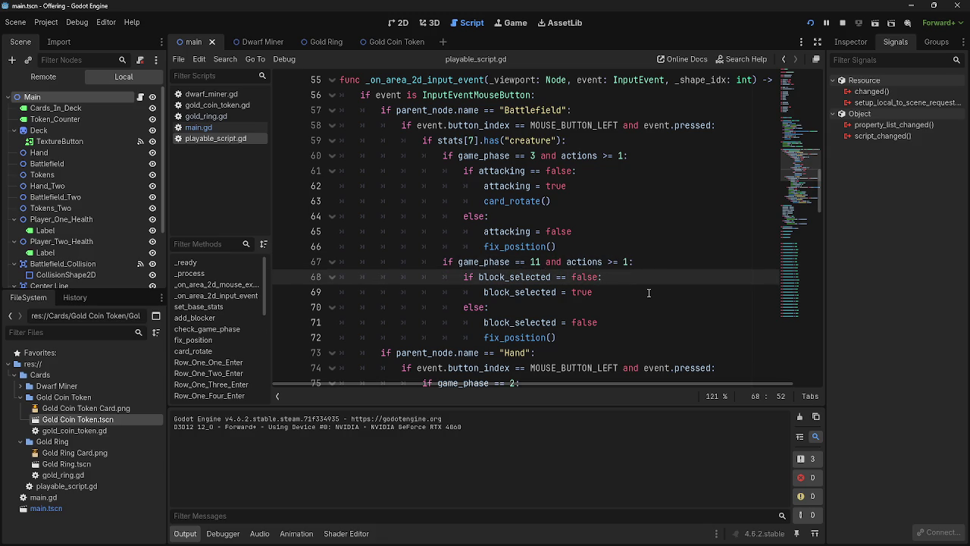
pyautogui.press('Return')
pyautogui.write('ca')
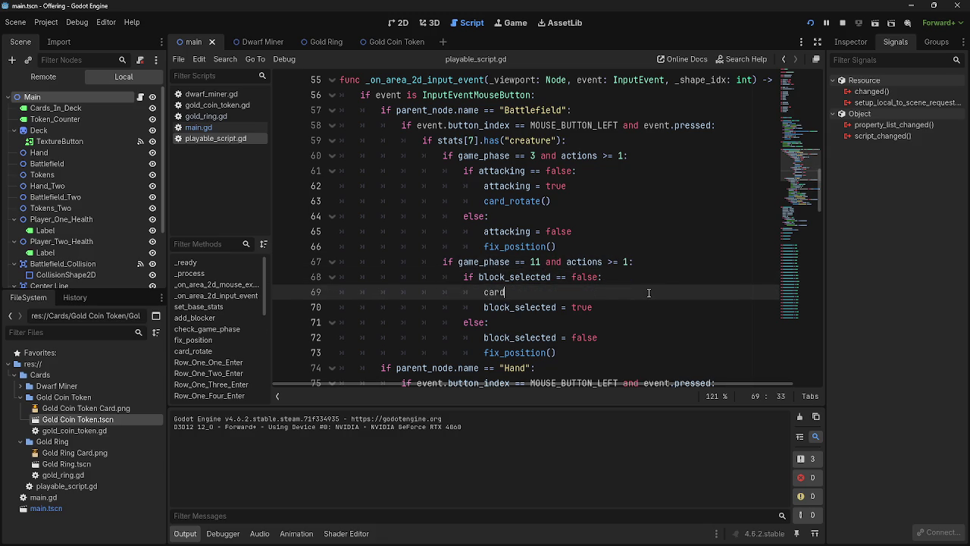
pyautogui.press('BackSpace')
pyautogui.press('BackSpace')
pyautogui.write('B')
pyautogui.press('BackSpace')
pyautogui.press('BackSpace')
pyautogui.write('block')
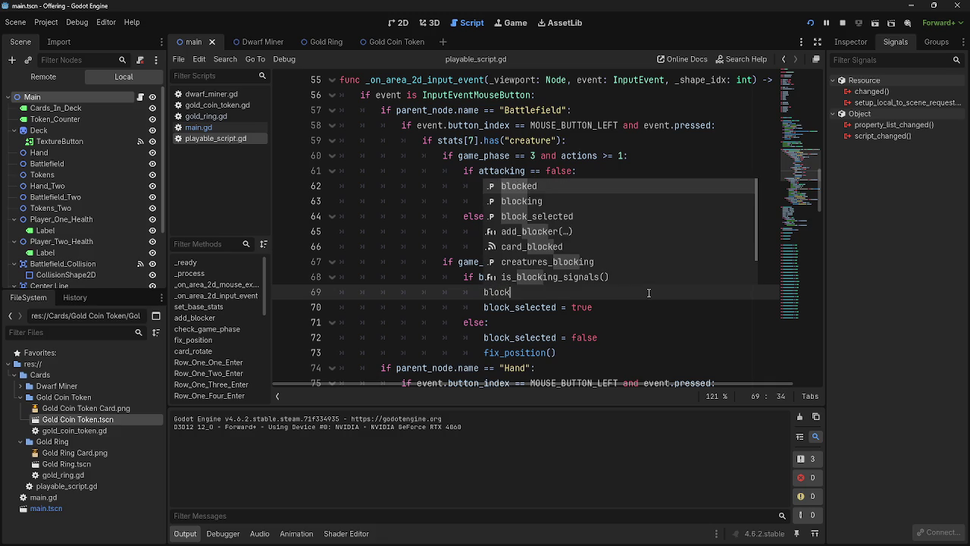
pyautogui.press('Down')
pyautogui.press('Return')
pyautogui.write('true')
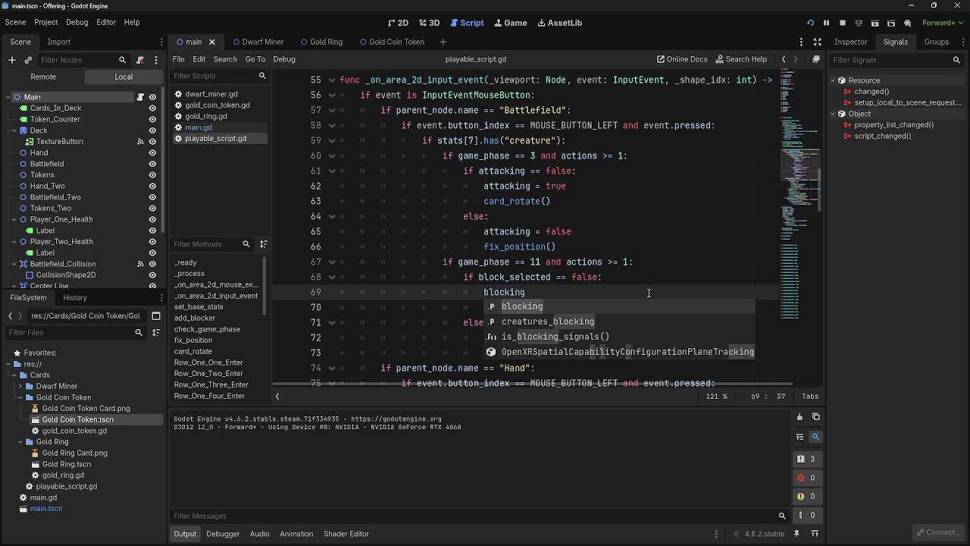
pyautogui.press('Escape')
# Add 'blocking = false' under else: and launch the game.
pyautogui.click(619, 324)
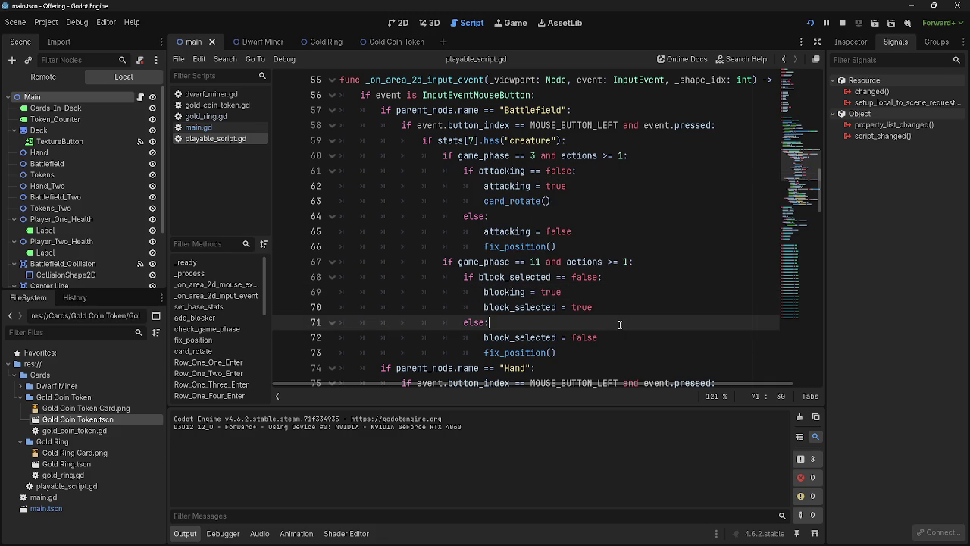
pyautogui.press('Return')
pyautogui.write('blockion')
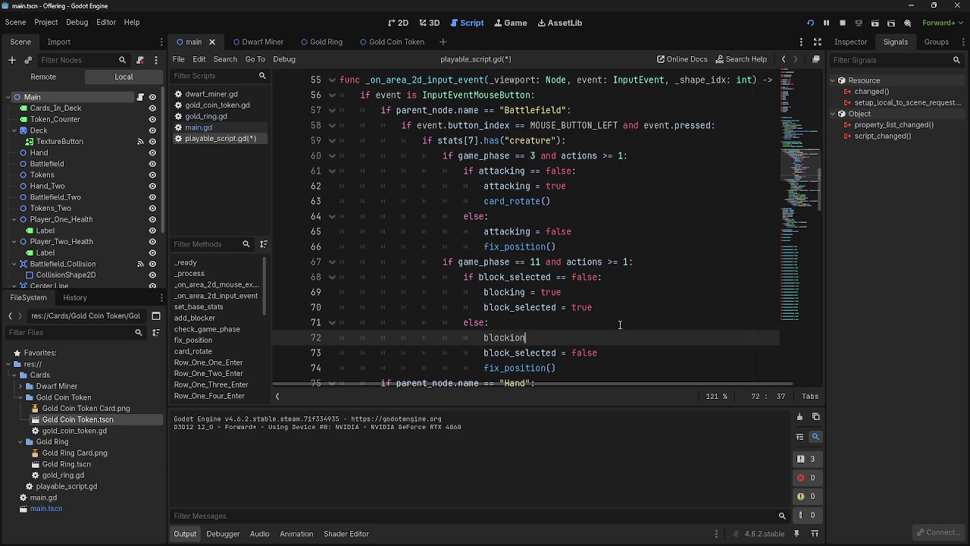
pyautogui.write(' -')
pyautogui.press('BackSpace')
pyautogui.press('BackSpace')
pyautogui.press('BackSpace')
pyautogui.write('lse')
pyautogui.click(809, 23)
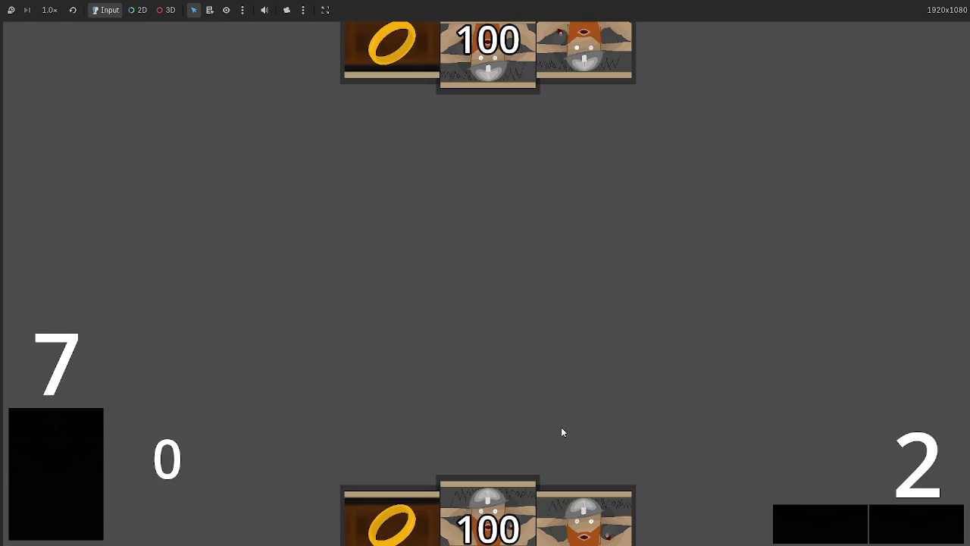
# Play three dwarf cards, advance the phase five times, then return to main.gd.
pyautogui.click(496, 527)
pyautogui.click(494, 485)
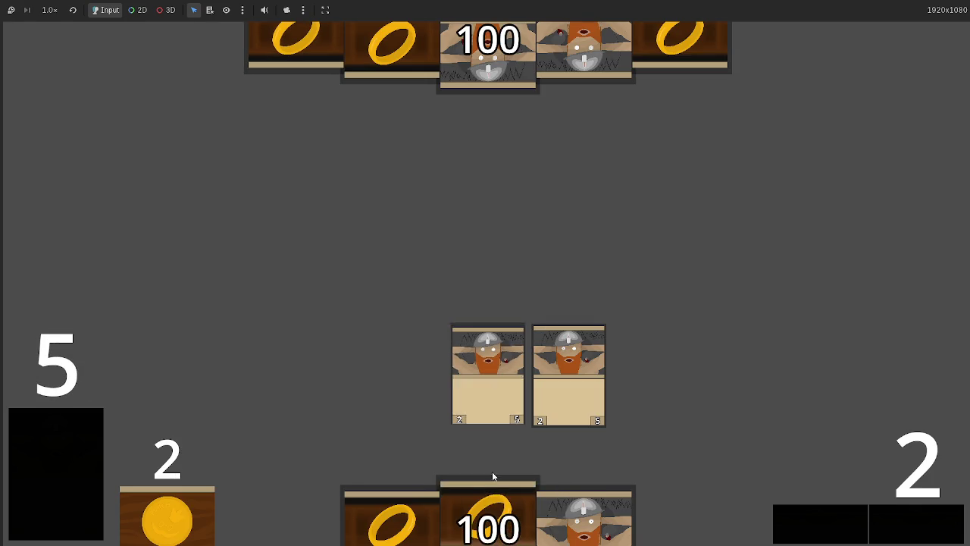
pyautogui.click(583, 516)
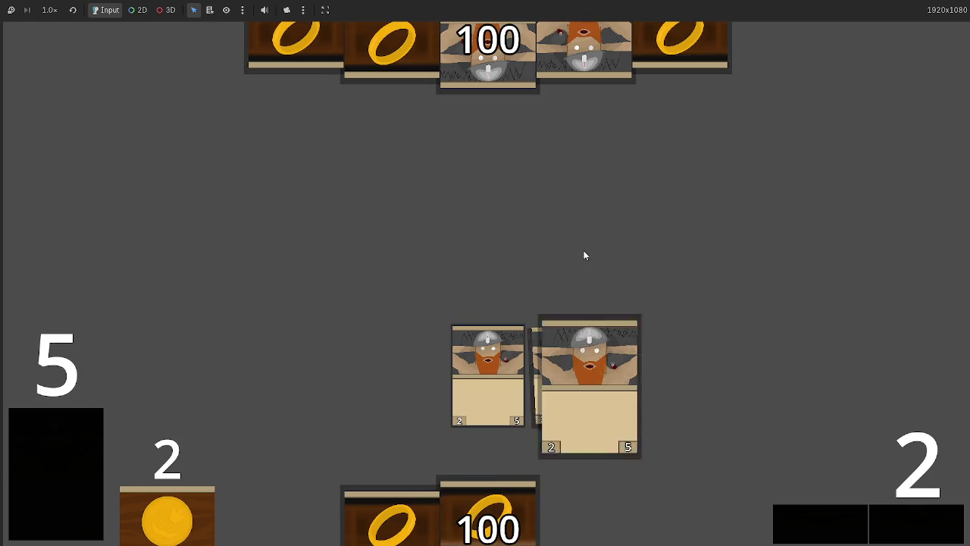
pyautogui.click(902, 519)
pyautogui.click(902, 519)
pyautogui.click(902, 521)
pyautogui.click(901, 515)
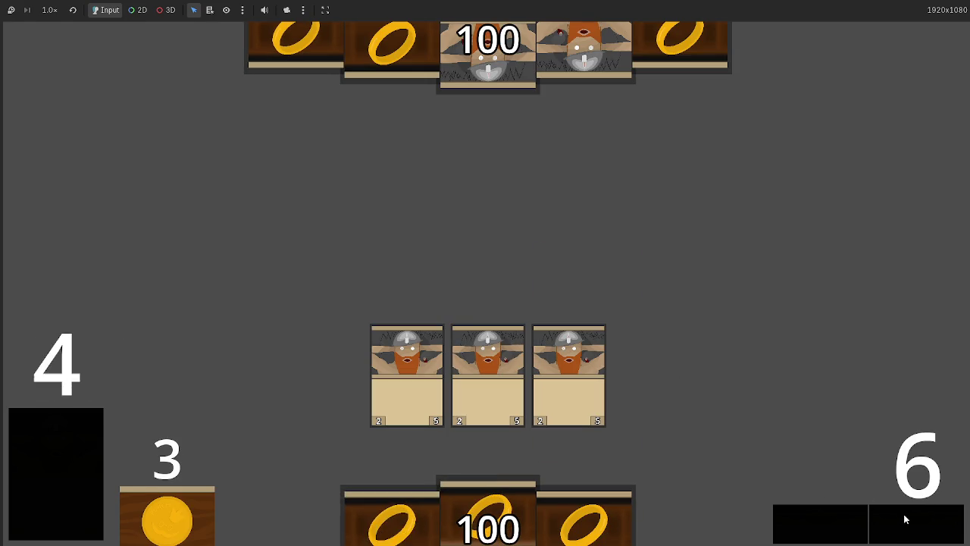
pyautogui.click(938, 535)
pyautogui.click(938, 536)
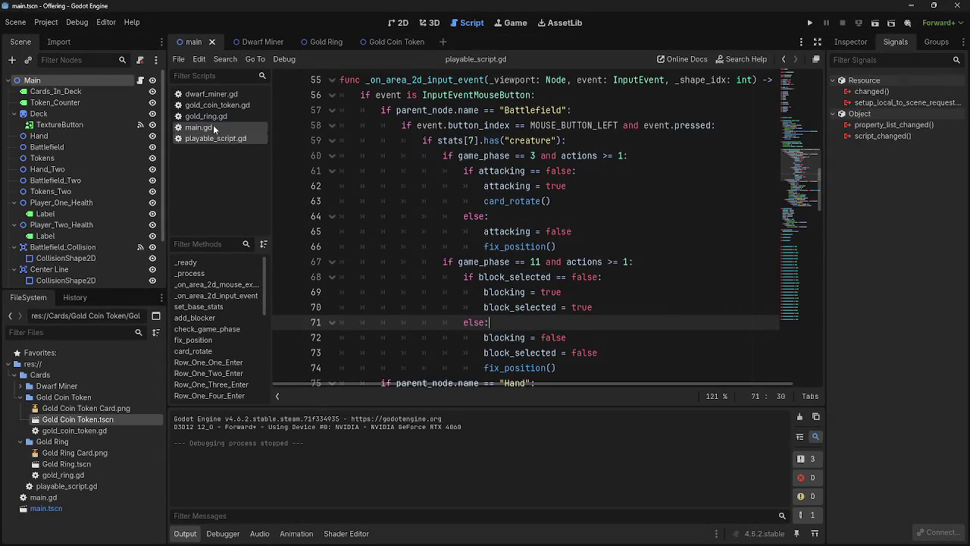
pyautogui.click(208, 127)
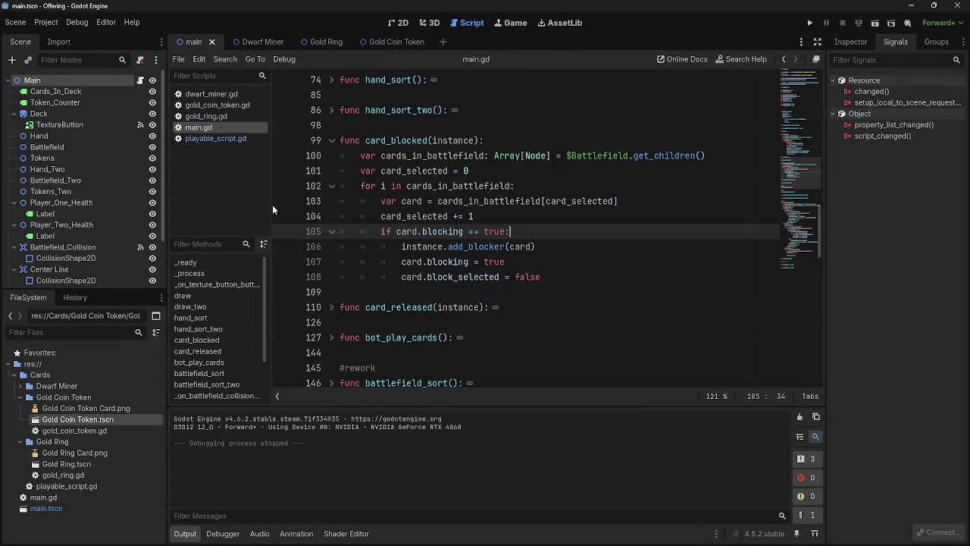
# Move instance.add_blocker(card) below card.block_selected = false, delete the empty line 106, and relaunch.
pyautogui.click(538, 247)
pyautogui.moveTo(536, 246); pyautogui.dragTo(402, 246)
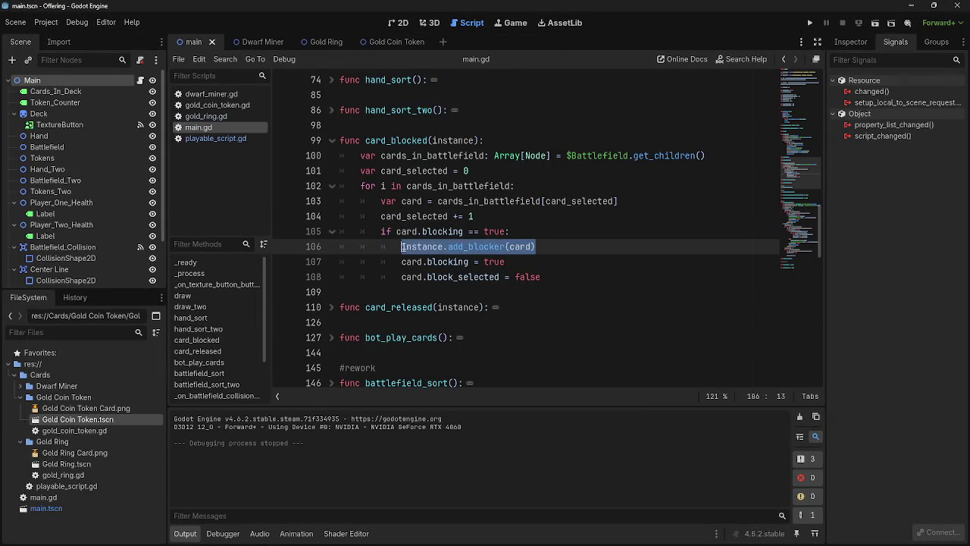
pyautogui.press('Down')
pyautogui.press('Down')
pyautogui.press('End')
pyautogui.press('Return')
pyautogui.moveTo(537, 246)
pyautogui.mouseDown()
pyautogui.moveTo(402, 246)
pyautogui.moveTo(426, 281)
pyautogui.moveTo(402, 291)
pyautogui.mouseUp()
pyautogui.click(559, 246)
pyautogui.press('BackSpace')
pyautogui.press('BackSpace')
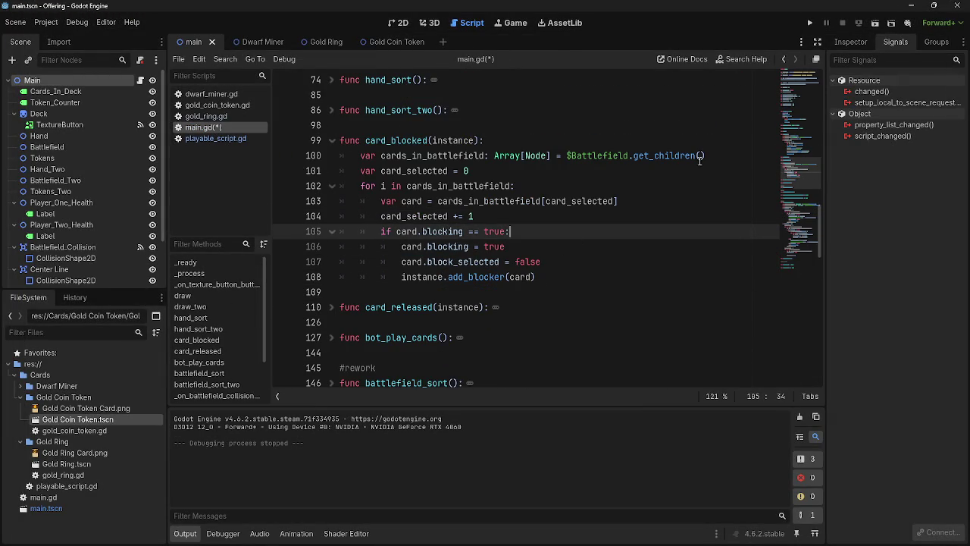
pyautogui.click(810, 23)
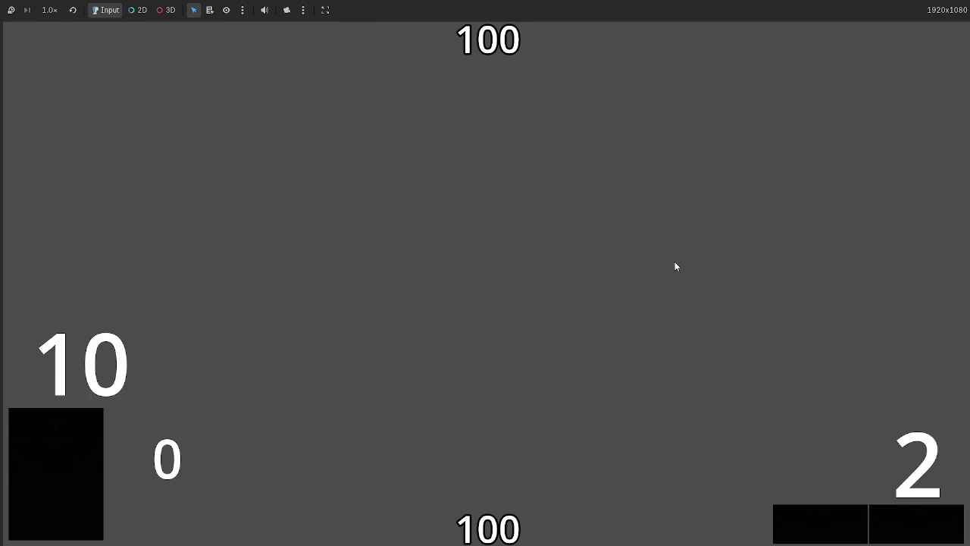
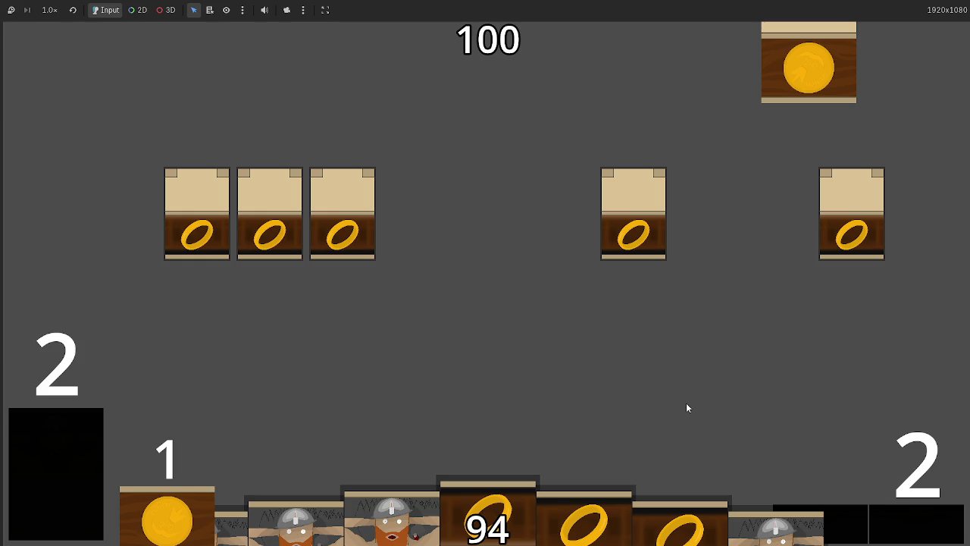
# Stop the game and scroll through playable_script.gd's blocking code, comparing it with main.gd.
pyautogui.press('F8')
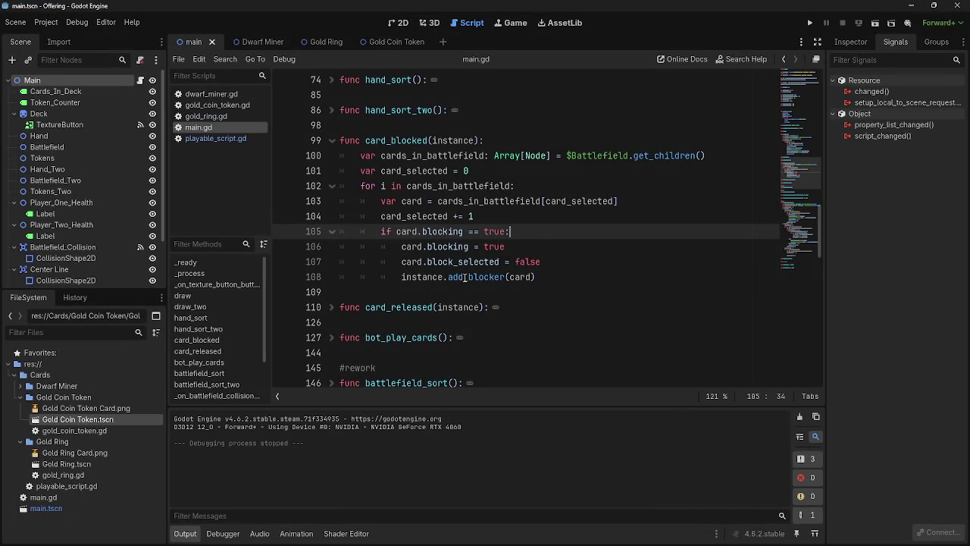
pyautogui.click(585, 275)
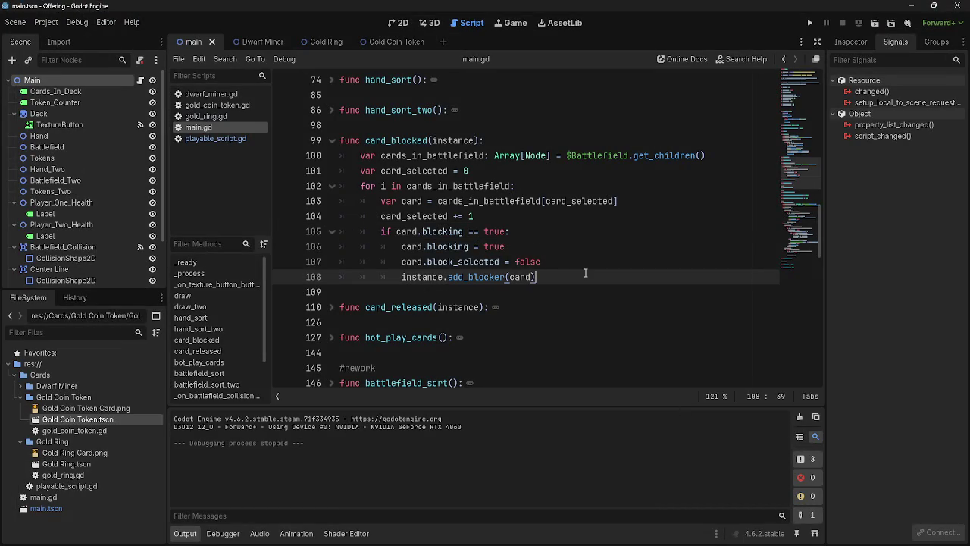
pyautogui.click(204, 138)
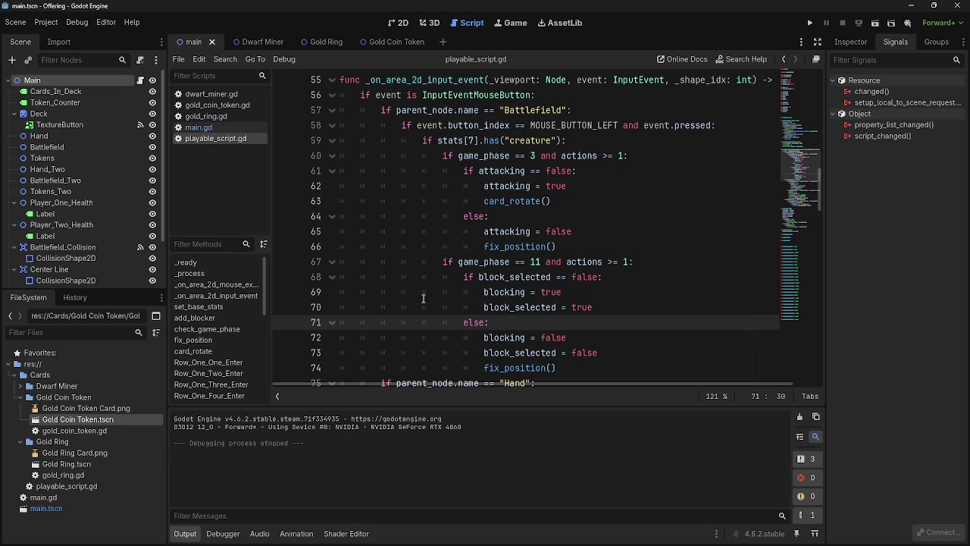
pyautogui.scroll(-3, 613, 314)
pyautogui.scroll(-4, 614, 315)
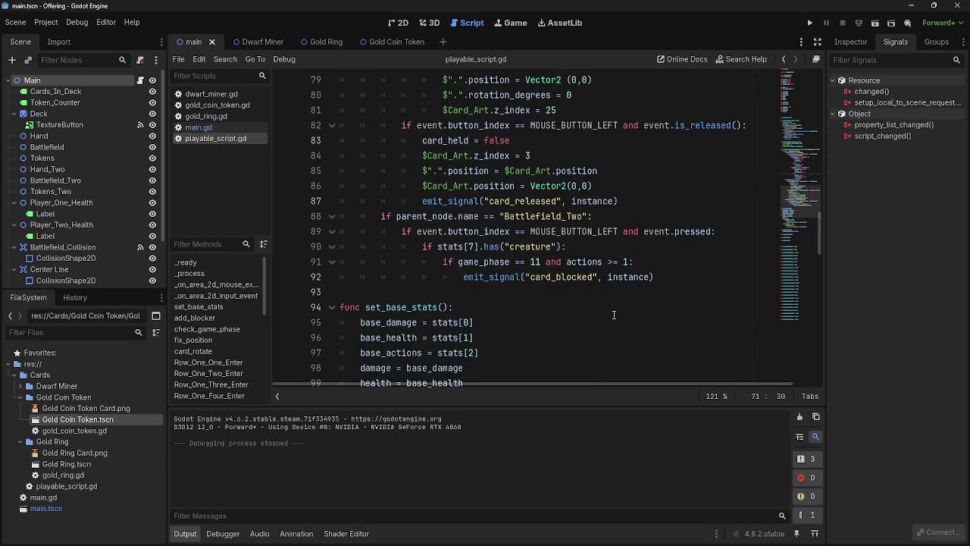
pyautogui.click(193, 128)
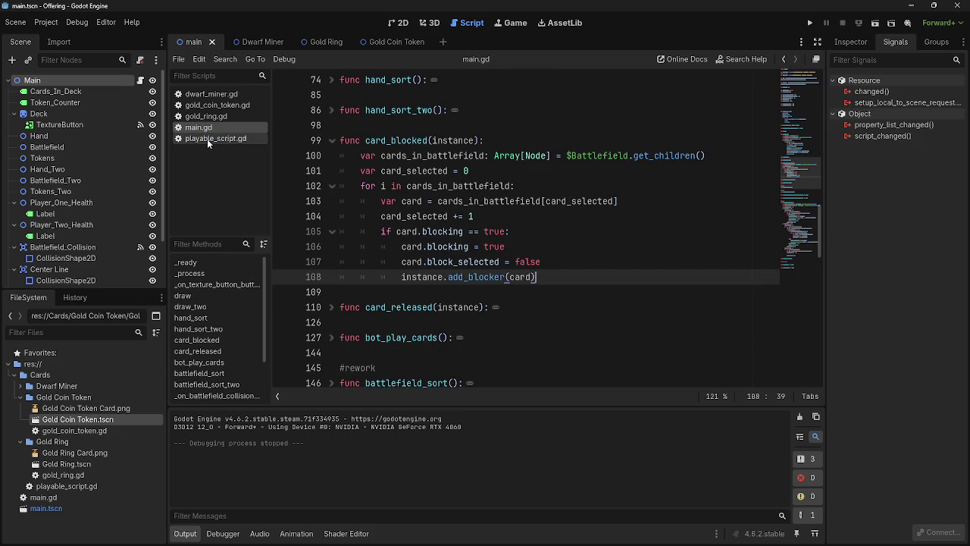
pyautogui.click(206, 139)
pyautogui.scroll(6, 535, 273)
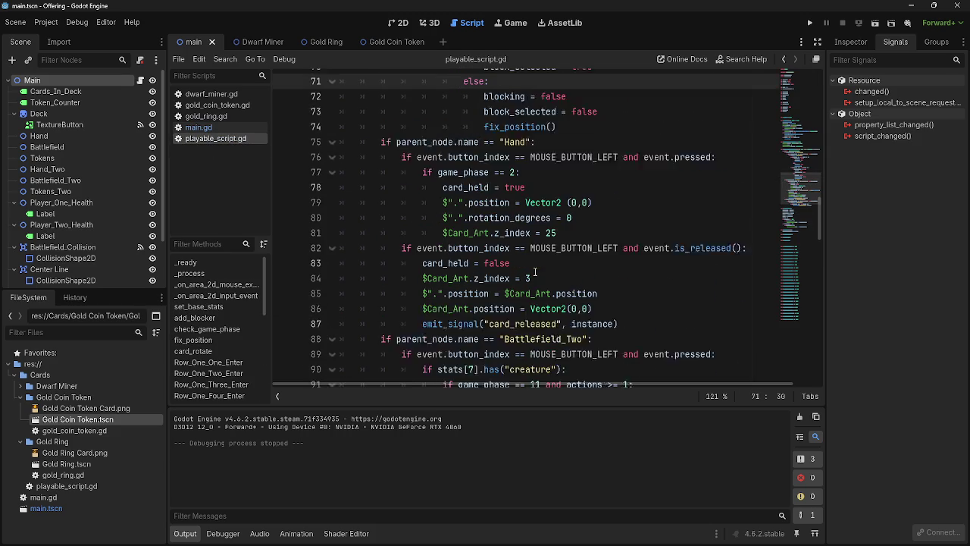
pyautogui.scroll(1, 535, 273)
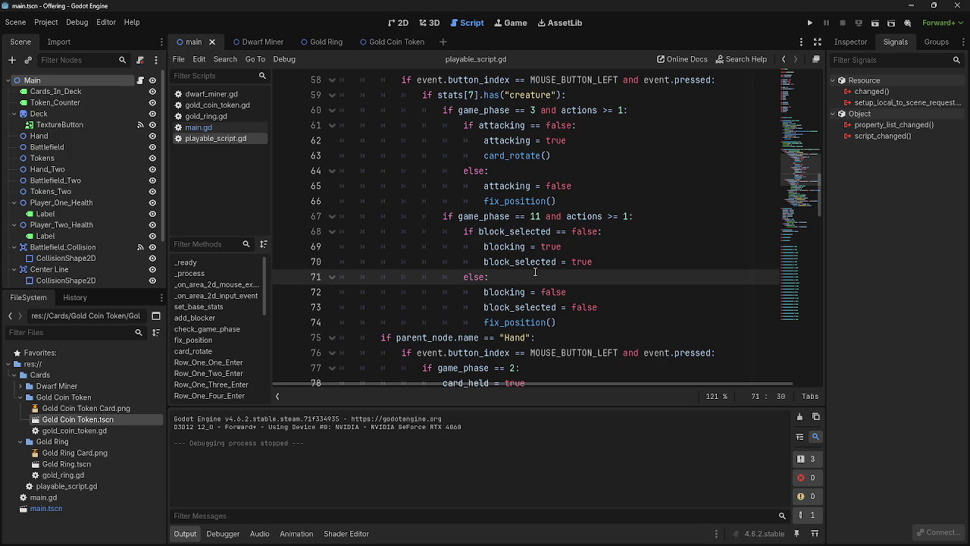
pyautogui.scroll(-3, 606, 305)
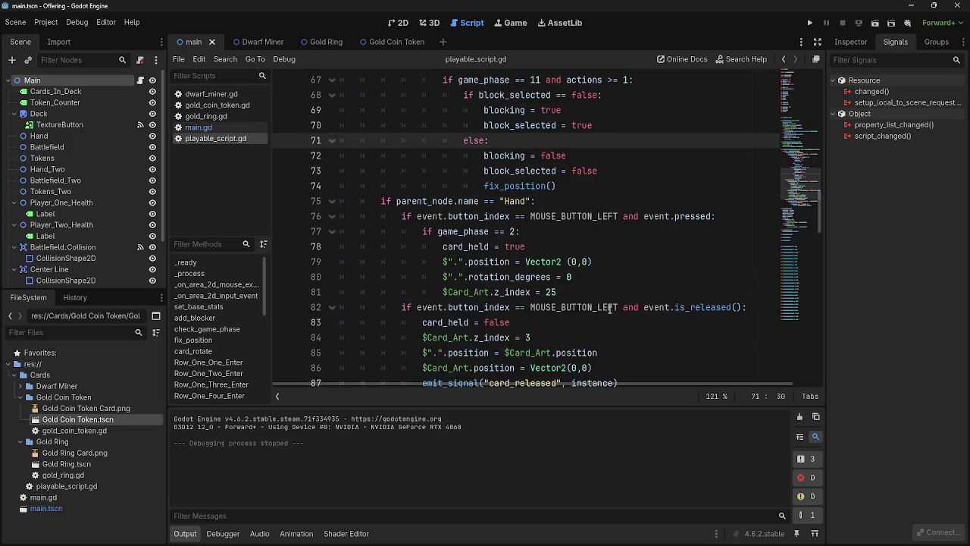
pyautogui.scroll(2, 606, 303)
# Inspect the block_selected = true line and the card_blocked signal emission with its instance argument.
pyautogui.click(569, 203)
pyautogui.tripleClick(598, 217)
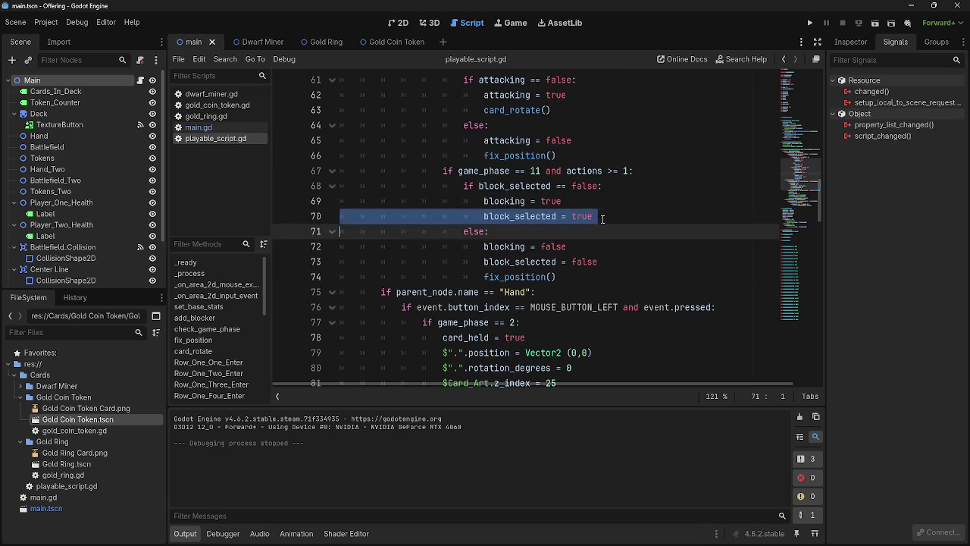
pyautogui.click(598, 233)
pyautogui.scroll(-3, 602, 250)
pyautogui.scroll(-5, 606, 281)
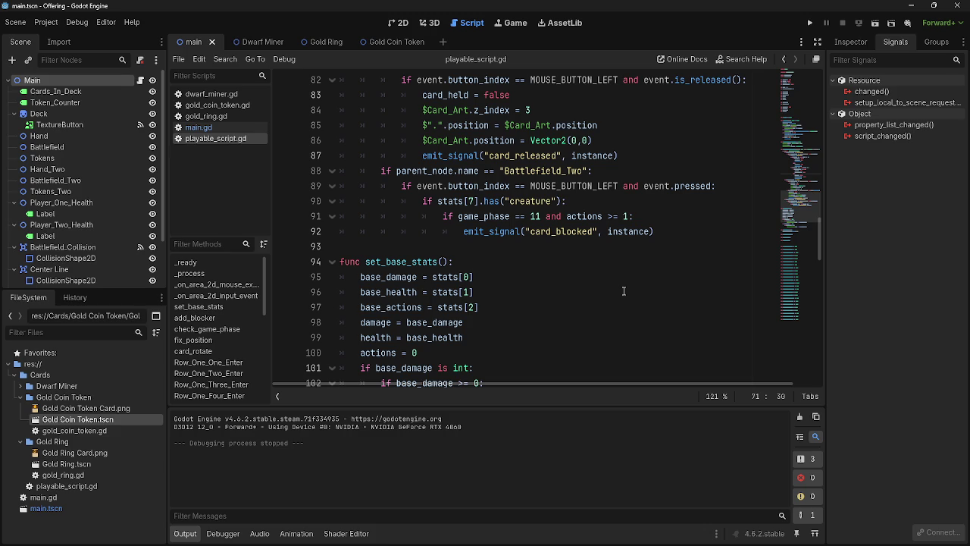
pyautogui.click(567, 241)
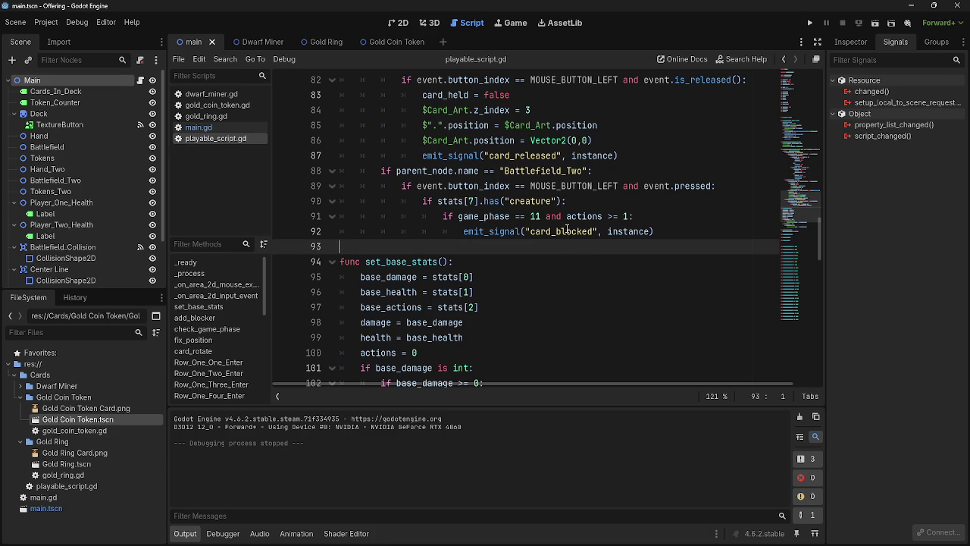
pyautogui.doubleClick(561, 231)
pyautogui.doubleClick(628, 231)
# Back in main.gd's card_blocked function, highlight the cards_in_battlefield and card_selected uses.
pyautogui.click(218, 127)
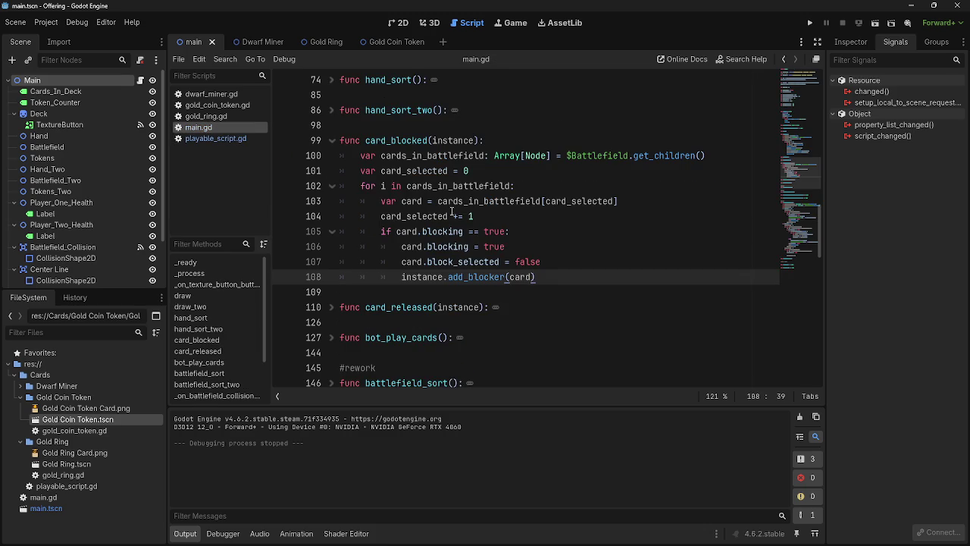
pyautogui.doubleClick(404, 155)
pyautogui.doubleClick(408, 170)
pyautogui.click(517, 170)
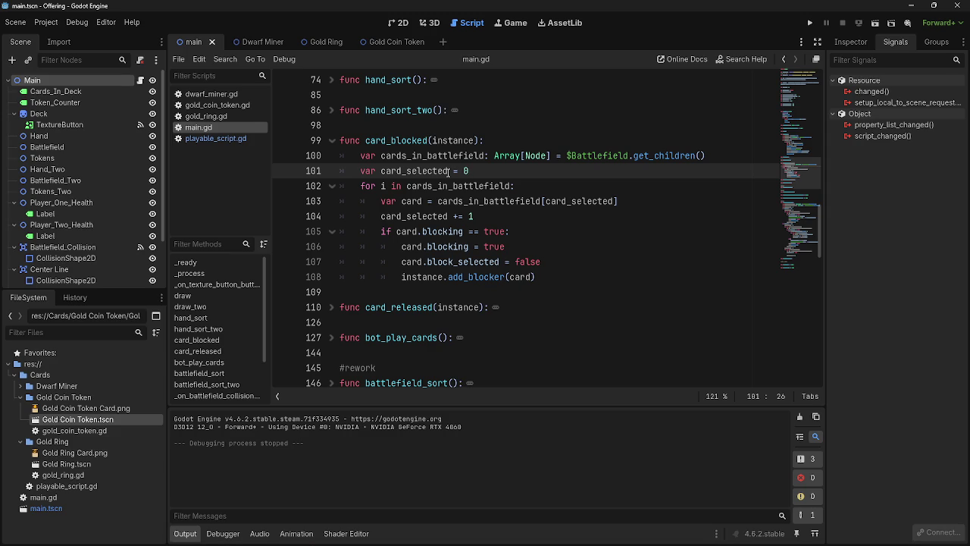
pyautogui.doubleClick(407, 173)
pyautogui.doubleClick(480, 182)
pyautogui.click(485, 169)
pyautogui.doubleClick(485, 202)
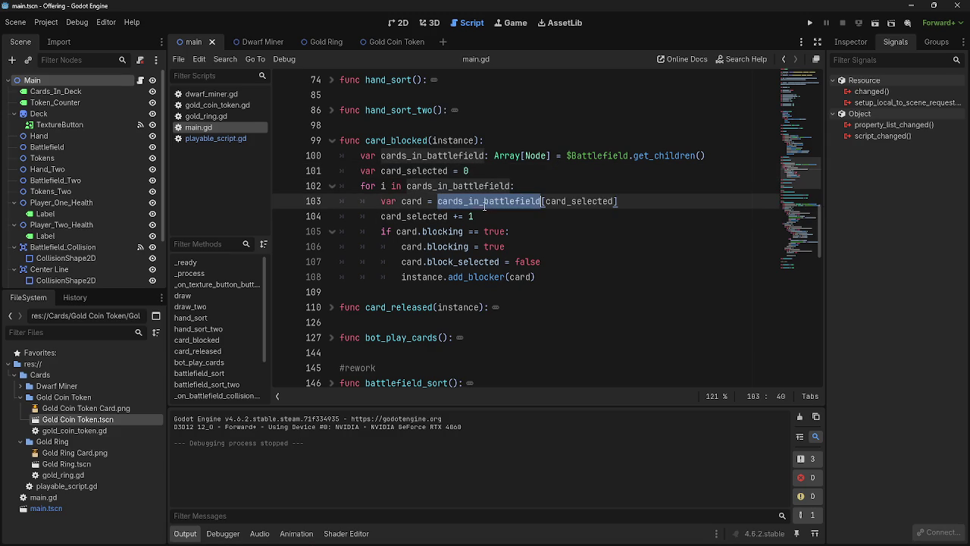
pyautogui.click(530, 189)
pyautogui.click(496, 203)
pyautogui.doubleClick(497, 202)
pyautogui.click(499, 216)
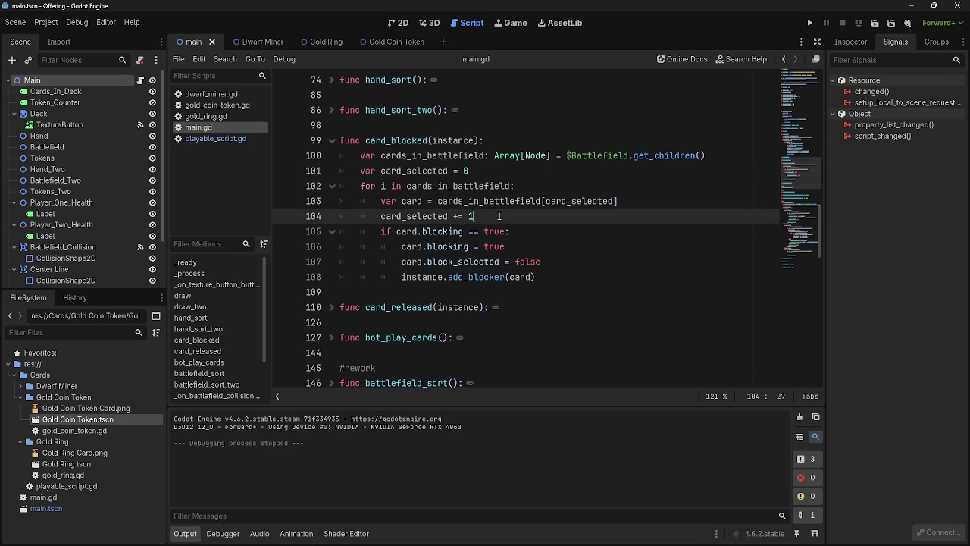
pyautogui.doubleClick(413, 217)
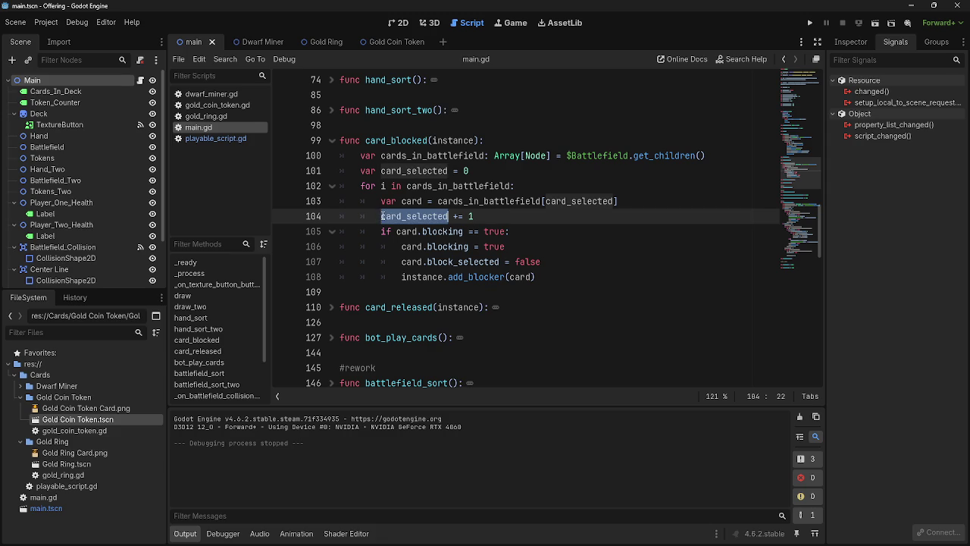
pyautogui.click(490, 219)
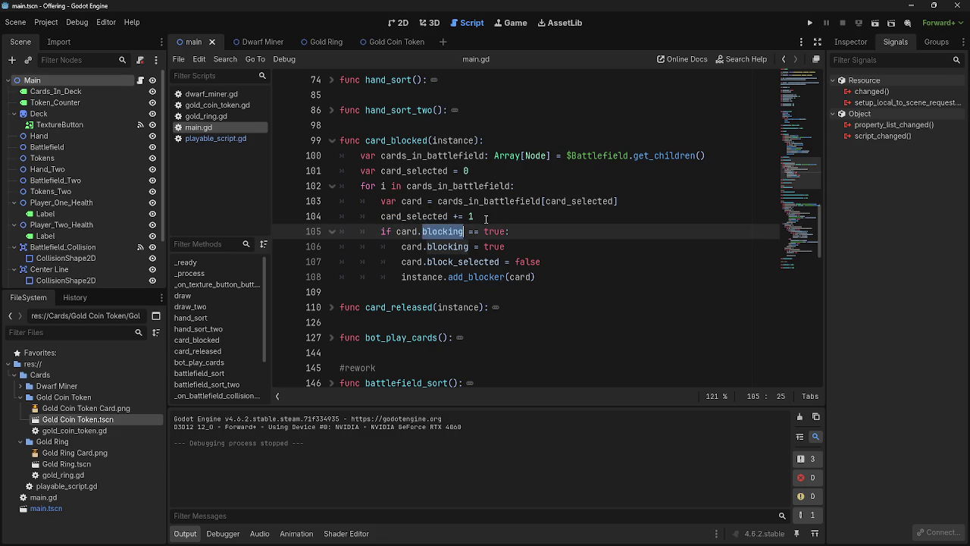
pyautogui.click(422, 250)
pyautogui.doubleClick(423, 250)
pyautogui.click(442, 250)
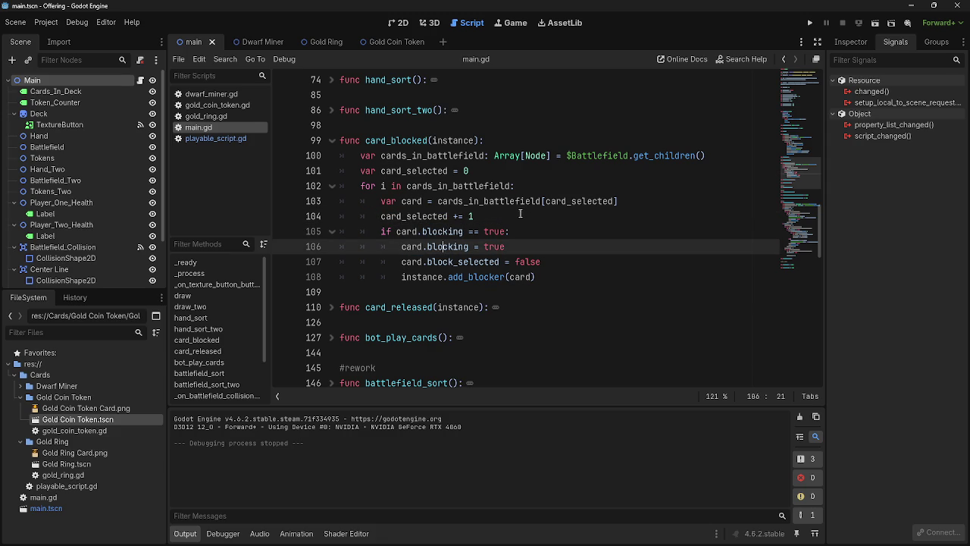
pyautogui.click(520, 216)
pyautogui.click(533, 238)
pyautogui.click(535, 244)
pyautogui.click(564, 271)
pyautogui.click(564, 261)
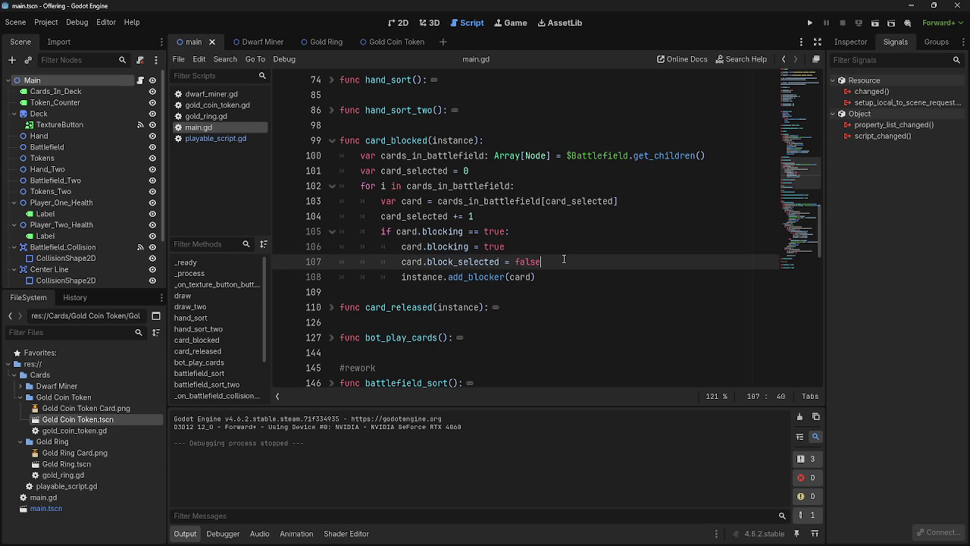
pyautogui.click(563, 250)
pyautogui.click(563, 261)
pyautogui.click(563, 250)
pyautogui.click(563, 261)
pyautogui.click(562, 250)
pyautogui.click(563, 261)
pyautogui.click(563, 250)
pyautogui.click(563, 261)
pyautogui.click(563, 250)
pyautogui.click(562, 261)
pyautogui.click(563, 250)
pyautogui.click(561, 262)
pyautogui.moveTo(539, 156)
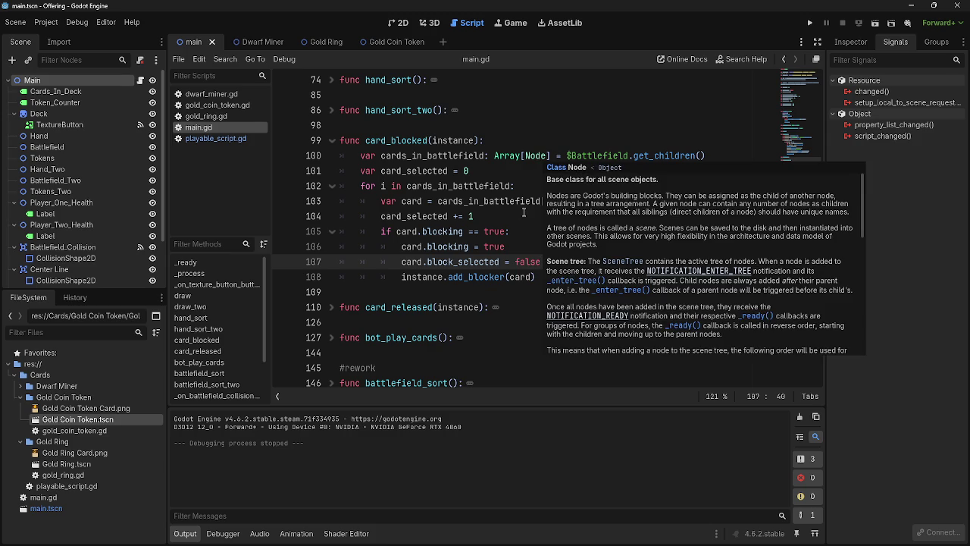
pyautogui.moveTo(525, 207)
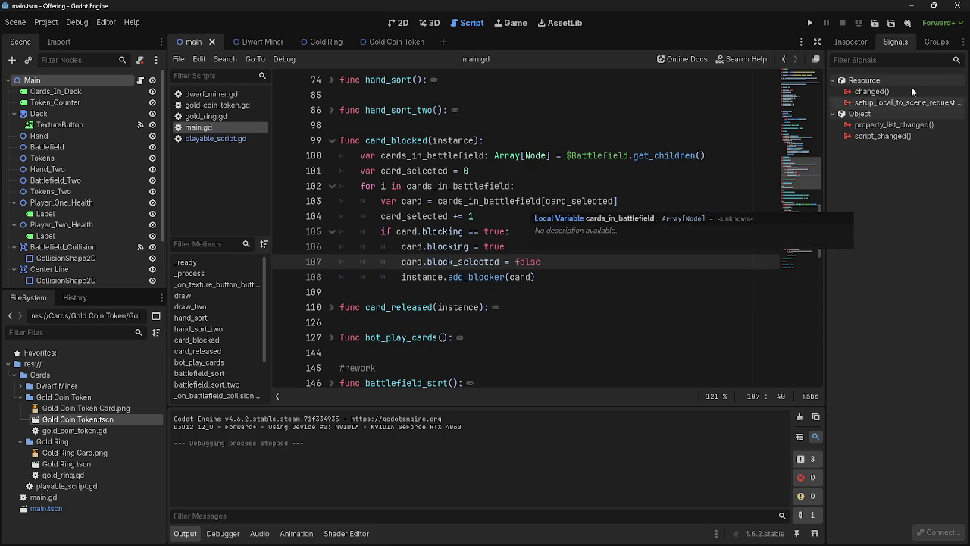
pyautogui.click(809, 25)
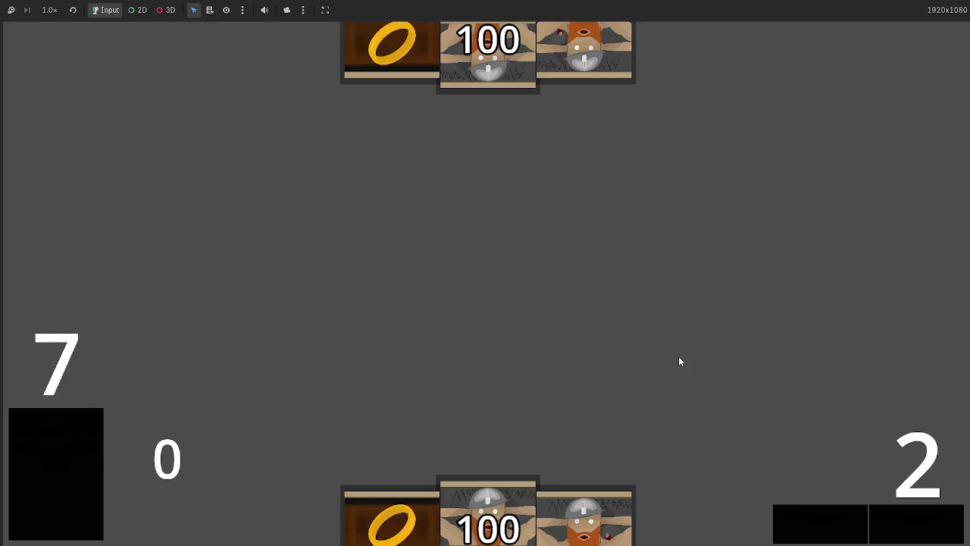
# Play a hand card, a ring card and a dwarf card onto the board.
pyautogui.moveTo(477, 497)
pyautogui.mouseDown()
pyautogui.moveTo(461, 314)
pyautogui.moveTo(483, 367)
pyautogui.mouseUp()
pyautogui.moveTo(489, 497); pyautogui.dragTo(472, 356)
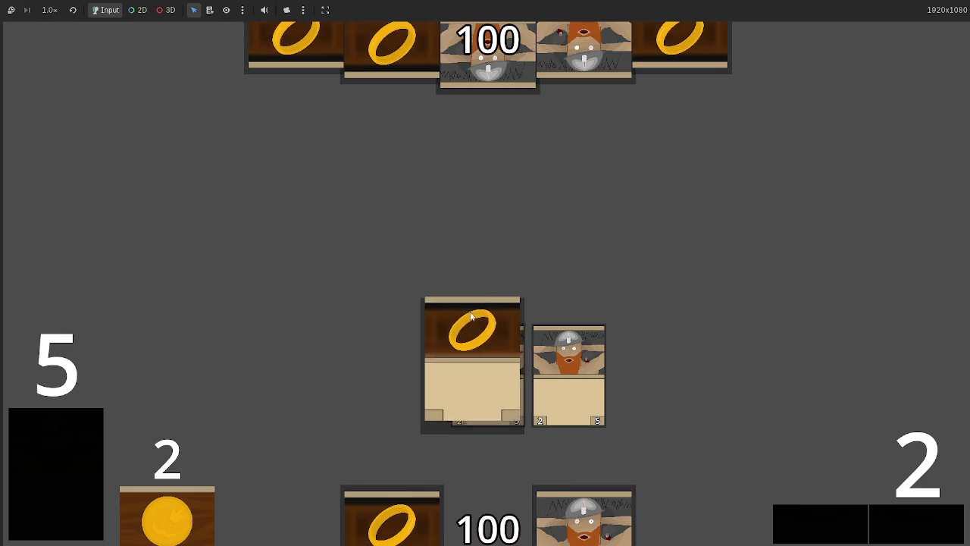
pyautogui.moveTo(488, 523)
pyautogui.mouseDown()
pyautogui.moveTo(486, 318)
pyautogui.moveTo(485, 348)
pyautogui.mouseUp()
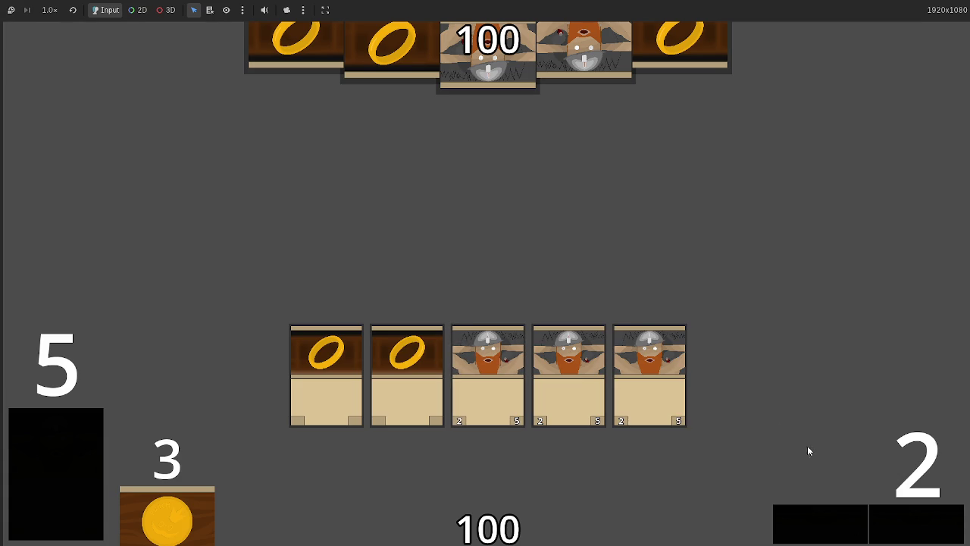
# Advance through the phases to the opponent's turn and on into a new turn with a card draw.
pyautogui.click(910, 525)
pyautogui.click(909, 525)
pyautogui.click(909, 524)
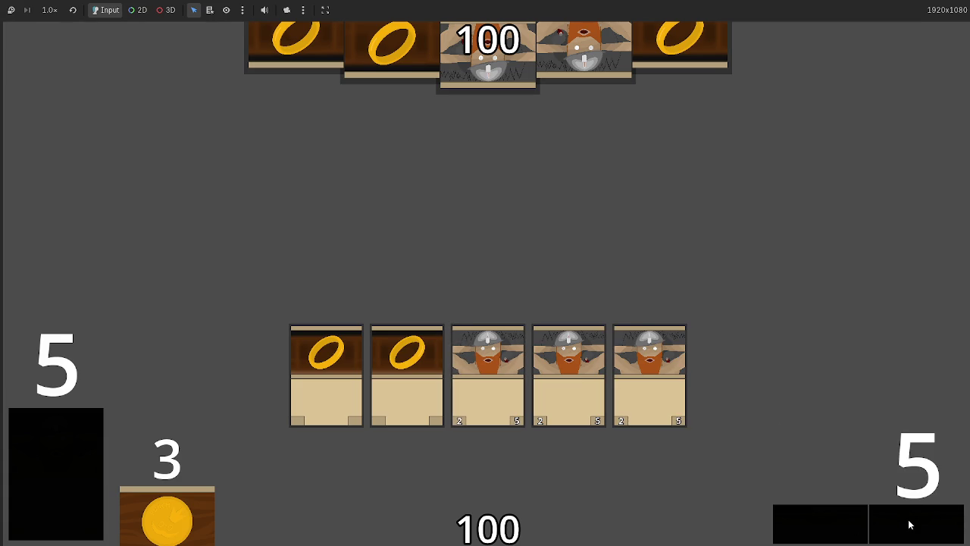
pyautogui.click(909, 524)
pyautogui.click(910, 525)
pyautogui.click(909, 525)
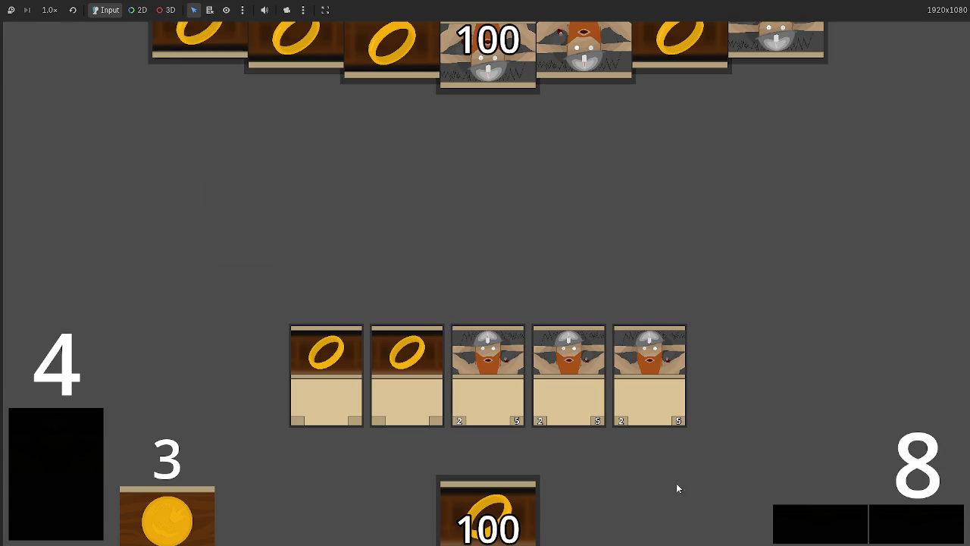
pyautogui.click(870, 516)
pyautogui.click(870, 516)
pyautogui.click(871, 517)
pyautogui.click(900, 525)
pyautogui.click(900, 525)
pyautogui.click(900, 525)
pyautogui.click(900, 525)
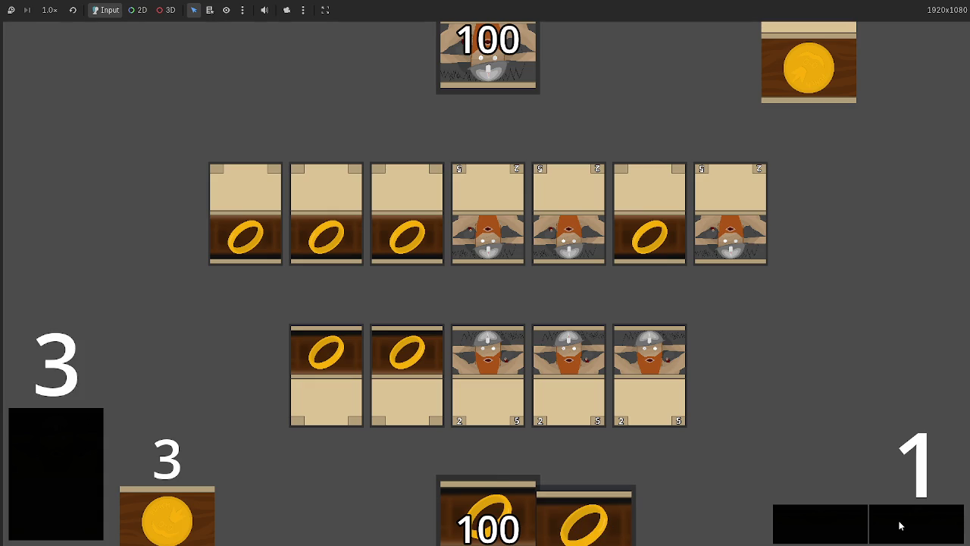
pyautogui.click(900, 525)
pyautogui.click(900, 525)
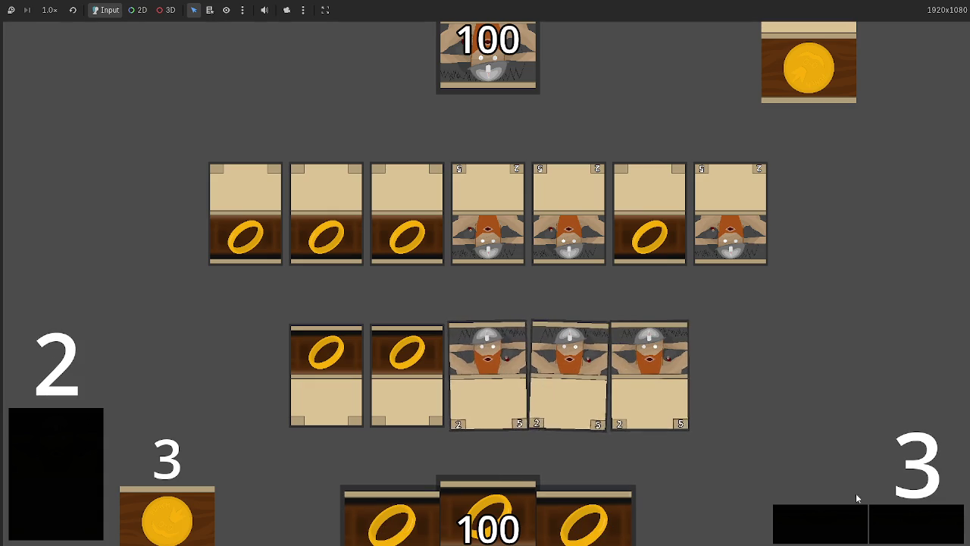
# Enter blocking and resolve combat, leaving players at 94 and 96, then stop the game.
pyautogui.click(906, 520)
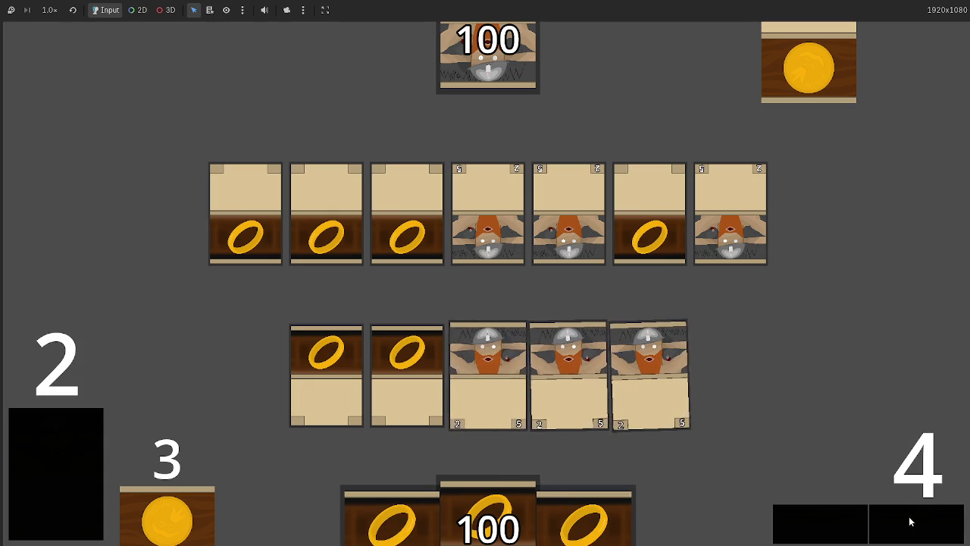
pyautogui.click(905, 520)
pyautogui.click(879, 516)
pyautogui.click(879, 515)
pyautogui.click(879, 516)
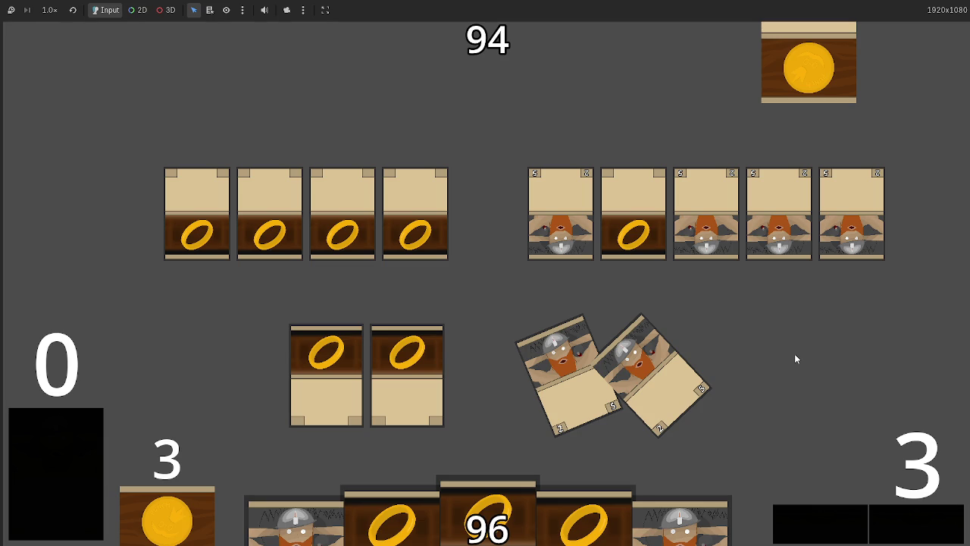
pyautogui.press('F8')
pyautogui.scroll(-15, 573, 267)
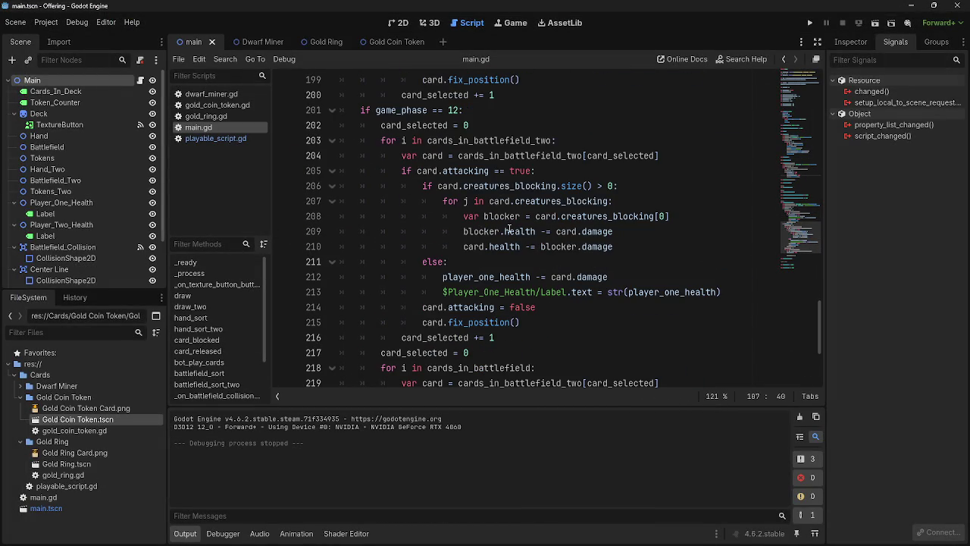
pyautogui.click(472, 233)
pyautogui.doubleClick(644, 231)
pyautogui.click(644, 231)
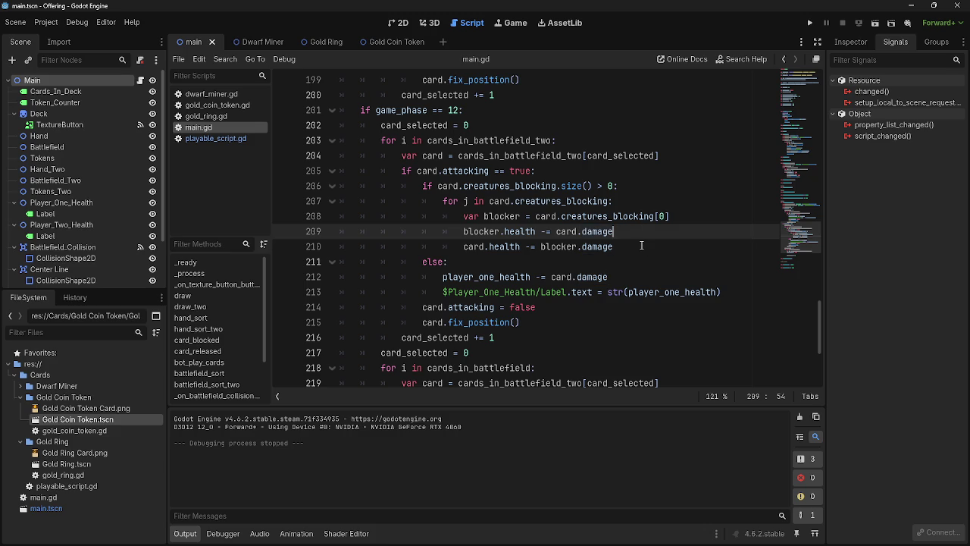
pyautogui.hotkey('alt', 'Tab')
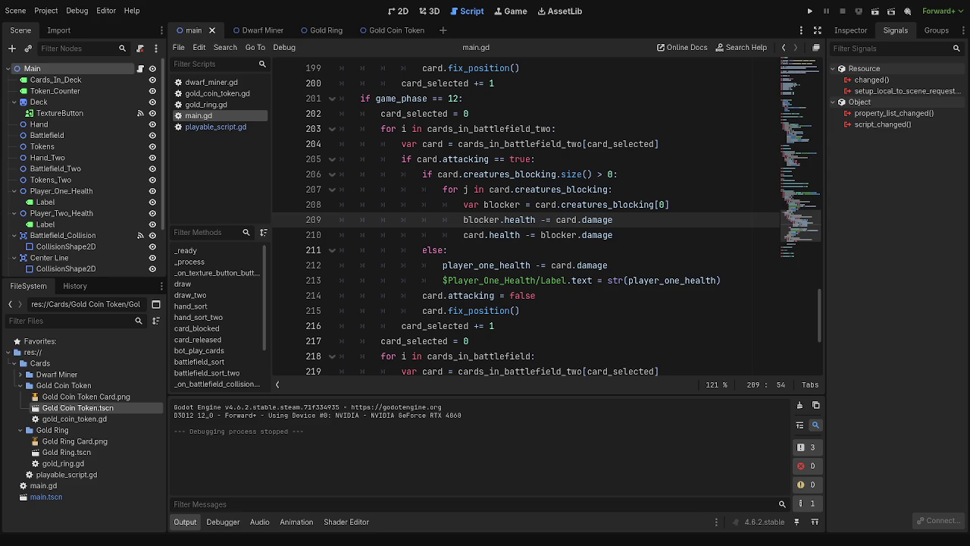
pyautogui.hotkey('alt', 'Tab')
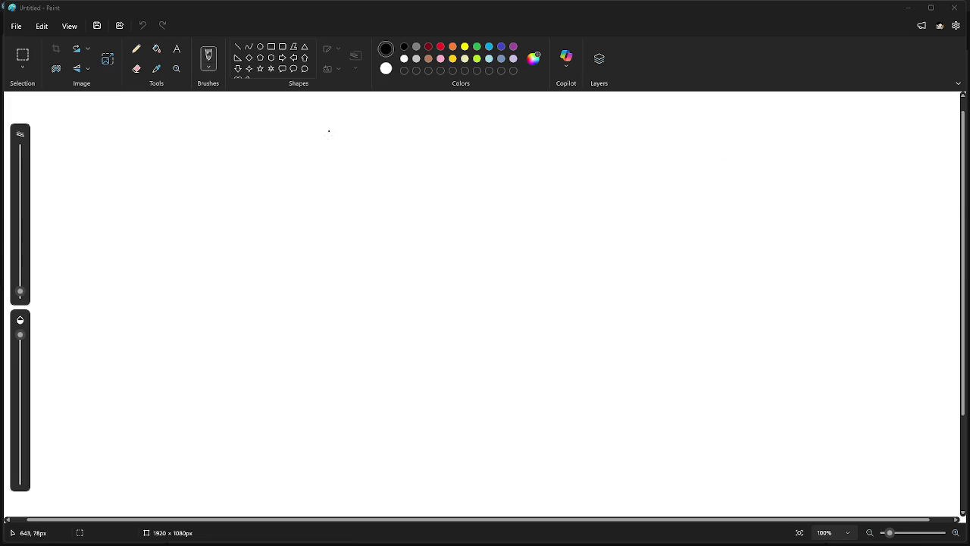
# Sketch a curved arrow and a wide card below it, undoing the first card outline.
pyautogui.moveTo(381, 323)
pyautogui.mouseDown()
pyautogui.moveTo(378, 405)
pyautogui.moveTo(503, 323)
pyautogui.moveTo(372, 327)
pyautogui.moveTo(449, 429)
pyautogui.moveTo(444, 345)
pyautogui.moveTo(412, 341)
pyautogui.mouseUp()
pyautogui.hotkey('ctrl', 'z')
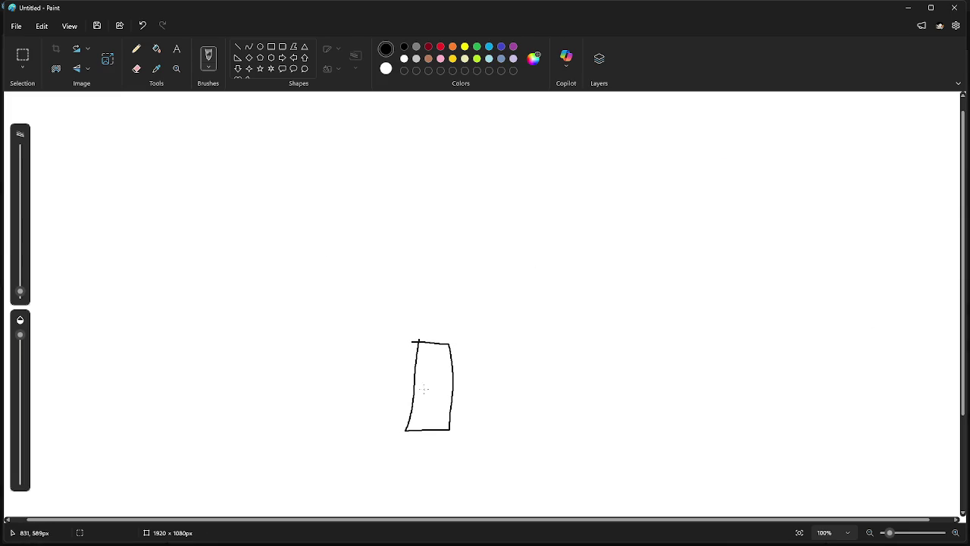
pyautogui.moveTo(462, 382)
pyautogui.mouseDown()
pyautogui.moveTo(493, 403)
pyautogui.moveTo(503, 392)
pyautogui.mouseUp()
pyautogui.moveTo(464, 419)
pyautogui.mouseDown()
pyautogui.moveTo(553, 417)
pyautogui.moveTo(565, 445)
pyautogui.moveTo(459, 448)
pyautogui.moveTo(462, 429)
pyautogui.mouseUp()
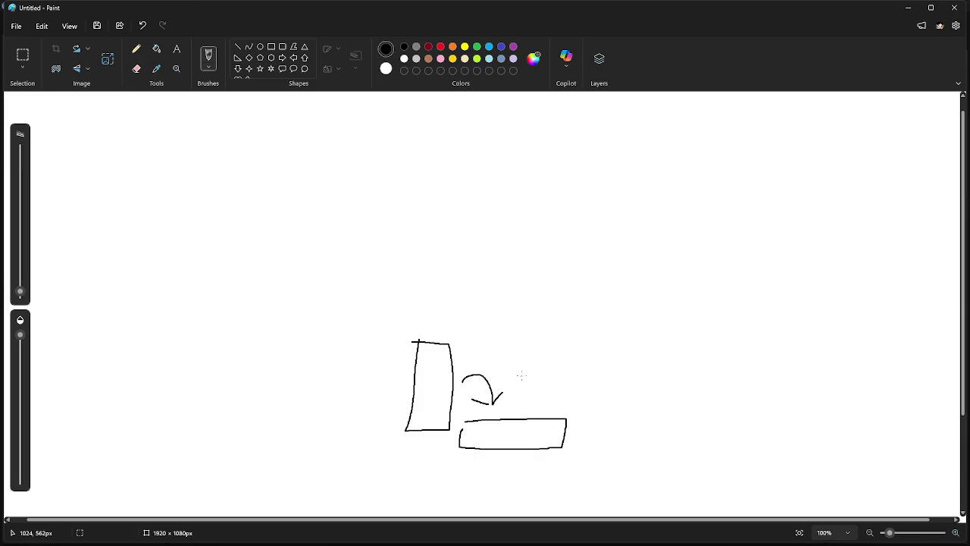
# Draw two tall cards at the top with lines running down from each.
pyautogui.moveTo(451, 169)
pyautogui.mouseDown()
pyautogui.moveTo(439, 292)
pyautogui.moveTo(483, 166)
pyautogui.moveTo(452, 169)
pyautogui.mouseUp()
pyautogui.moveTo(573, 160)
pyautogui.mouseDown()
pyautogui.moveTo(622, 271)
pyautogui.moveTo(623, 159)
pyautogui.moveTo(573, 159)
pyautogui.mouseUp()
pyautogui.moveTo(590, 277); pyautogui.dragTo(525, 383)
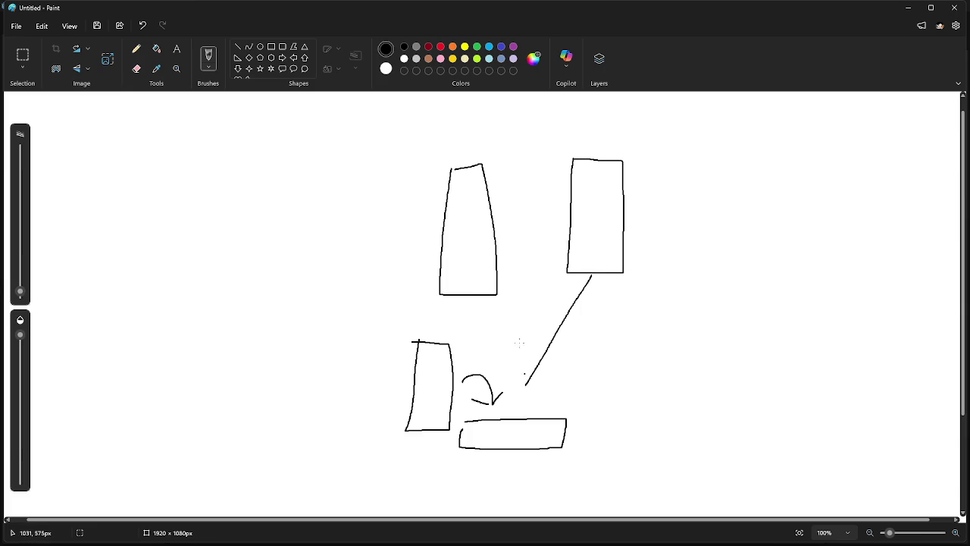
pyautogui.moveTo(493, 327)
pyautogui.mouseDown()
pyautogui.moveTo(519, 374)
pyautogui.moveTo(494, 369)
pyautogui.moveTo(529, 379)
pyautogui.mouseUp()
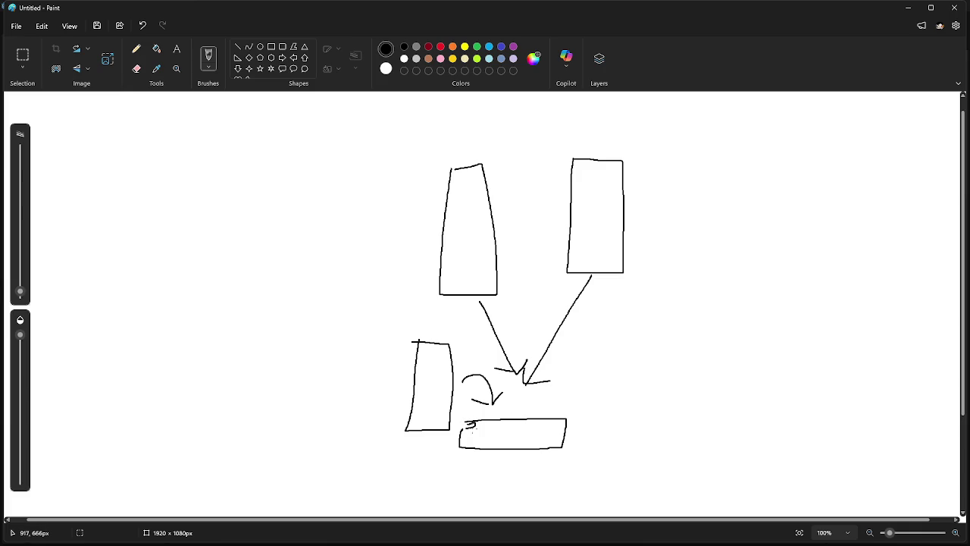
# Connect both upper cards to the lower card with lines, undoing stray strokes, then return to Godot.
pyautogui.moveTo(472, 426)
pyautogui.mouseDown()
pyautogui.moveTo(465, 293)
pyautogui.moveTo(504, 284)
pyautogui.moveTo(532, 263)
pyautogui.moveTo(620, 261)
pyautogui.moveTo(590, 242)
pyautogui.moveTo(607, 244)
pyautogui.moveTo(485, 288)
pyautogui.mouseUp()
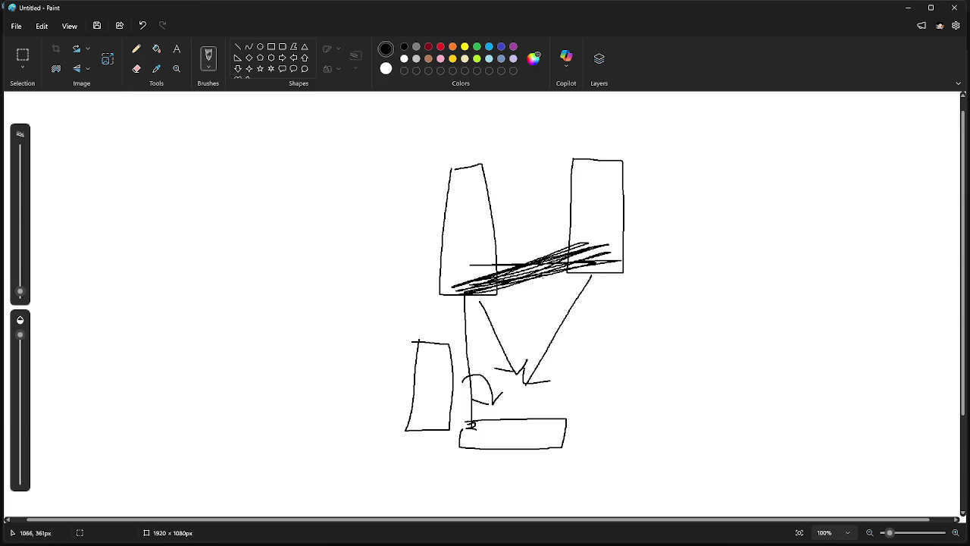
pyautogui.hotkey('ctrl', 'z')
pyautogui.moveTo(469, 423)
pyautogui.mouseDown()
pyautogui.moveTo(470, 296)
pyautogui.moveTo(477, 437)
pyautogui.moveTo(468, 265)
pyautogui.moveTo(474, 395)
pyautogui.mouseUp()
pyautogui.hotkey('ctrl', 'z')
pyautogui.hotkey('ctrl', 'z')
pyautogui.hotkey('ctrl', 'z')
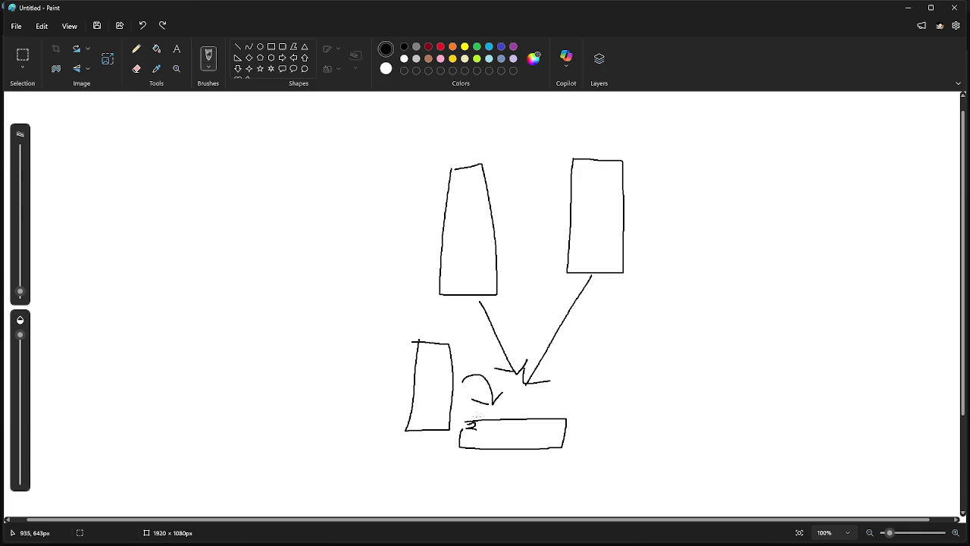
pyautogui.moveTo(597, 254); pyautogui.dragTo(480, 433)
pyautogui.moveTo(463, 271)
pyautogui.mouseDown()
pyautogui.moveTo(476, 424)
pyautogui.moveTo(491, 417)
pyautogui.mouseUp()
pyautogui.hotkey('alt', 'Tab')
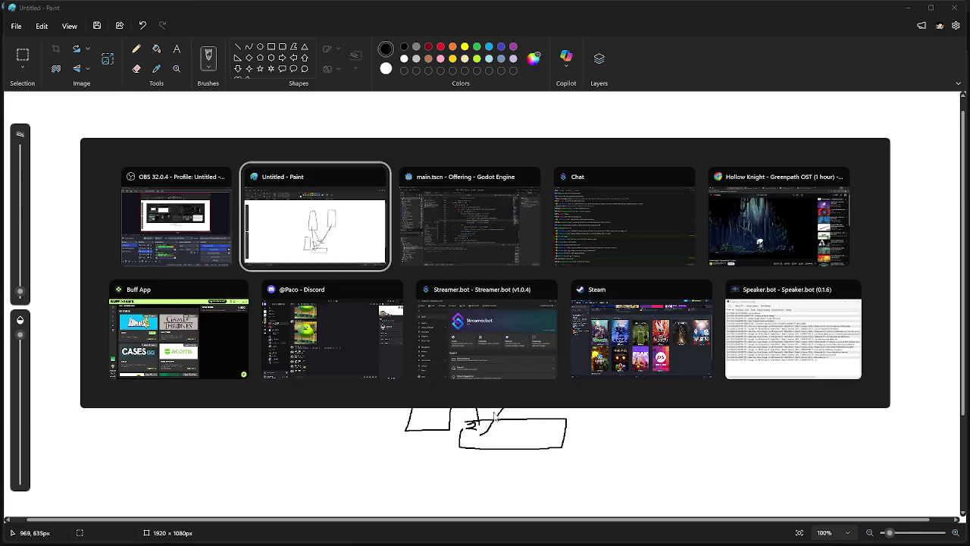
pyautogui.click(651, 220)
# Select words on lines 208–209 to inspect the damage and creatures_blocking code.
pyautogui.doubleClick(607, 218)
pyautogui.doubleClick(498, 220)
pyautogui.doubleClick(590, 225)
pyautogui.doubleClick(594, 218)
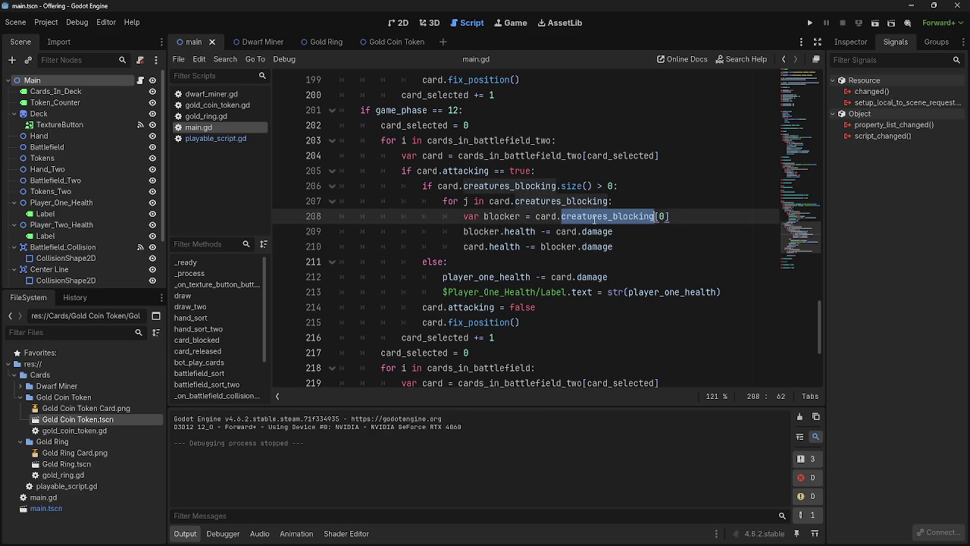
pyautogui.click(615, 220)
# Start a new line inside the blocker loop with 'var card_selected', then trim it.
pyautogui.click(621, 232)
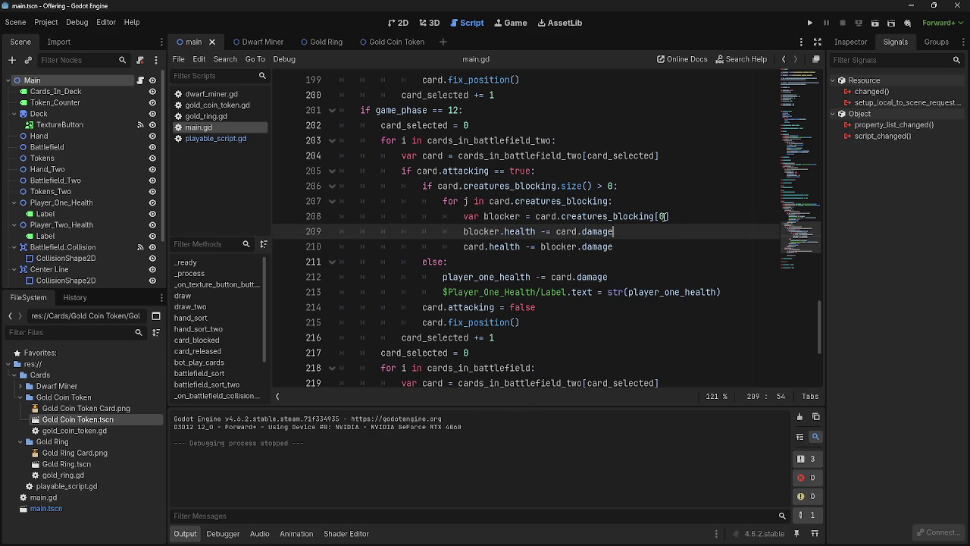
pyautogui.click(665, 218)
pyautogui.click(692, 203)
pyautogui.press('Return')
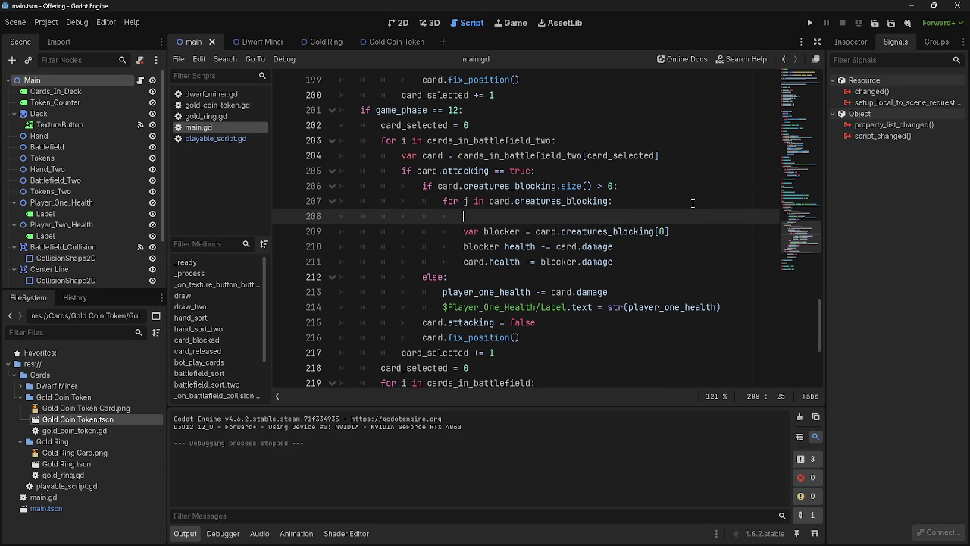
pyautogui.write('var ')
pyautogui.write('card_s')
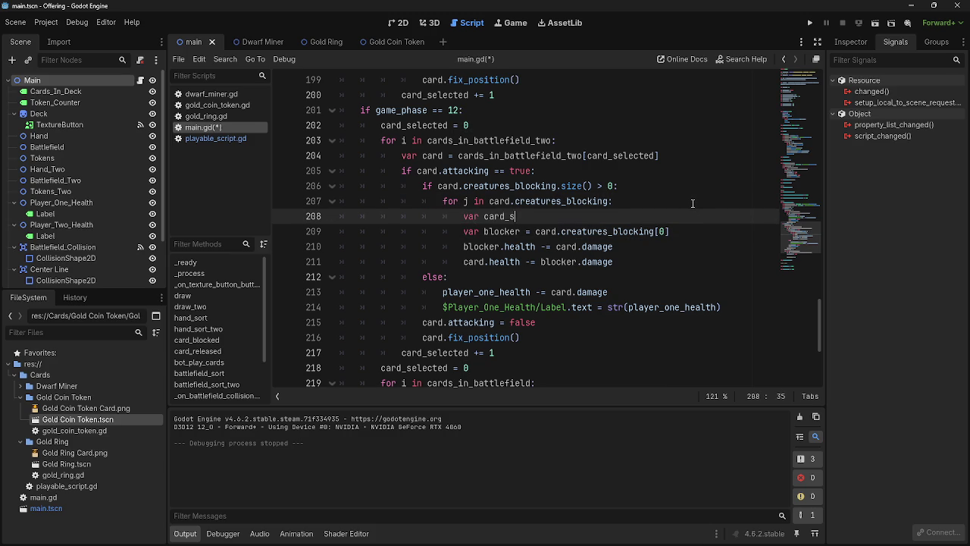
pyautogui.write('elected')
pyautogui.press('BackSpace')
pyautogui.press('BackSpace')
pyautogui.press('BackSpace')
pyautogui.press('BackSpace')
pyautogui.press('BackSpace')
pyautogui.press('BackSpace')
pyautogui.press('BackSpace')
pyautogui.press('BackSpace')
pyautogui.press('BackSpace')
pyautogui.press('BackSpace')
# Replace the 0 in creatures_blocking[0] on line 208 with card_selected.
pyautogui.click(513, 334)
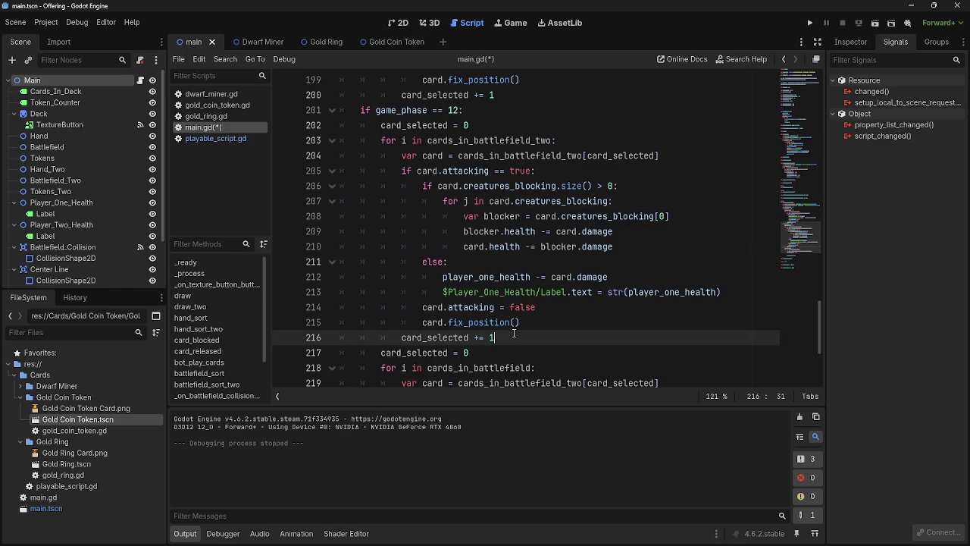
pyautogui.doubleClick(407, 171)
pyautogui.keyDown('shift'); pyautogui.click(545, 171); pyautogui.keyUp('shift')
pyautogui.click(659, 186)
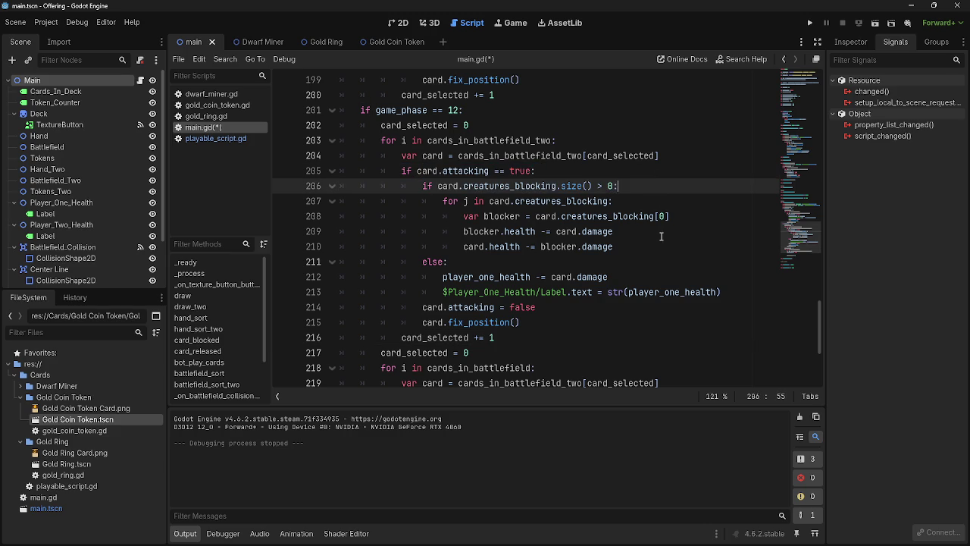
pyautogui.click(662, 216)
pyautogui.doubleClick(663, 216)
pyautogui.write('j')
pyautogui.press('BackSpace')
pyautogui.write('card')
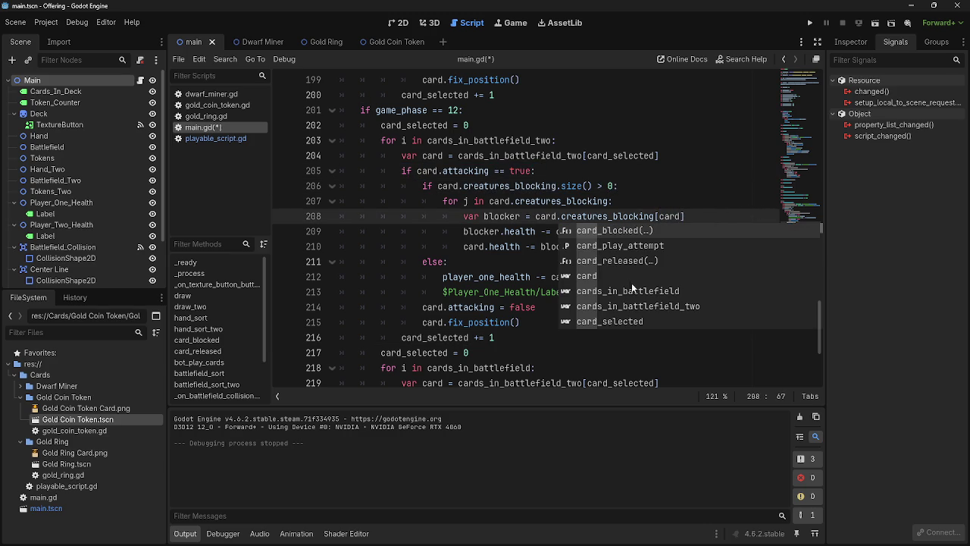
pyautogui.click(588, 321)
# Delete card_selected from the brackets, leaving creatures_blocking[] empty.
pyautogui.click(724, 230)
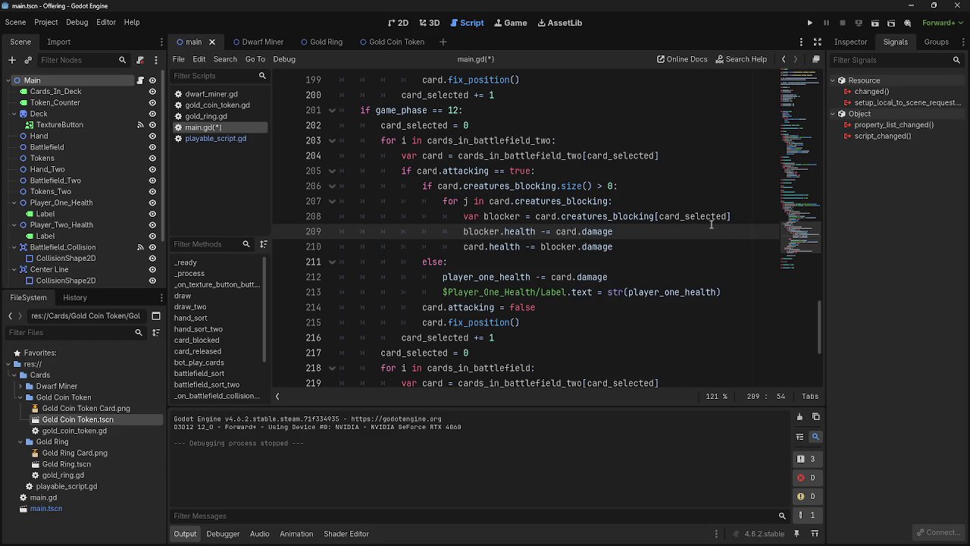
pyautogui.doubleClick(709, 217)
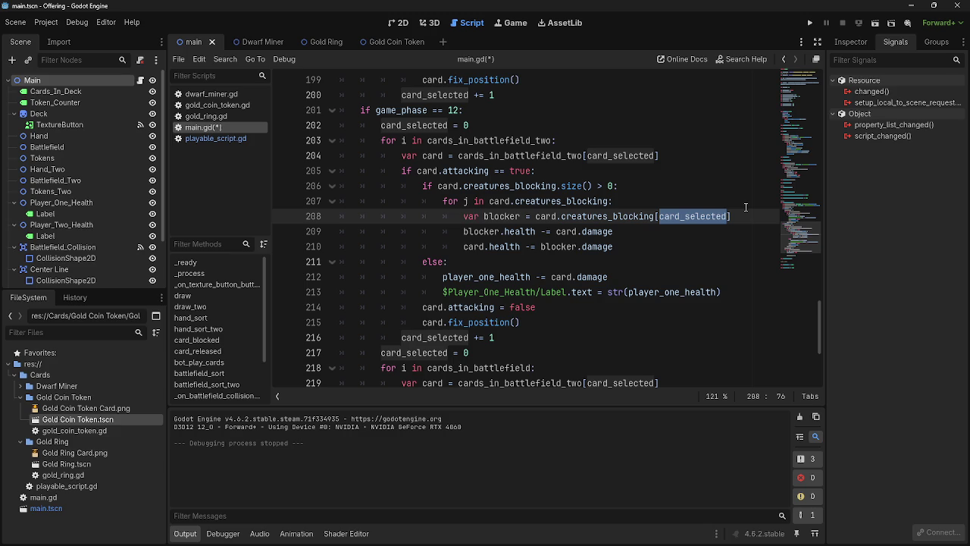
pyautogui.press('BackSpace')
# Add 'var card_blocking = 0' on a new line inside the blocker loop.
pyautogui.press('Up')
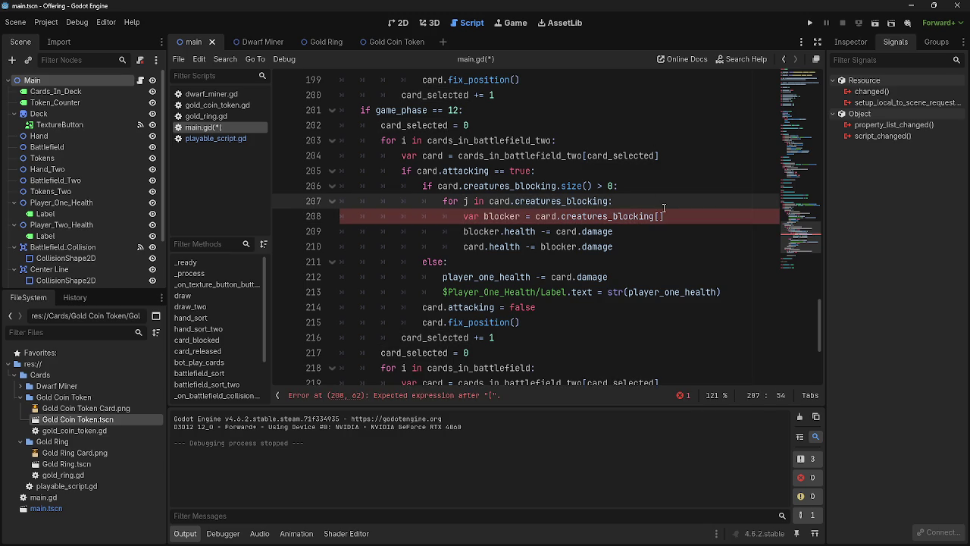
pyautogui.press('Return')
pyautogui.write('car')
pyautogui.press('BackSpace')
pyautogui.press('BackSpace')
pyautogui.press('BackSpace')
pyautogui.write('var card')
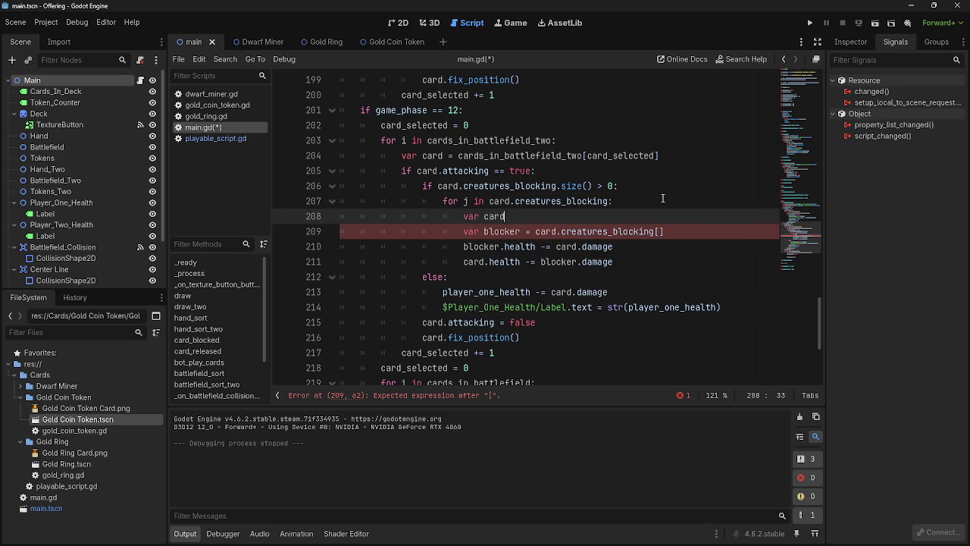
pyautogui.write('_blocking = 0')
# Use card_blocking as the creatures_blocking index and add 'card_blocking == 1' after the damage lines.
pyautogui.click(661, 231)
pyautogui.write('card')
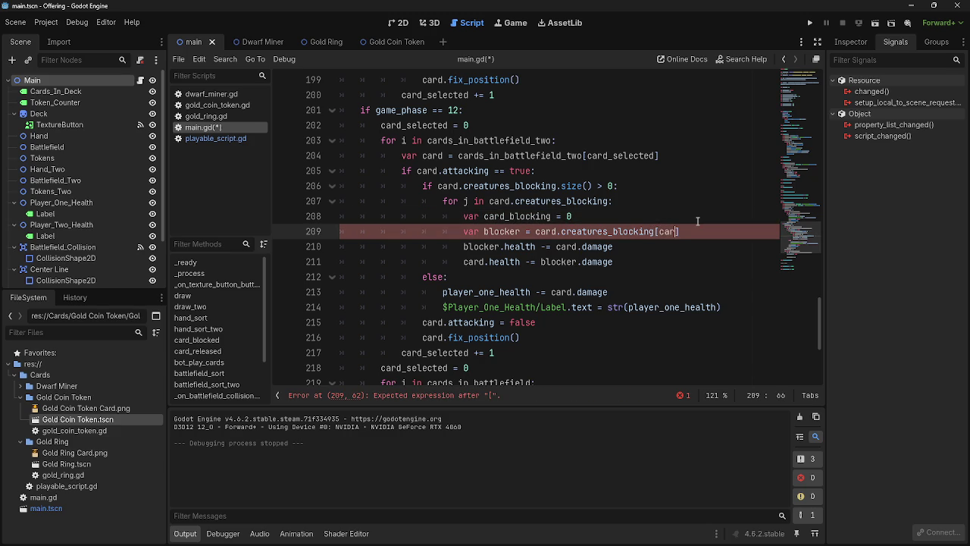
pyautogui.click(666, 260)
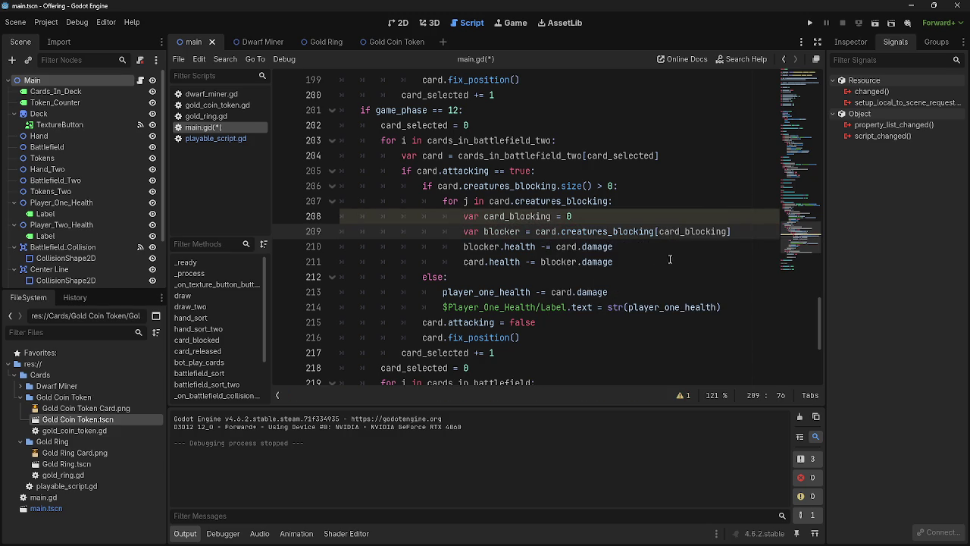
pyautogui.click(704, 263)
pyautogui.press('Return')
pyautogui.write('ca')
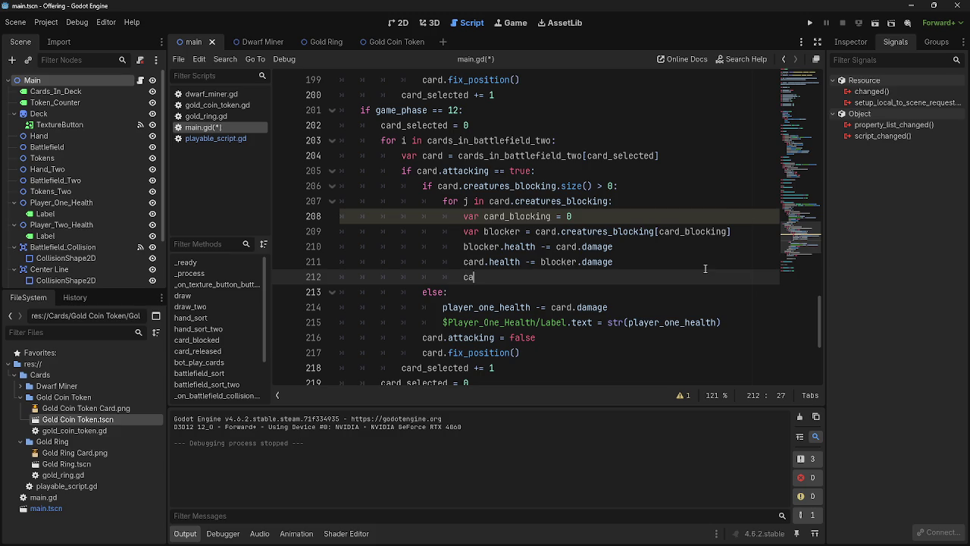
pyautogui.write('rd_blocking')
pyautogui.write(' =')
pyautogui.write('= 1')
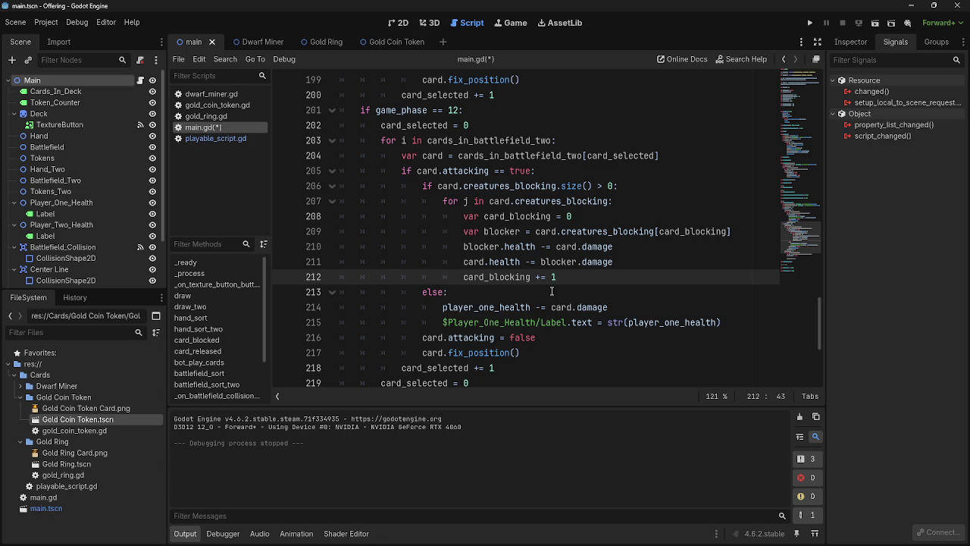
# Move the card_blocking declaration above the for loop, tidy empty lines, and run the game.
pyautogui.click(640, 187)
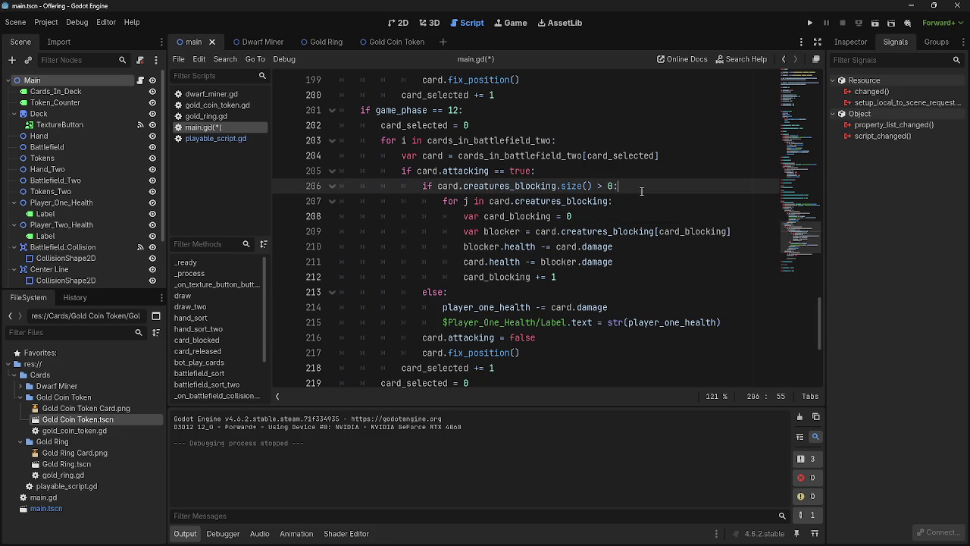
pyautogui.press('Return')
pyautogui.moveTo(573, 231)
pyautogui.mouseDown()
pyautogui.moveTo(469, 232)
pyautogui.moveTo(447, 201)
pyautogui.mouseUp()
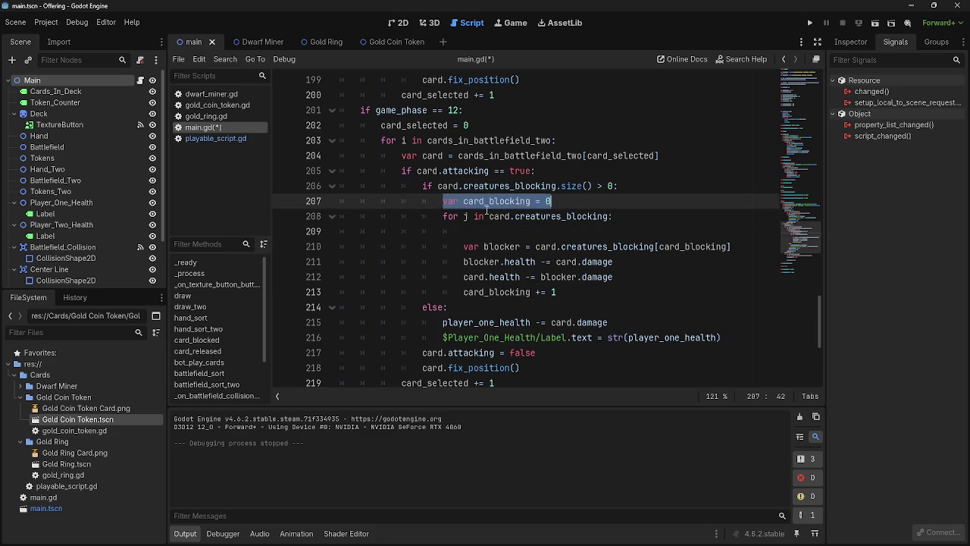
pyautogui.click(523, 231)
pyautogui.write('card')
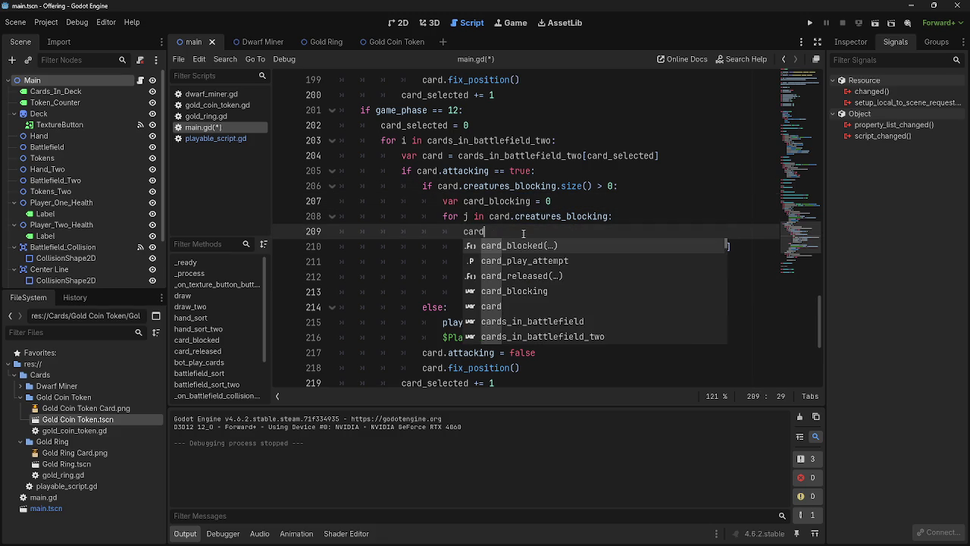
pyautogui.press('BackSpace')
pyautogui.press('BackSpace')
pyautogui.press('BackSpace')
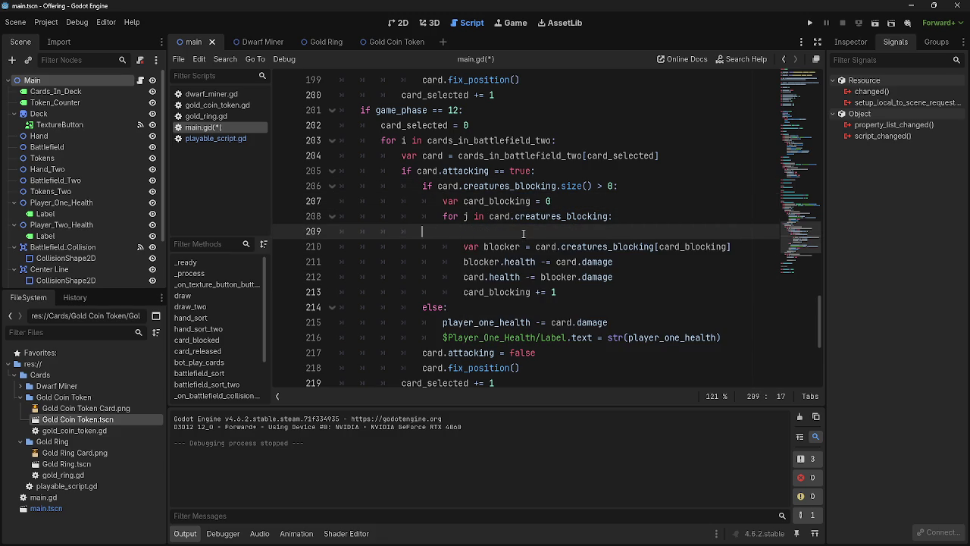
pyautogui.press('BackSpace')
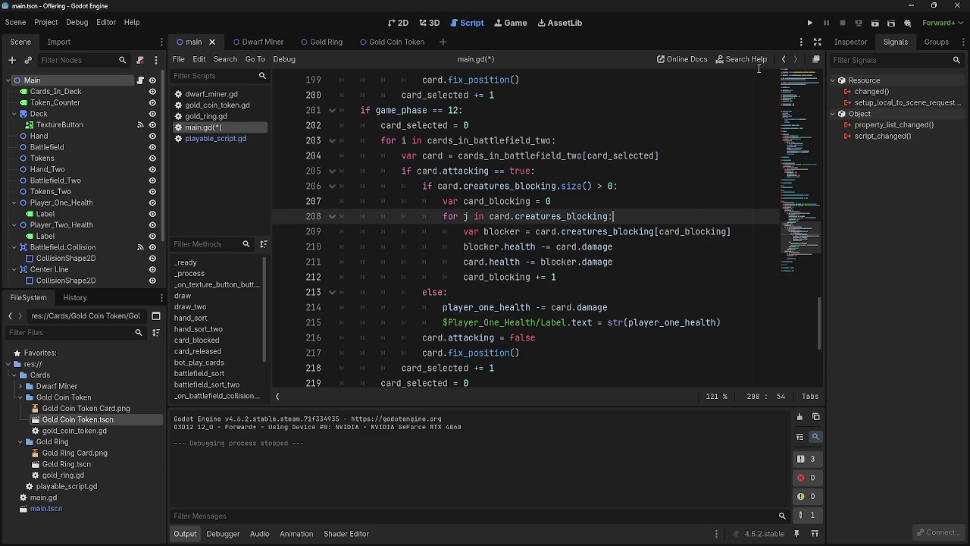
pyautogui.click(811, 23)
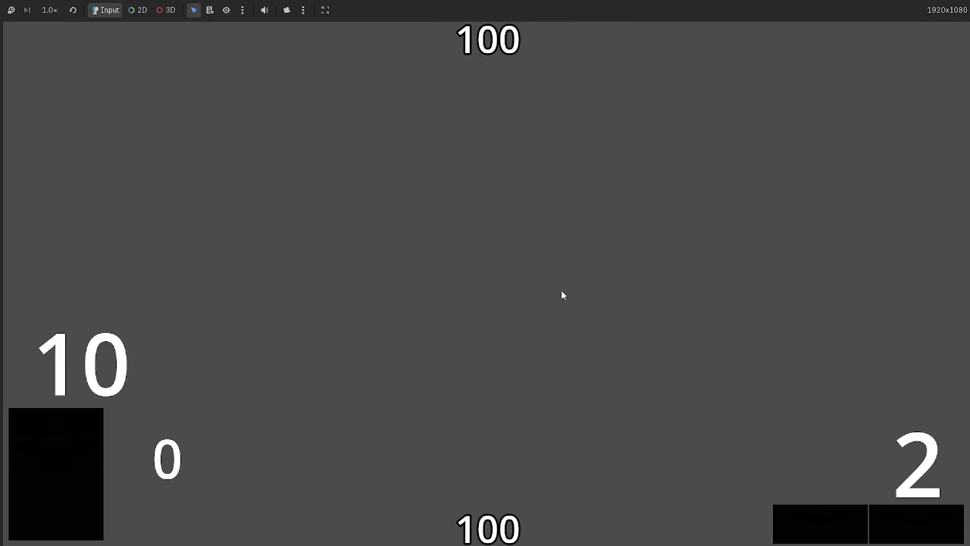
# Play the dwarf cards, let combat cut a player's health to 92, and stop the game.
pyautogui.click(489, 528)
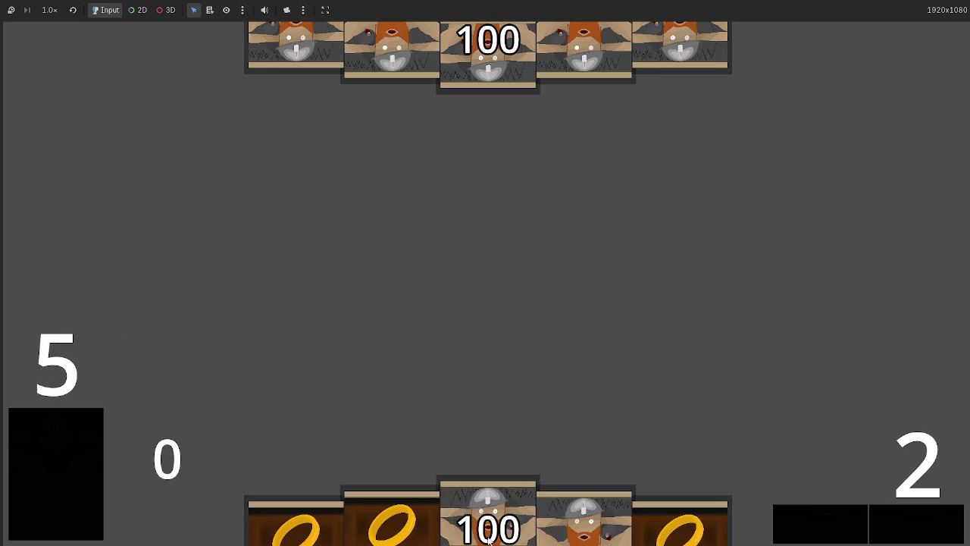
pyautogui.click(489, 523)
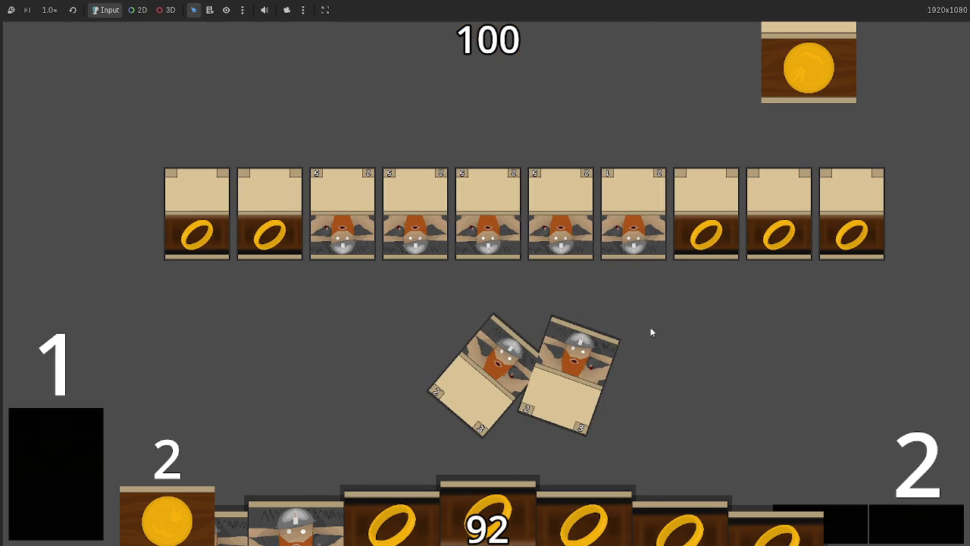
pyautogui.press('F8')
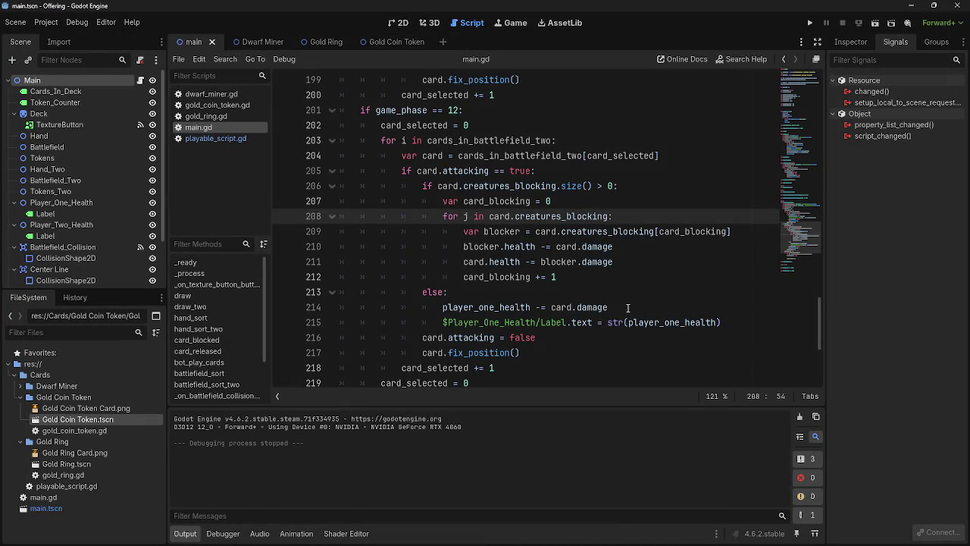
# Review the blocking loop, pointing out damage lines 210–211 and the card_blocking counter line.
pyautogui.scroll(-1, 636, 314)
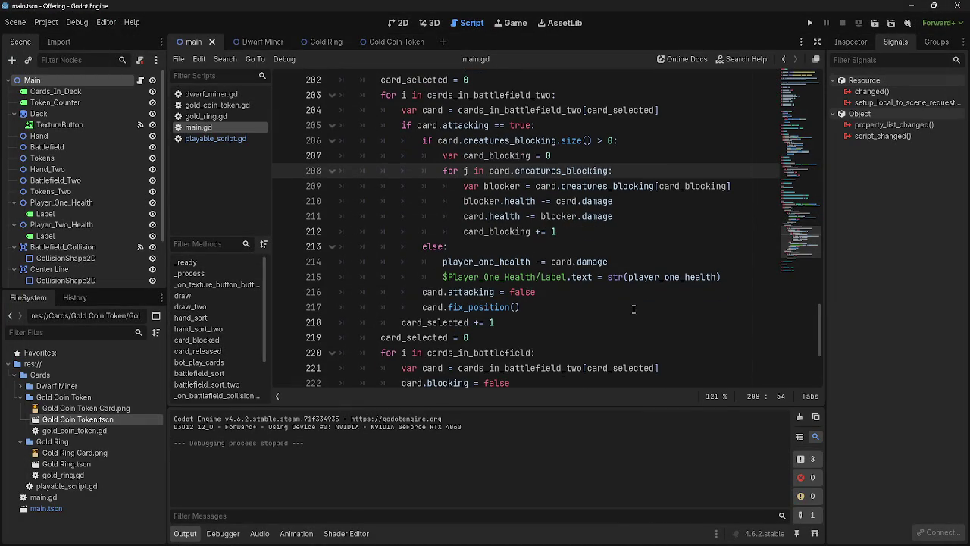
pyautogui.click(625, 235)
pyautogui.press('Up')
pyautogui.press('Up')
pyautogui.press('Up')
pyautogui.click(667, 172)
pyautogui.click(649, 216)
pyautogui.click(665, 171)
pyautogui.click(650, 216)
pyautogui.click(665, 168)
pyautogui.click(655, 201)
pyautogui.moveTo(655, 202); pyautogui.dragTo(636, 218)
pyautogui.click(644, 202)
pyautogui.click(642, 218)
pyautogui.click(643, 168)
pyautogui.click(636, 216)
pyautogui.click(642, 173)
pyautogui.click(640, 202)
pyautogui.click(644, 217)
pyautogui.click(651, 170)
pyautogui.click(645, 217)
pyautogui.click(654, 170)
pyautogui.click(644, 217)
pyautogui.click(649, 171)
pyautogui.click(642, 216)
pyautogui.click(648, 156)
pyautogui.click(644, 201)
pyautogui.click(644, 216)
pyautogui.click(648, 171)
# Insert a blank line after the var blocker line 209.
pyautogui.doubleClick(502, 155)
pyautogui.click(651, 157)
pyautogui.click(652, 172)
pyautogui.click(741, 187)
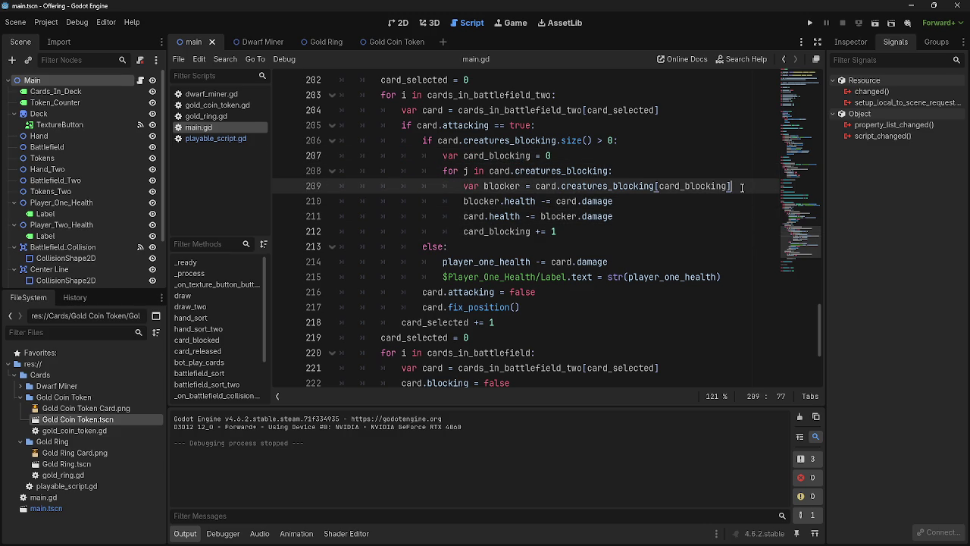
pyautogui.press('Return')
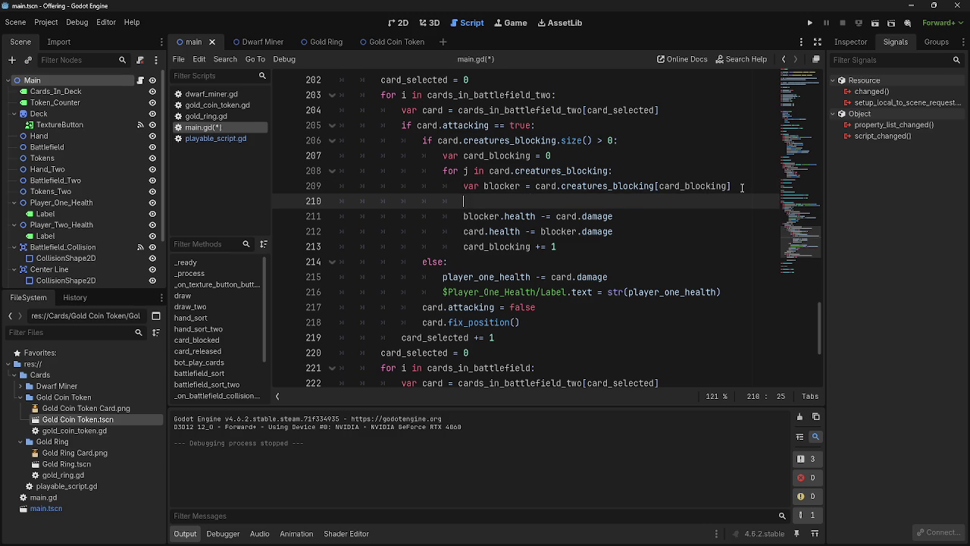
# Divide blocker.damage on line 211 by card.creatures_blocking.size(), copied from line 206, then run the game.
pyautogui.press('BackSpace')
pyautogui.press('BackSpace')
pyautogui.press('BackSpace')
pyautogui.press('BackSpace')
pyautogui.press('BackSpace')
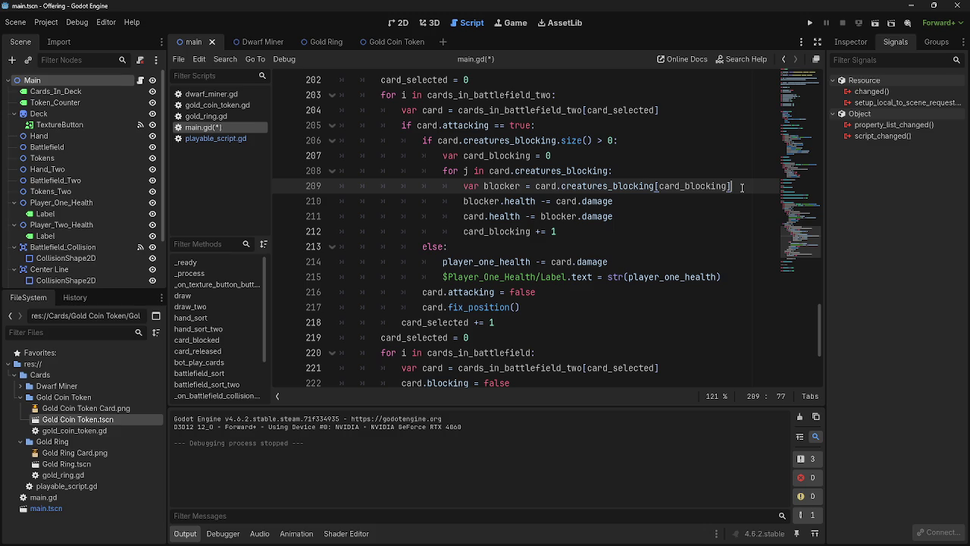
pyautogui.click(649, 218)
pyautogui.write('/')
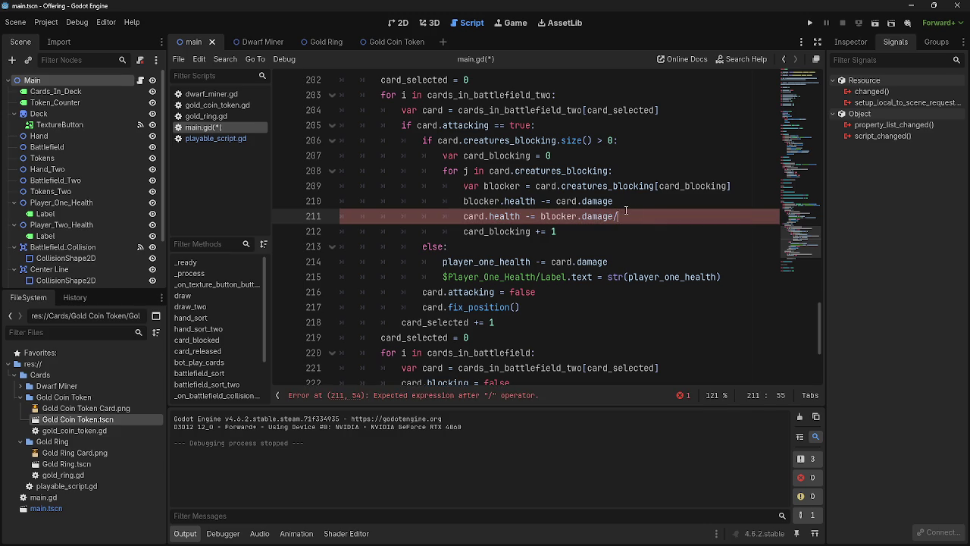
pyautogui.click(619, 142)
pyautogui.moveTo(591, 142); pyautogui.dragTo(438, 141)
pyautogui.hotkey('ctrl', 'c')
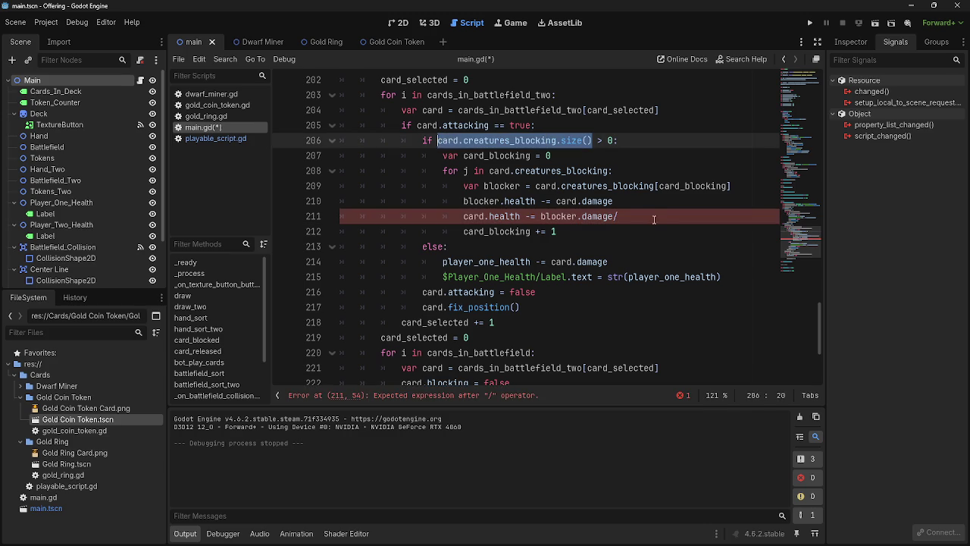
pyautogui.click(714, 216)
pyautogui.hotkey('ctrl', 'v')
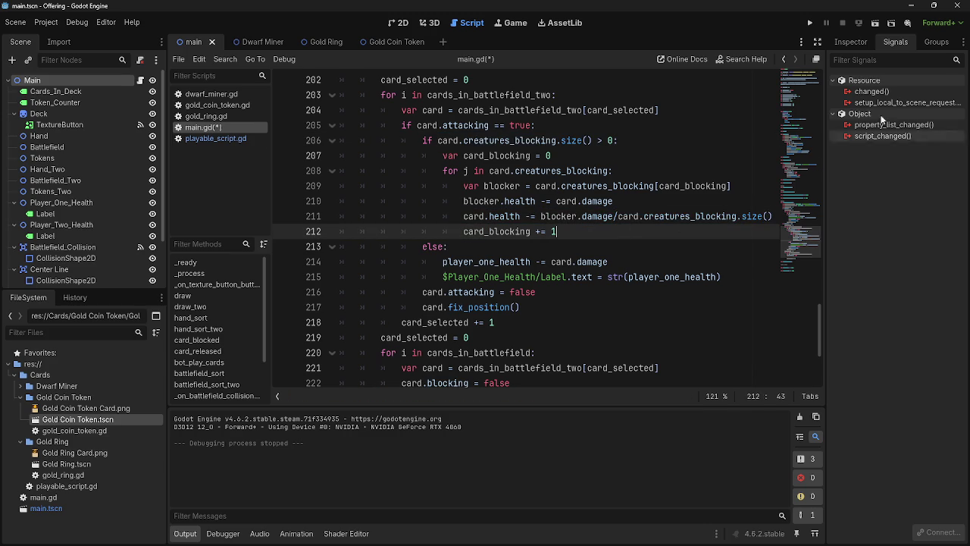
pyautogui.click(810, 23)
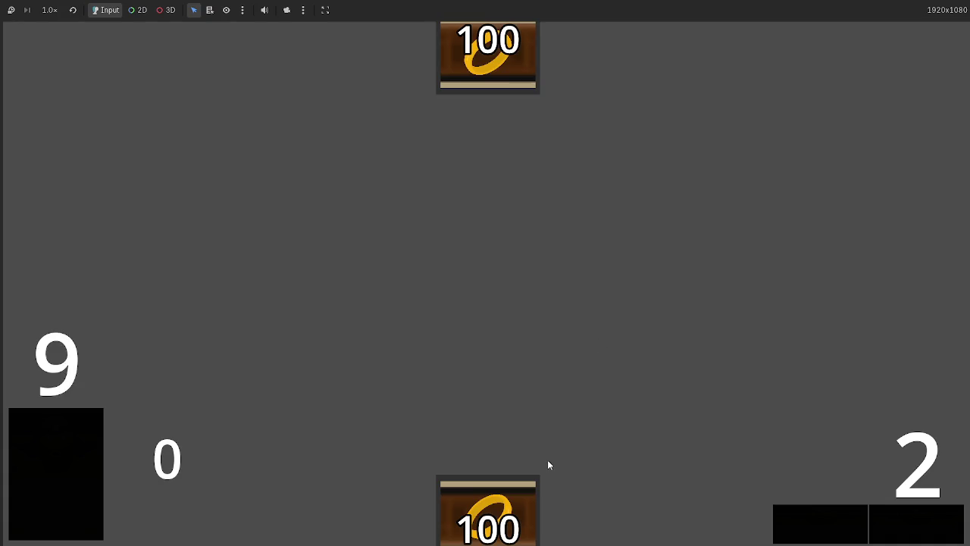
# Play two dwarf cards, advance phases through blocking, then stop the game with F8.
pyautogui.click(576, 506)
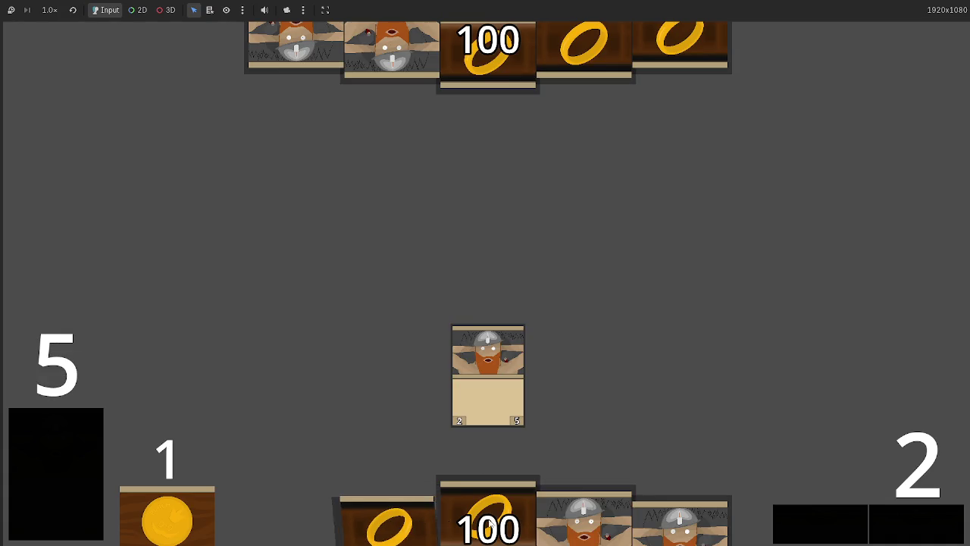
pyautogui.click(587, 506)
pyautogui.click(888, 528)
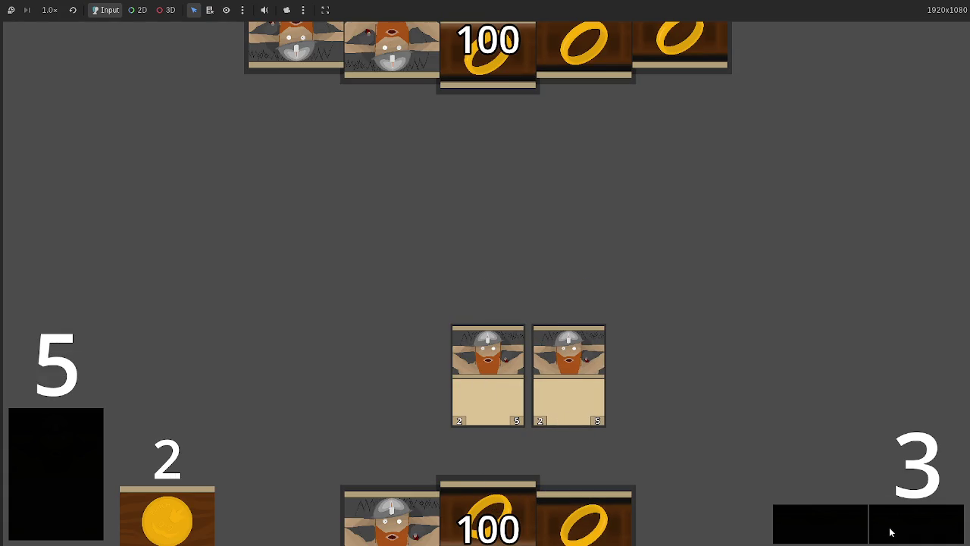
pyautogui.click(888, 526)
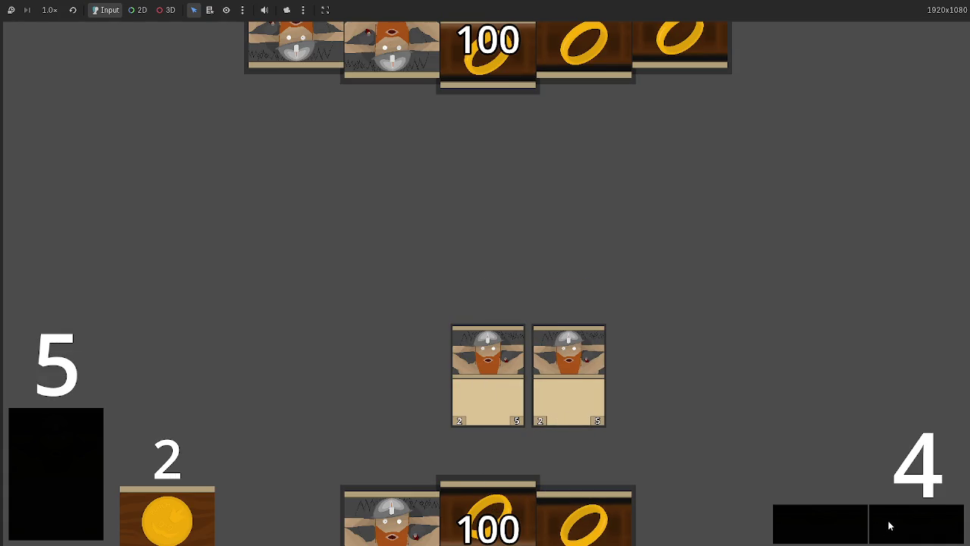
pyautogui.click(889, 525)
pyautogui.click(889, 525)
pyautogui.click(887, 525)
pyautogui.click(887, 525)
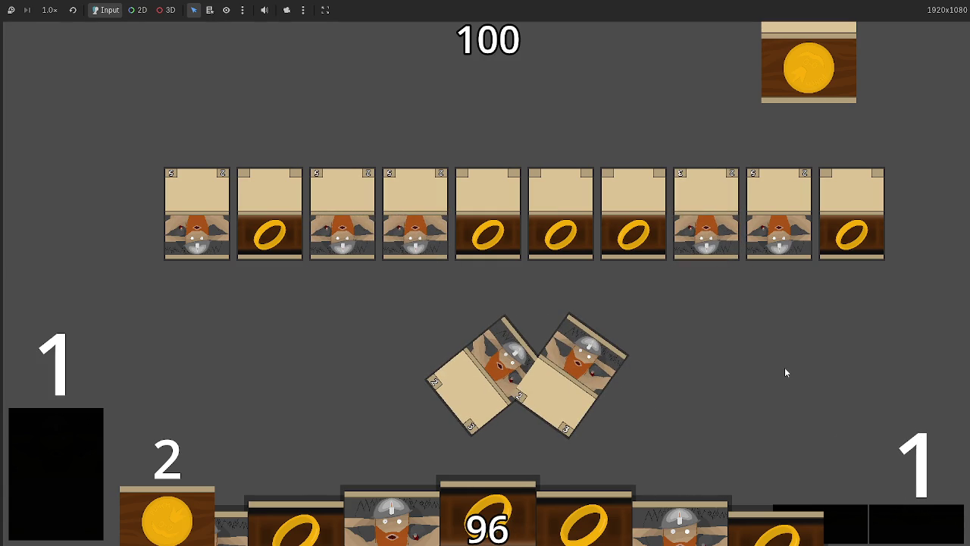
pyautogui.press('F8')
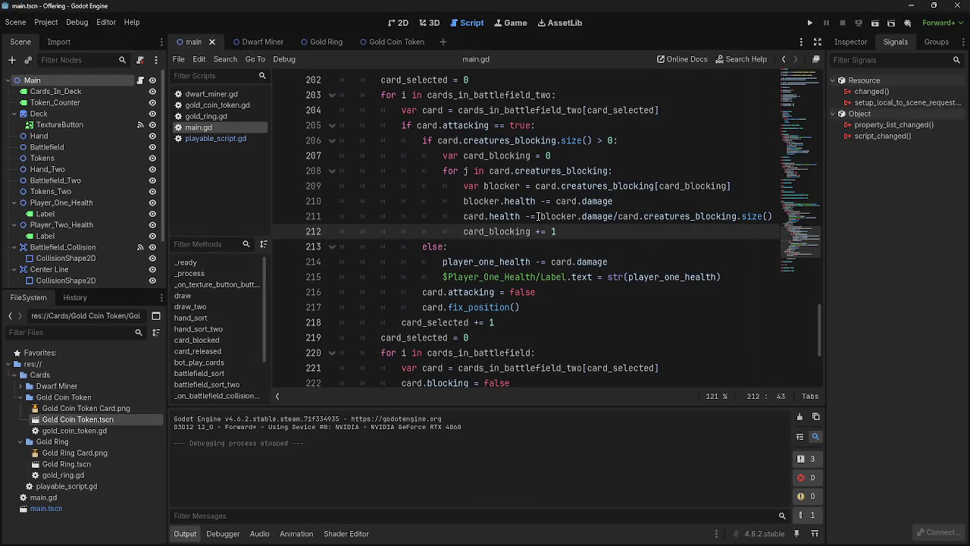
# Inspect the divided damage expression and creatures_blocking uses around line 211.
pyautogui.moveTo(539, 216)
pyautogui.mouseDown()
pyautogui.moveTo(777, 216)
pyautogui.moveTo(612, 220)
pyautogui.mouseUp()
pyautogui.click(776, 216)
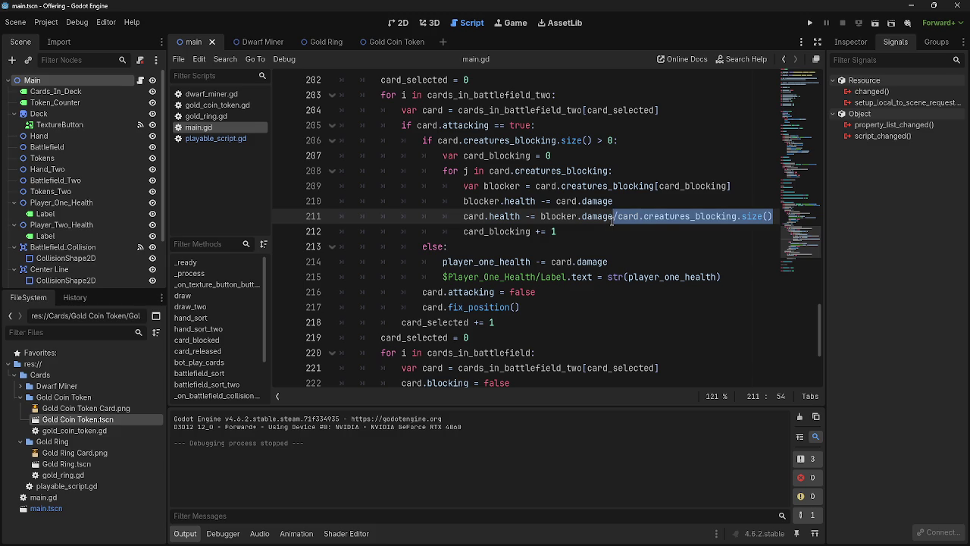
pyautogui.click(613, 217)
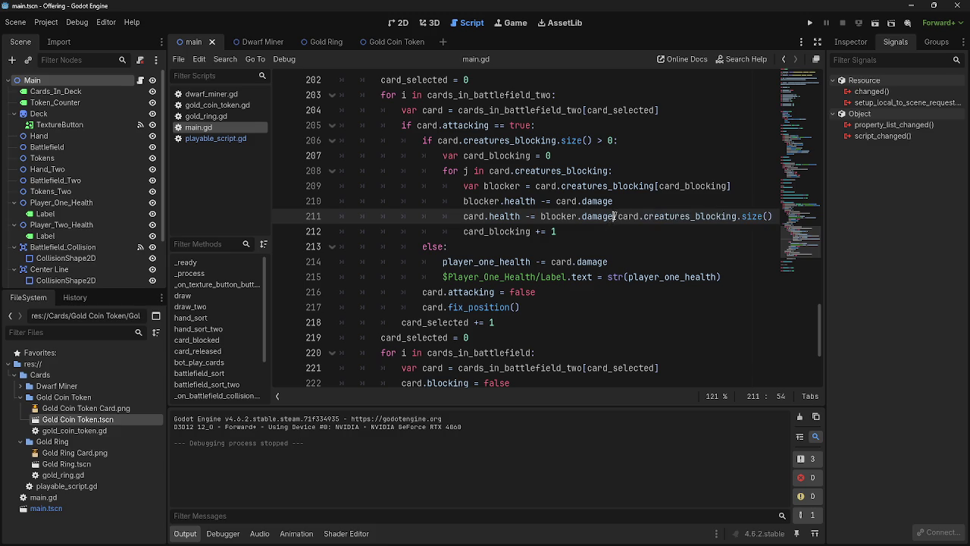
pyautogui.click(616, 219)
pyautogui.hotkey('alt', 'Tab')
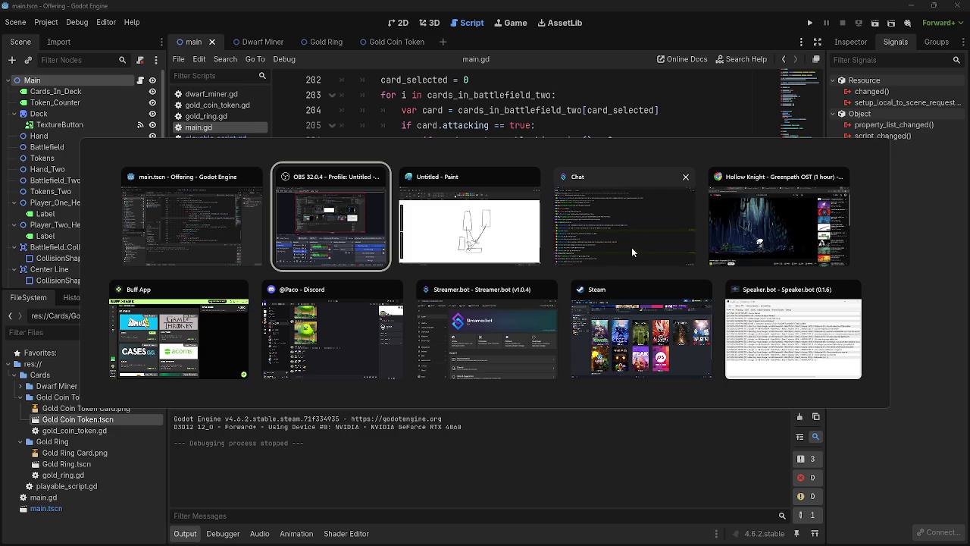
pyautogui.press('Escape')
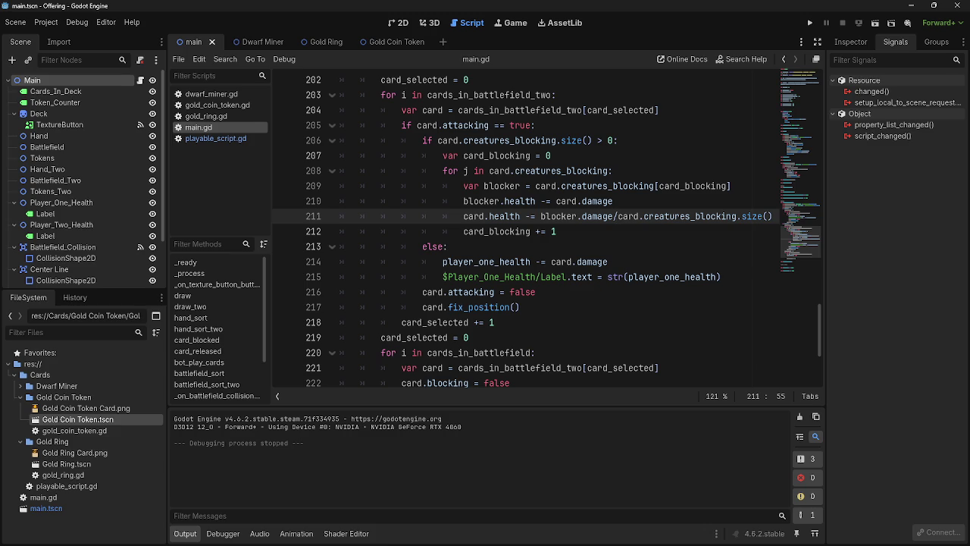
pyautogui.click(665, 227)
pyautogui.doubleClick(666, 217)
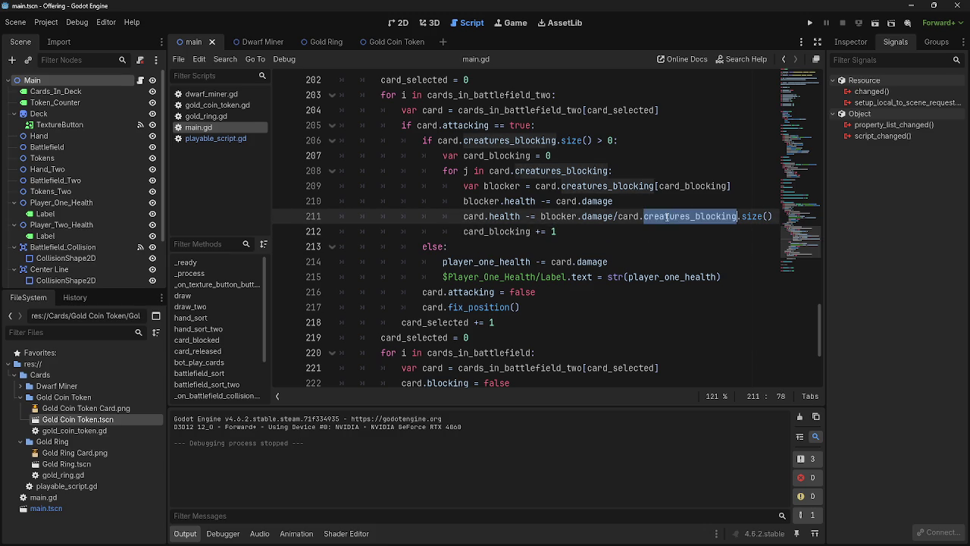
pyautogui.tripleClick(666, 217)
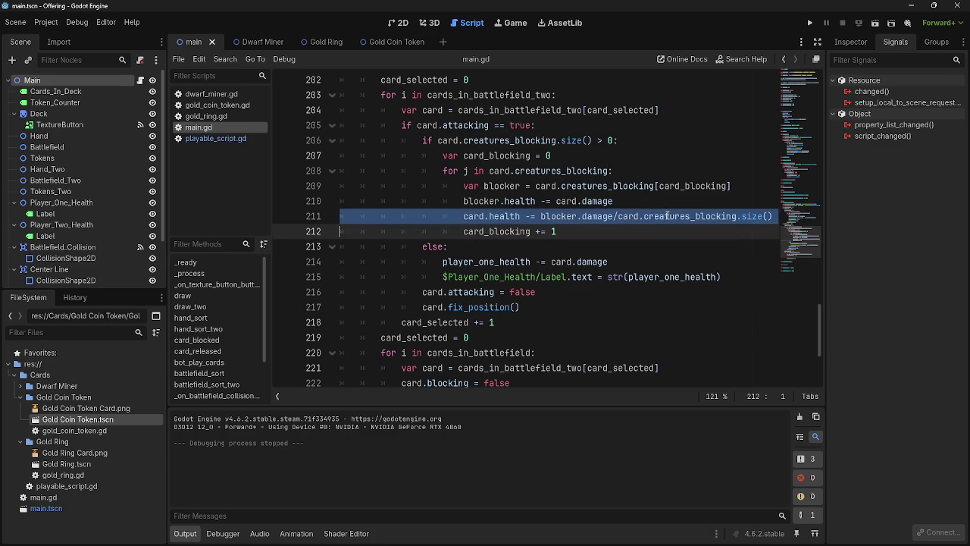
pyautogui.click(649, 226)
pyautogui.doubleClick(650, 218)
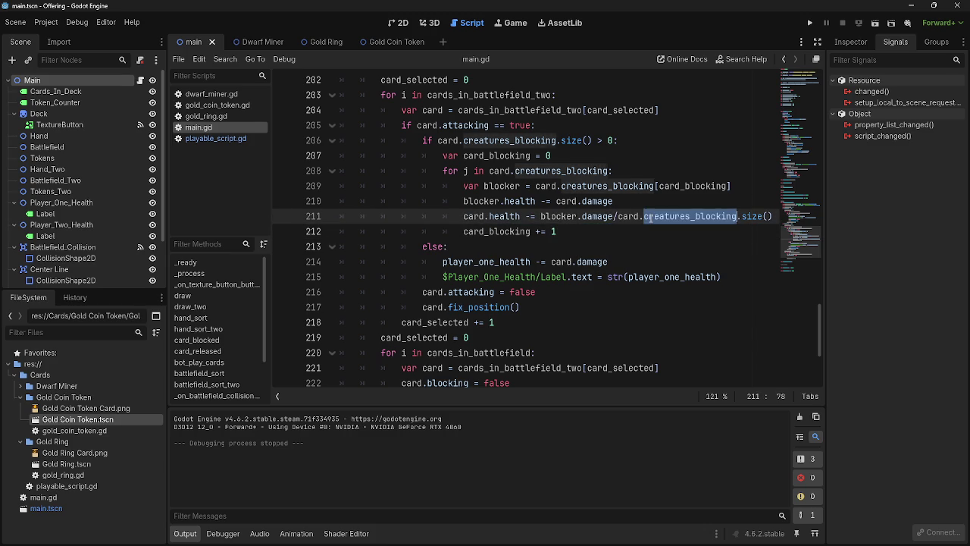
pyautogui.click(640, 230)
pyautogui.click(549, 216)
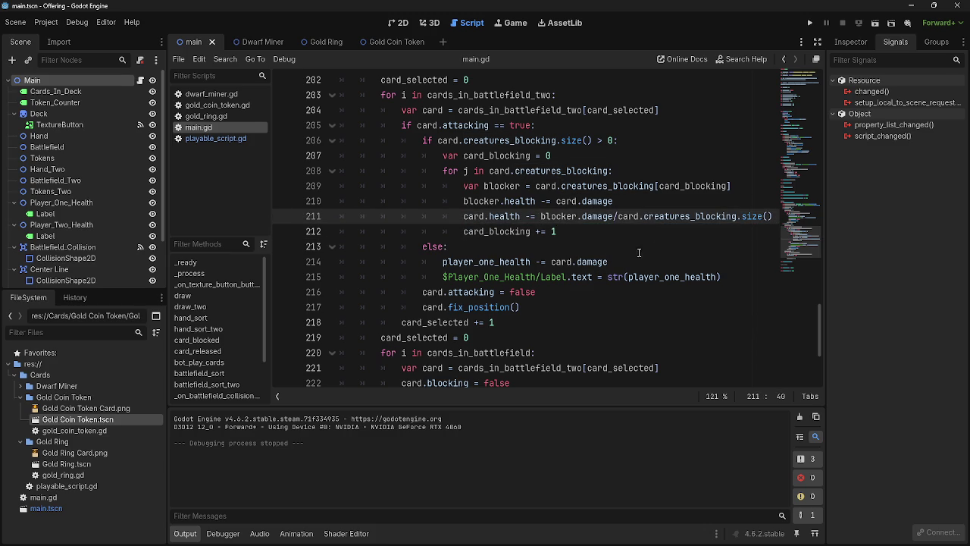
pyautogui.click(653, 237)
pyautogui.click(657, 201)
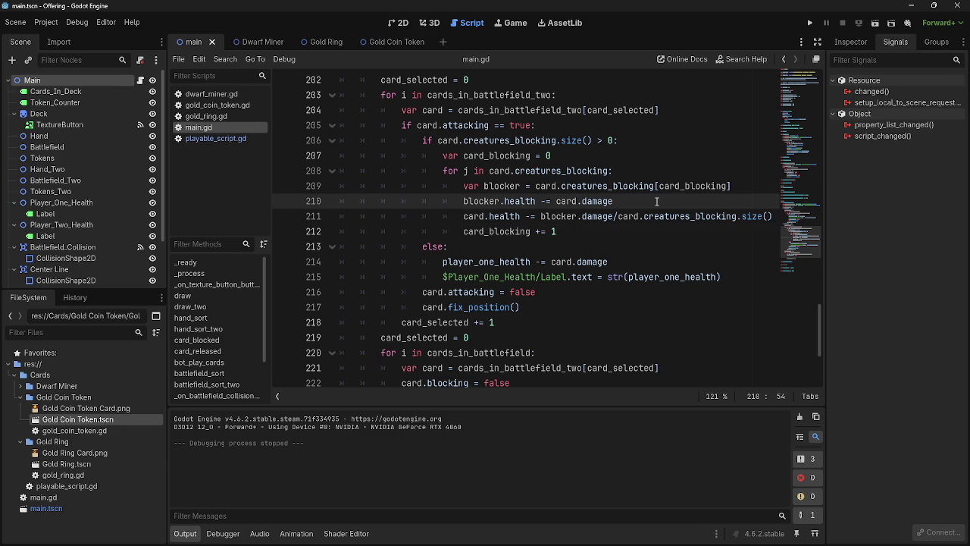
# Add 'var blocker_damage = blocker.damage/card.creatures_blocking.size()' as a new line after line 210.
pyautogui.press('Return')
pyautogui.write('blocker')
pyautogui.press('BackSpace')
pyautogui.press('BackSpace')
pyautogui.press('BackSpace')
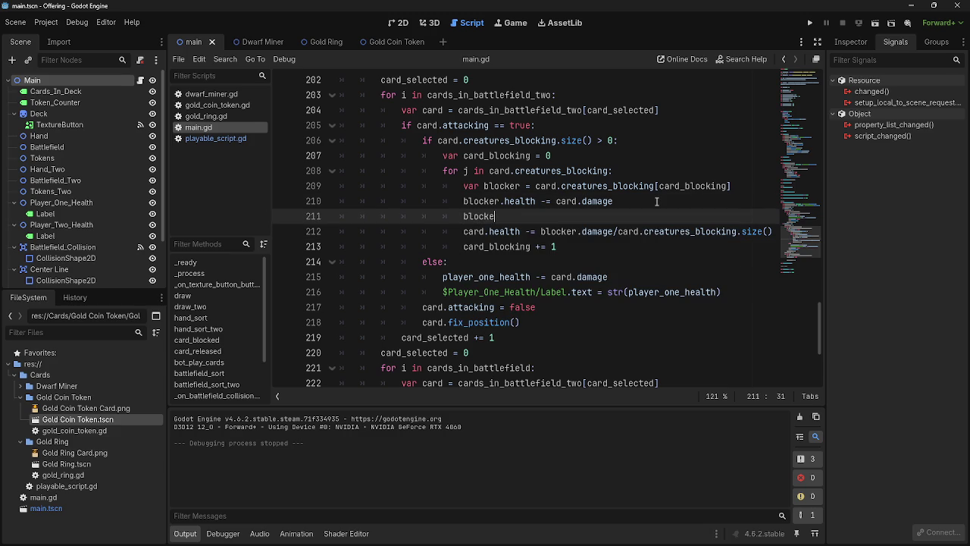
pyautogui.write('var blocker_')
pyautogui.write('damage')
pyautogui.write(' =')
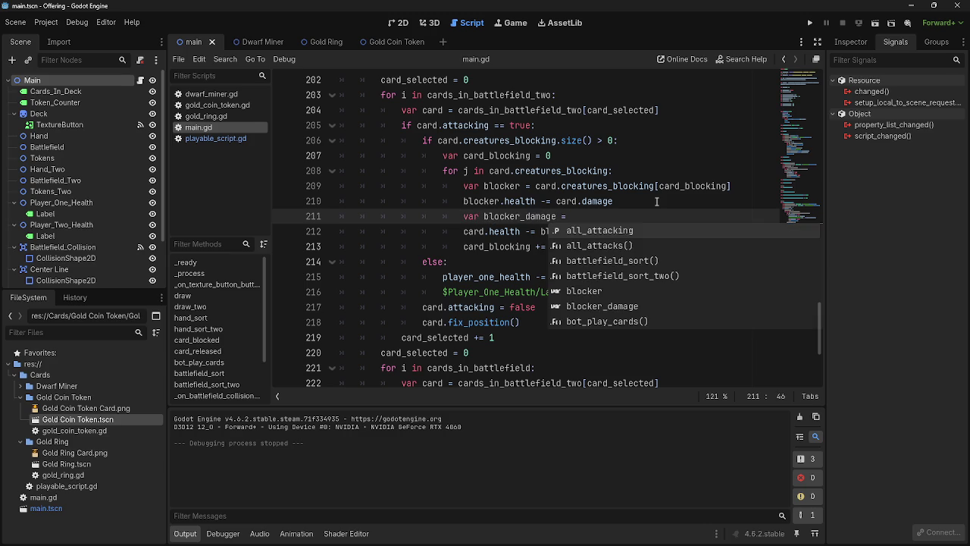
pyautogui.click(646, 202)
pyautogui.moveTo(541, 231); pyautogui.dragTo(773, 231)
pyautogui.moveTo(668, 231); pyautogui.dragTo(618, 220)
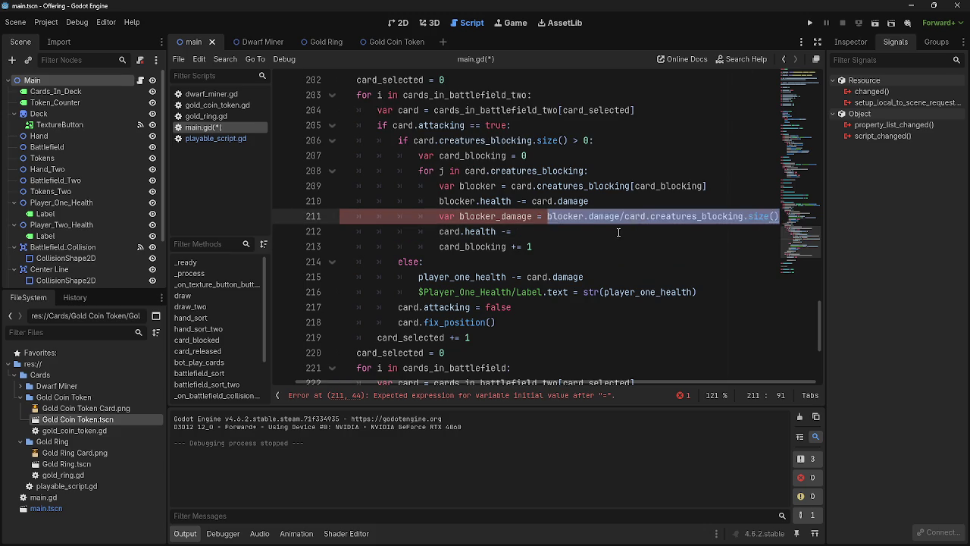
# Change the next line to 'card.health -= blocker_damage' and run the game.
pyautogui.click(618, 232)
pyautogui.write('blok')
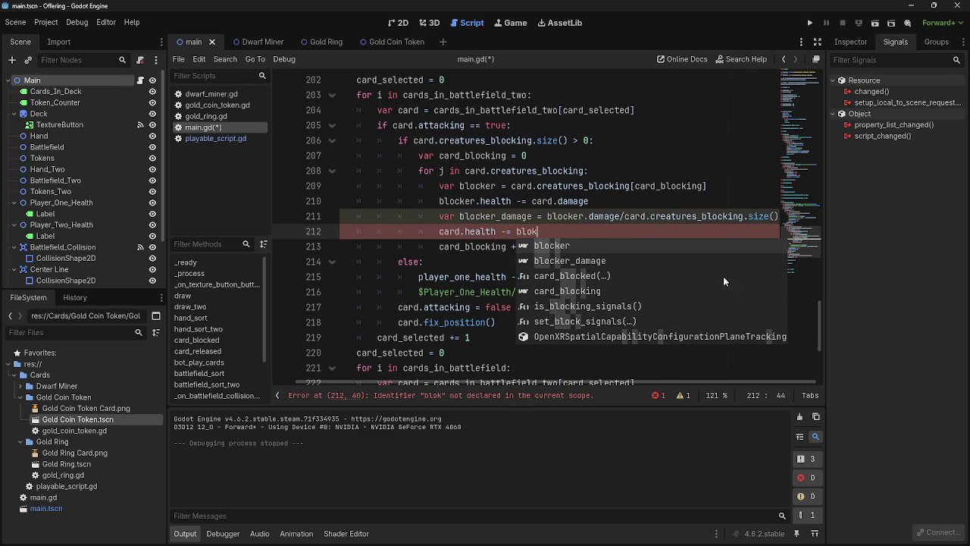
pyautogui.click(674, 261)
pyautogui.click(663, 243)
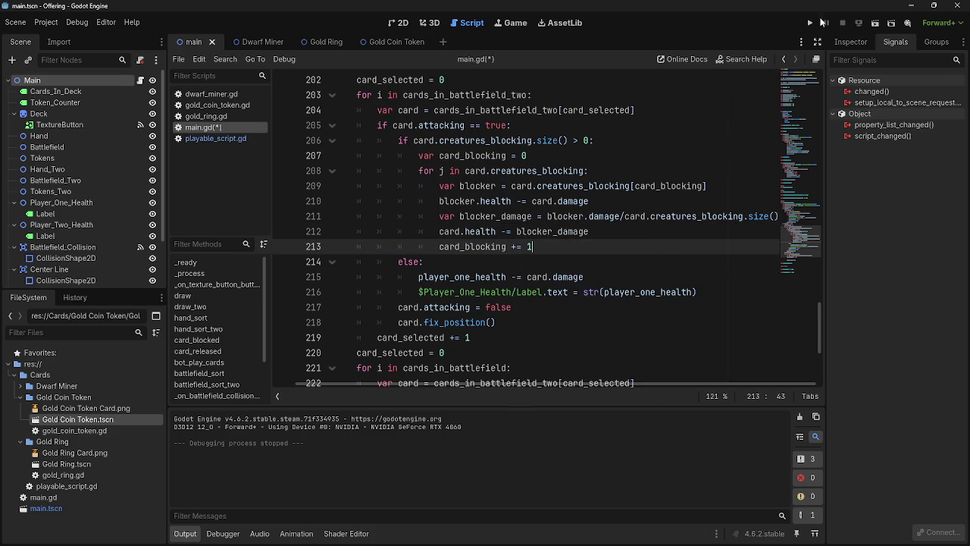
pyautogui.click(810, 24)
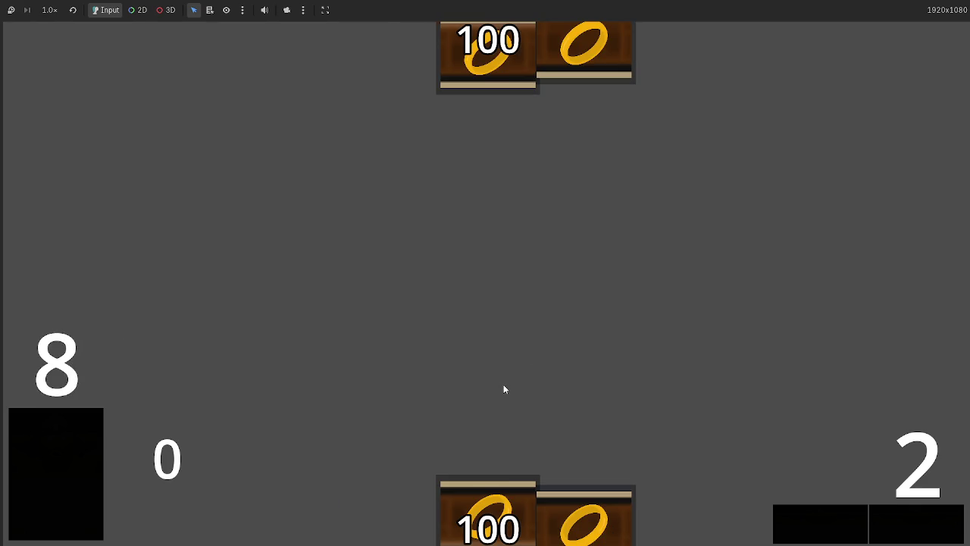
# Play two dwarf cards and advance phases until combat drops health to 96, then return to the editor.
pyautogui.click(640, 518)
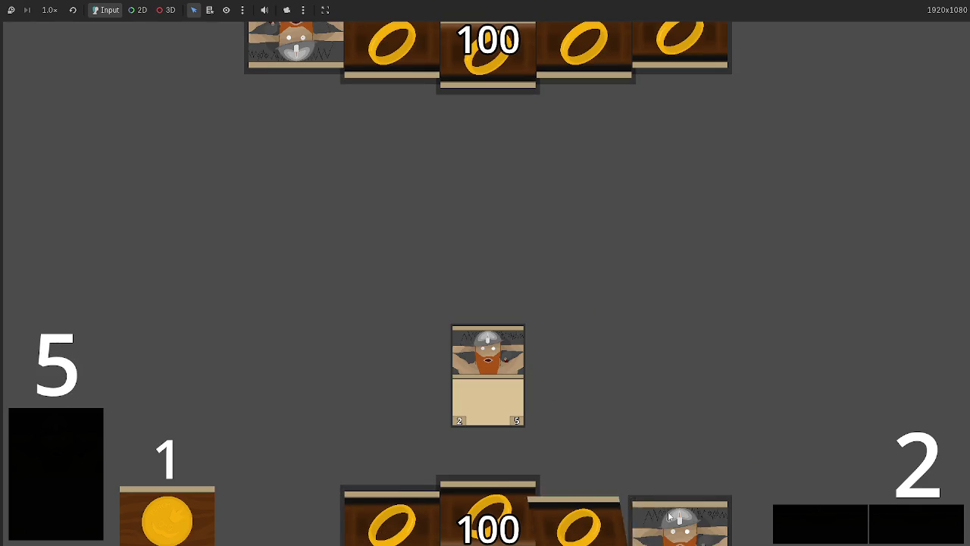
pyautogui.click(644, 523)
pyautogui.click(907, 519)
pyautogui.click(907, 520)
pyautogui.click(907, 522)
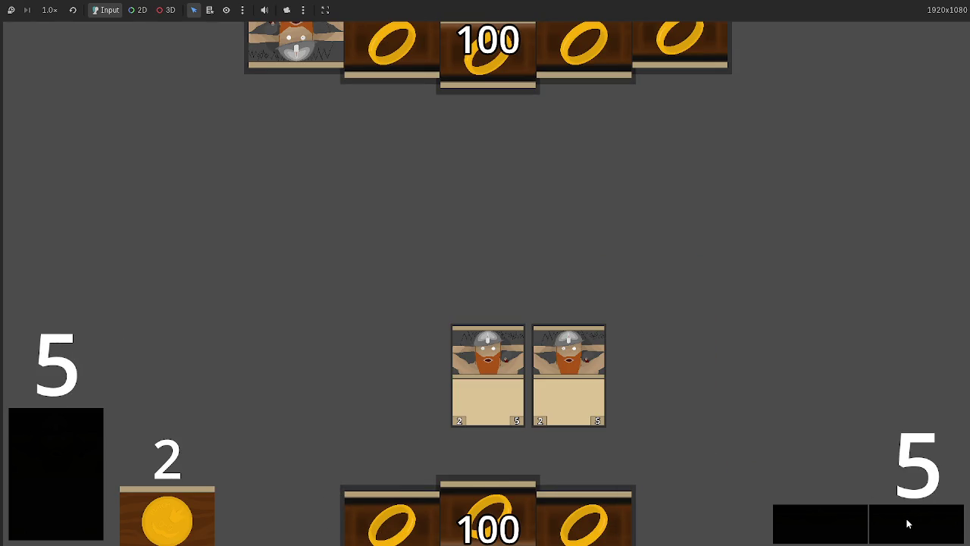
pyautogui.click(907, 522)
pyautogui.click(904, 520)
pyautogui.click(903, 520)
pyautogui.click(903, 521)
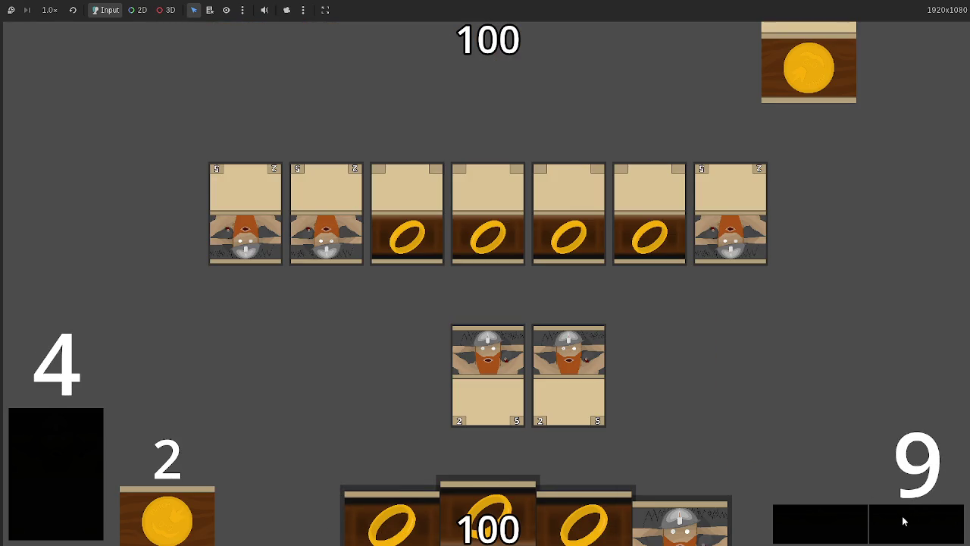
pyautogui.click(903, 520)
pyautogui.click(903, 520)
pyautogui.click(903, 521)
pyautogui.click(903, 520)
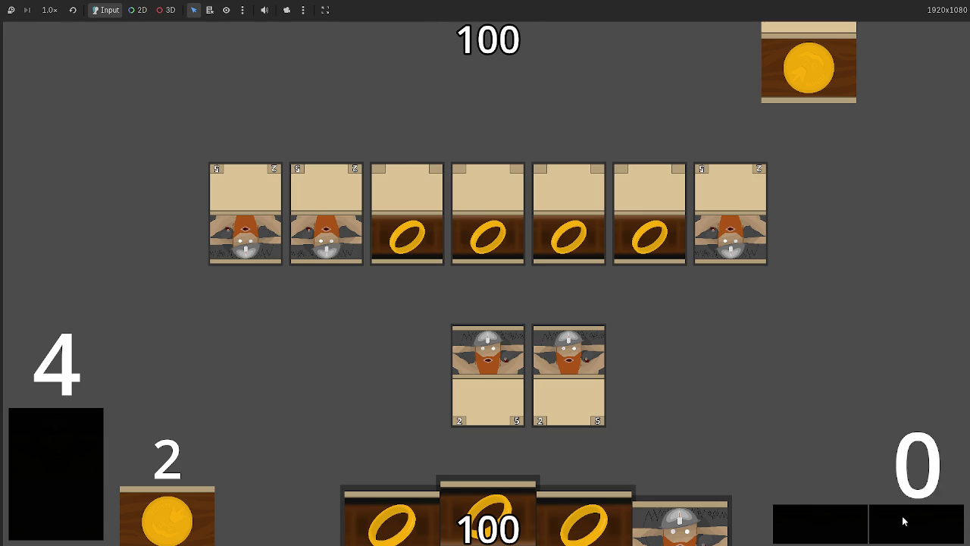
pyautogui.click(903, 520)
pyautogui.click(903, 521)
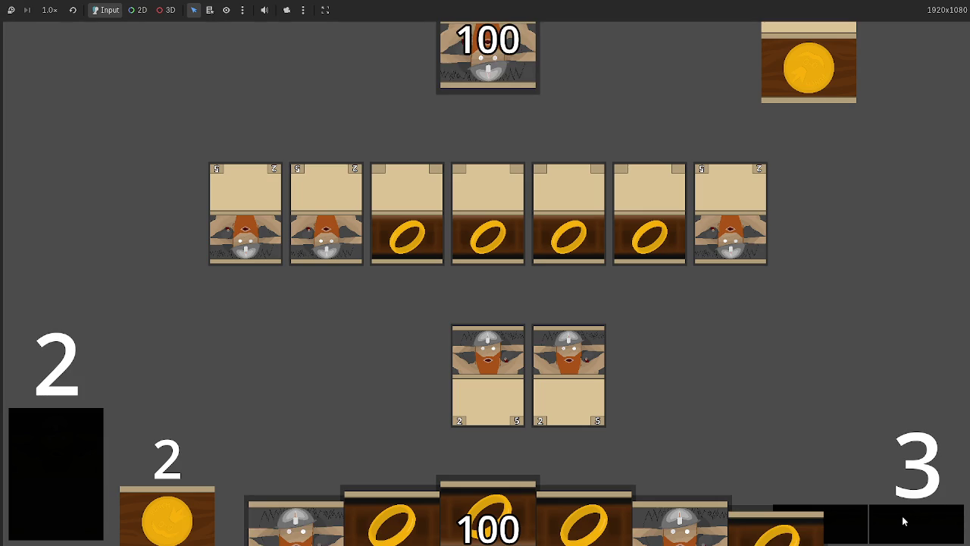
pyautogui.click(904, 521)
pyautogui.click(903, 520)
pyautogui.click(903, 520)
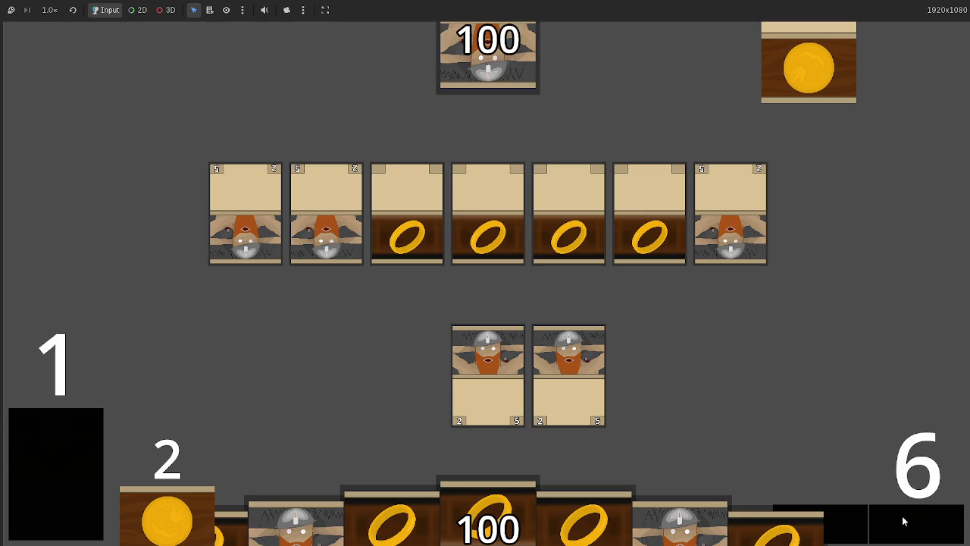
pyautogui.click(903, 520)
pyautogui.click(903, 520)
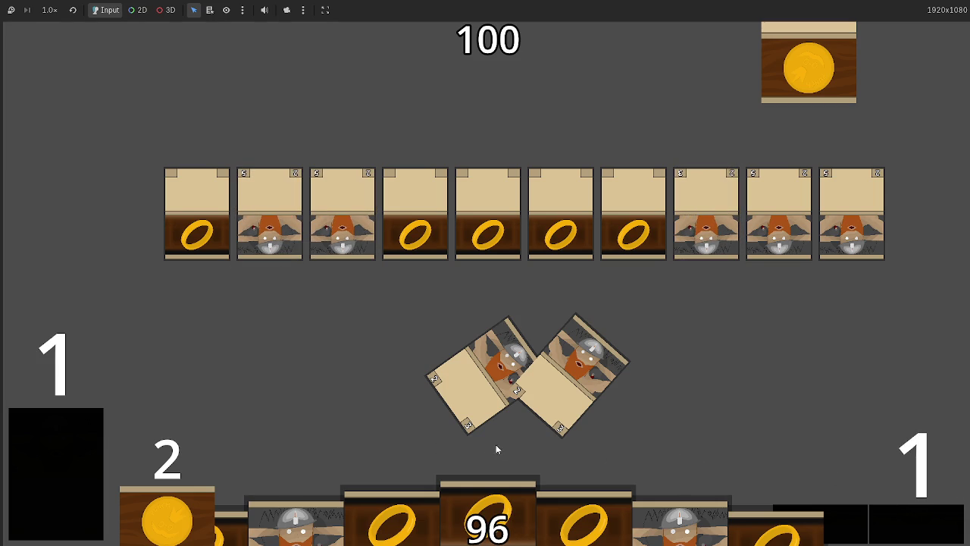
pyautogui.hotkey('alt', 'Tab')
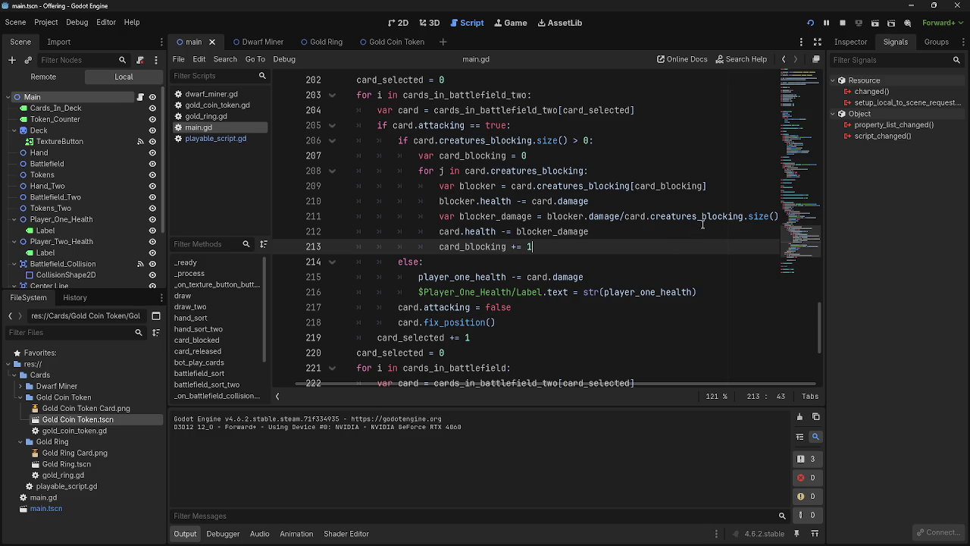
# Add print(blocker_damage) on a new line after line 211 and relaunch the game.
pyautogui.scroll(5, 780, 219)
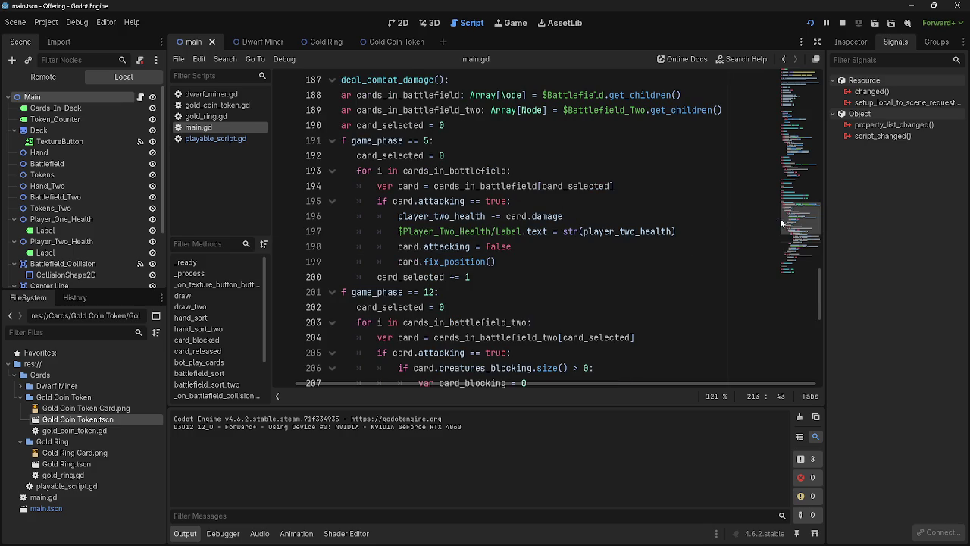
pyautogui.scroll(8, 734, 314)
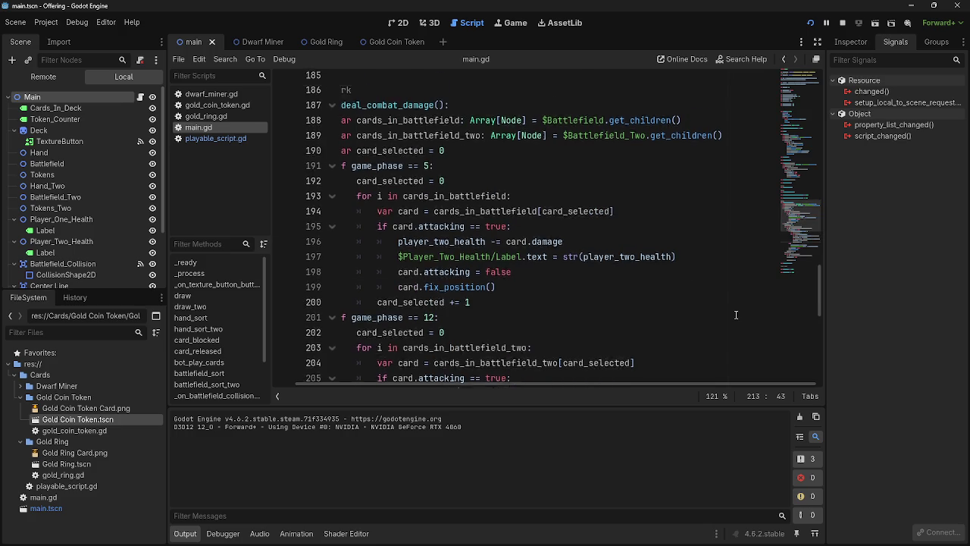
pyautogui.scroll(-12, 611, 315)
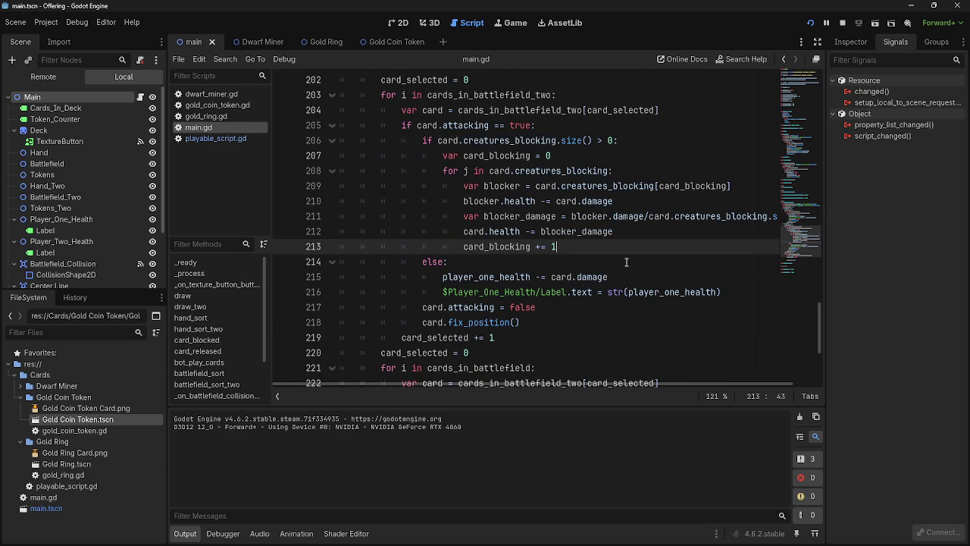
pyautogui.click(671, 228)
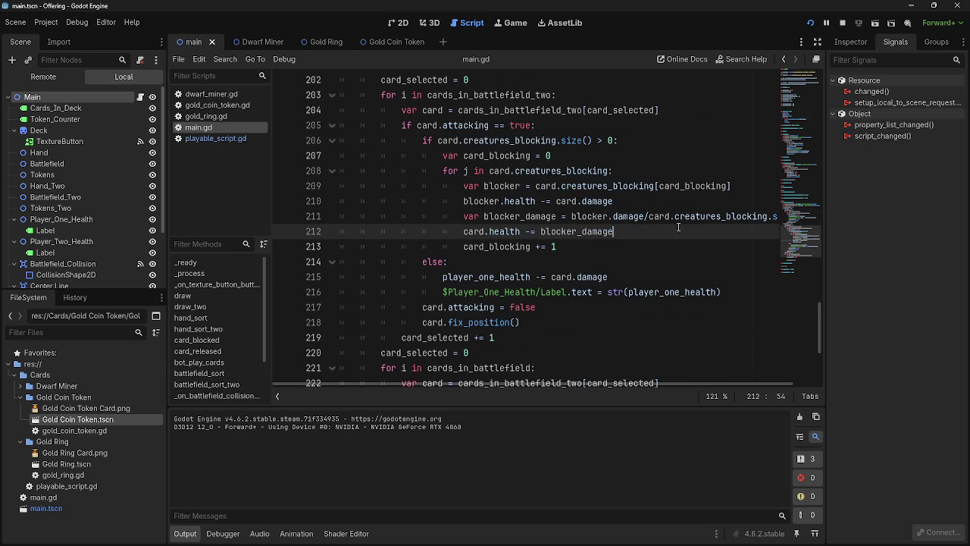
pyautogui.moveTo(652, 385); pyautogui.dragTo(759, 295)
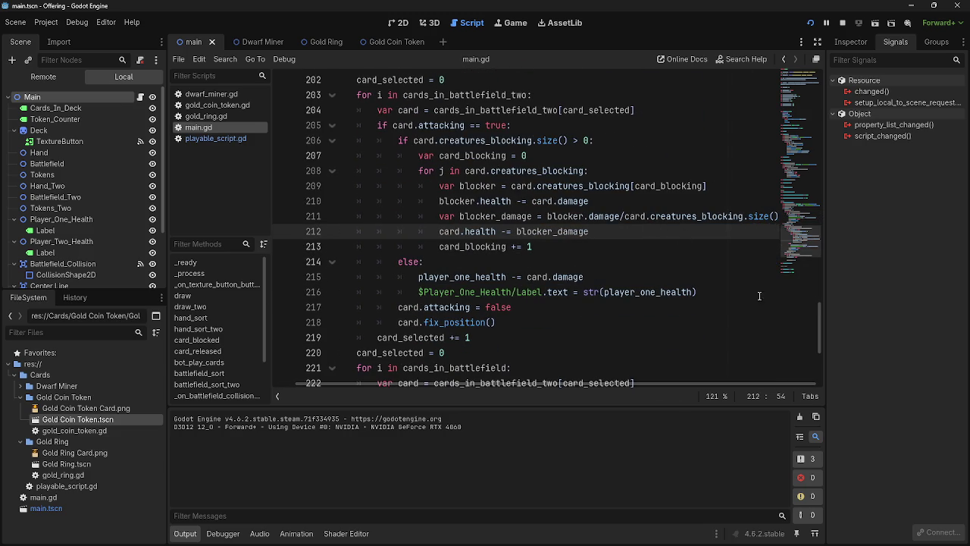
pyautogui.click(780, 217)
pyautogui.press('Return')
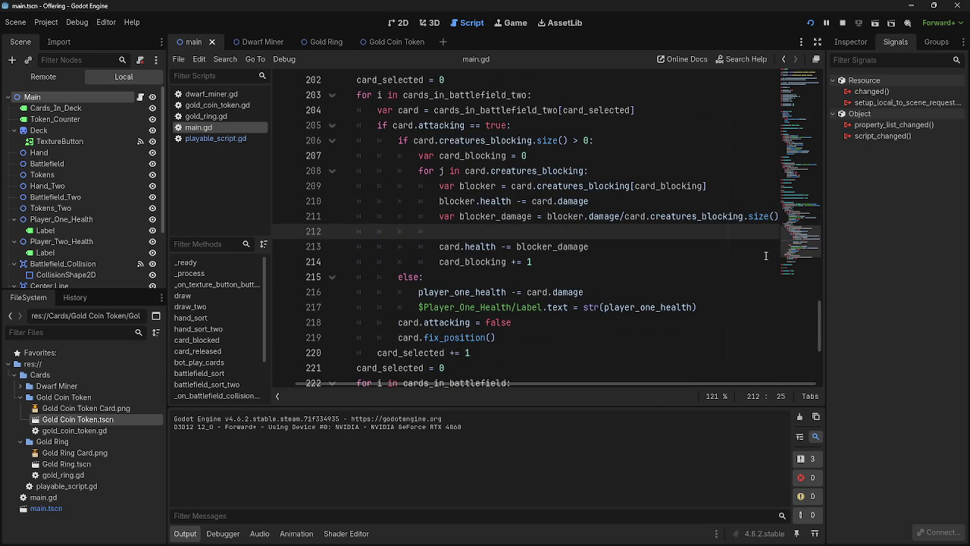
pyautogui.write('print(b')
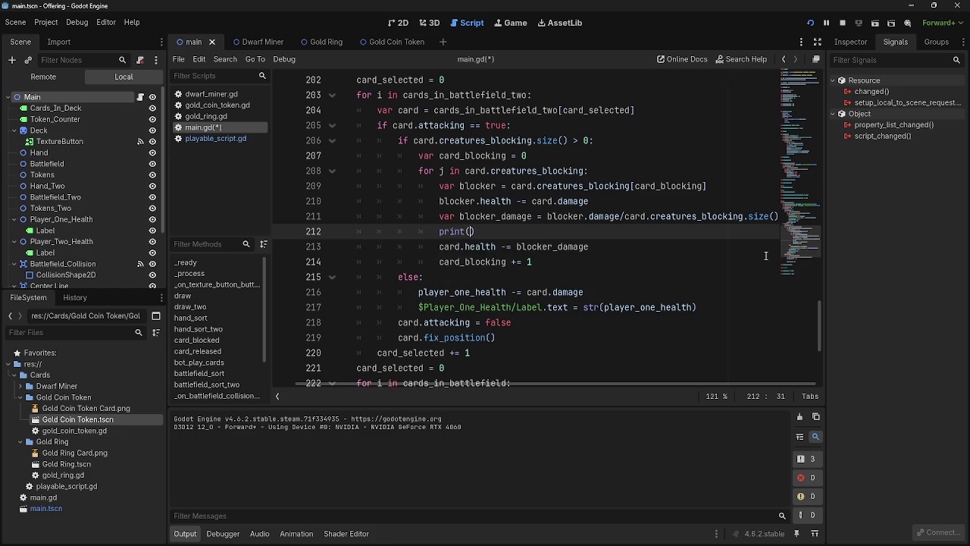
pyautogui.write('locker_dam')
pyautogui.hotkey('alt', 'Tab')
pyautogui.hotkey('alt', 'Tab')
pyautogui.hotkey('alt', 'Tab')
pyautogui.press('Escape')
pyautogui.write('age')
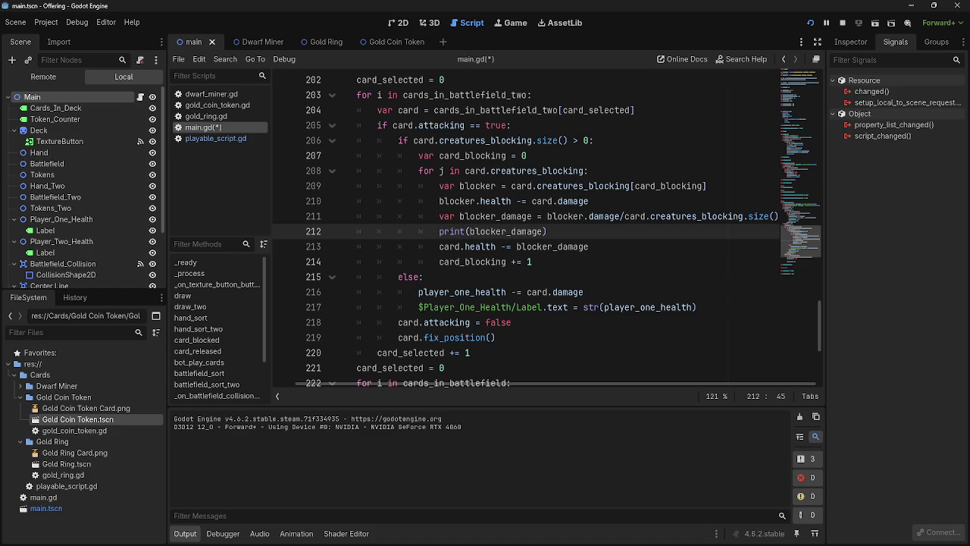
pyautogui.hotkey('alt', 'Tab')
pyautogui.write(')')
pyautogui.click(812, 23)
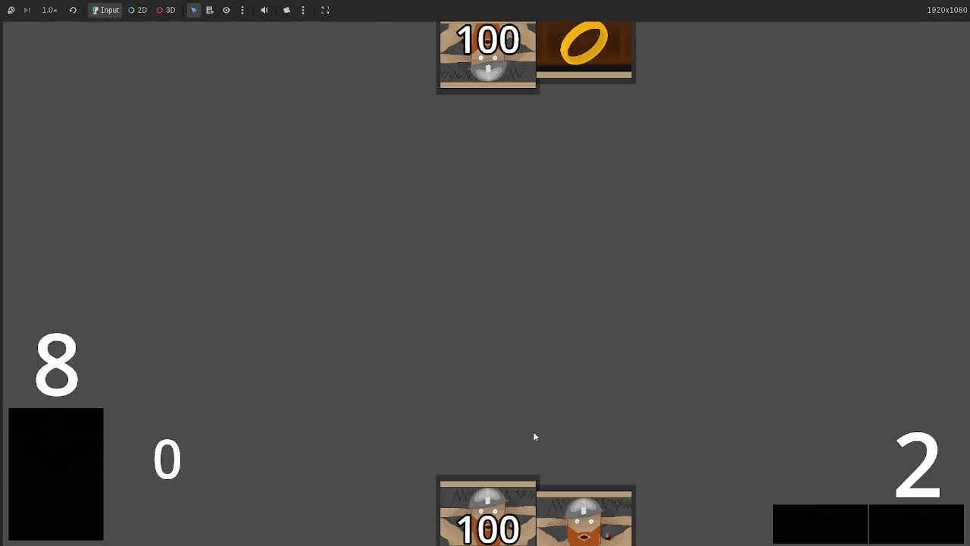
# Play two dwarf cards, advance phases until combat leaves 96 health, and return to the editor's output.
pyautogui.click(495, 489)
pyautogui.click(489, 506)
pyautogui.click(888, 531)
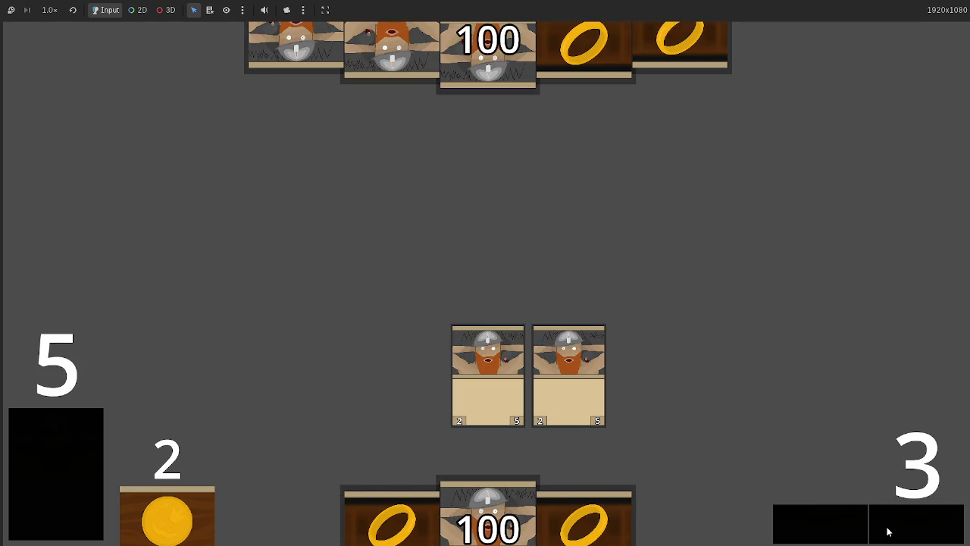
pyautogui.click(888, 531)
pyautogui.click(888, 532)
pyautogui.click(888, 531)
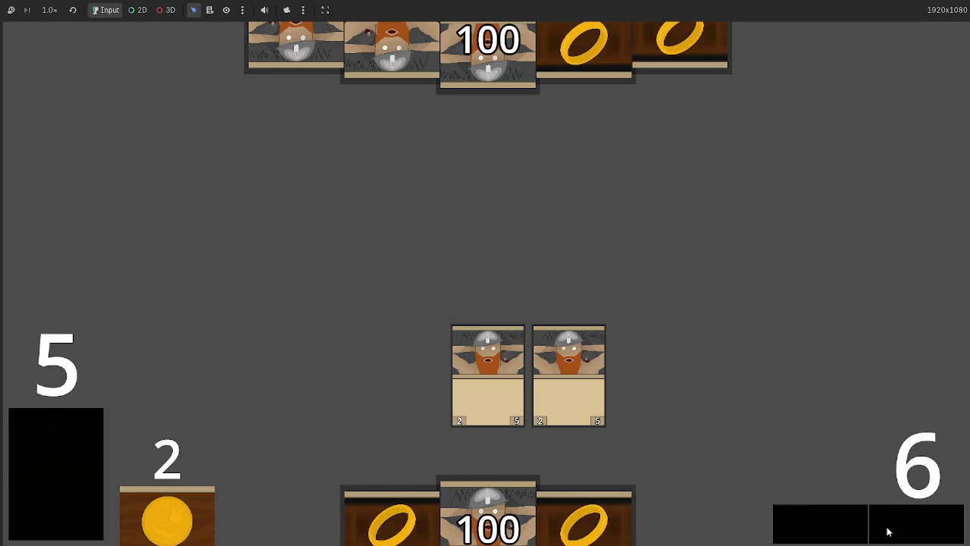
pyautogui.click(888, 531)
pyautogui.click(888, 531)
pyautogui.click(888, 531)
pyautogui.click(888, 531)
pyautogui.click(888, 531)
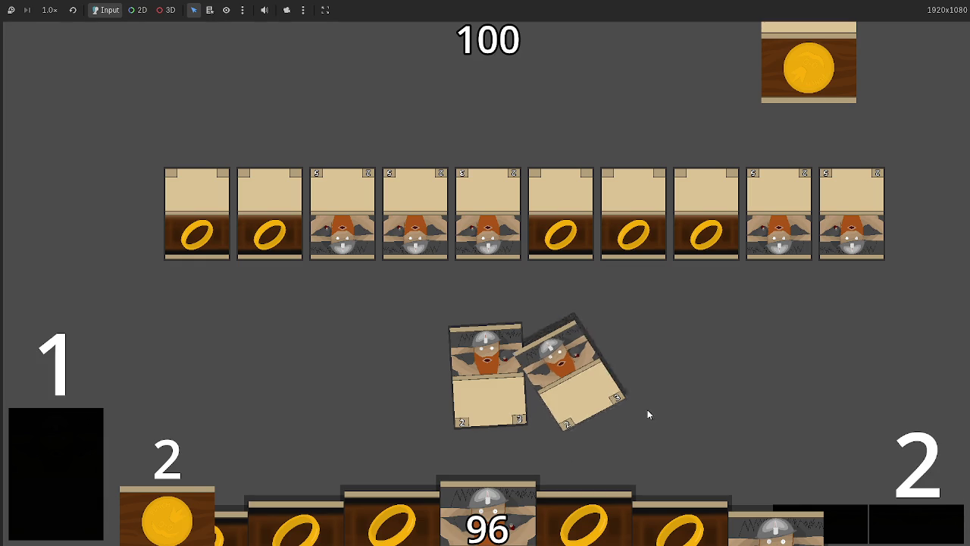
pyautogui.hotkey('alt', 'Tab')
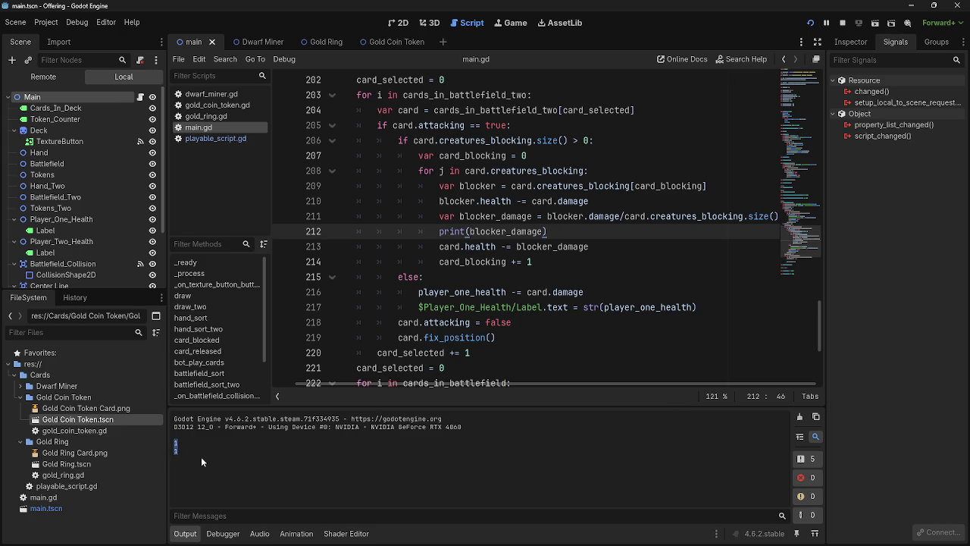
pyautogui.click(543, 259)
pyautogui.click(543, 232)
pyautogui.doubleClick(543, 244)
pyautogui.click(667, 244)
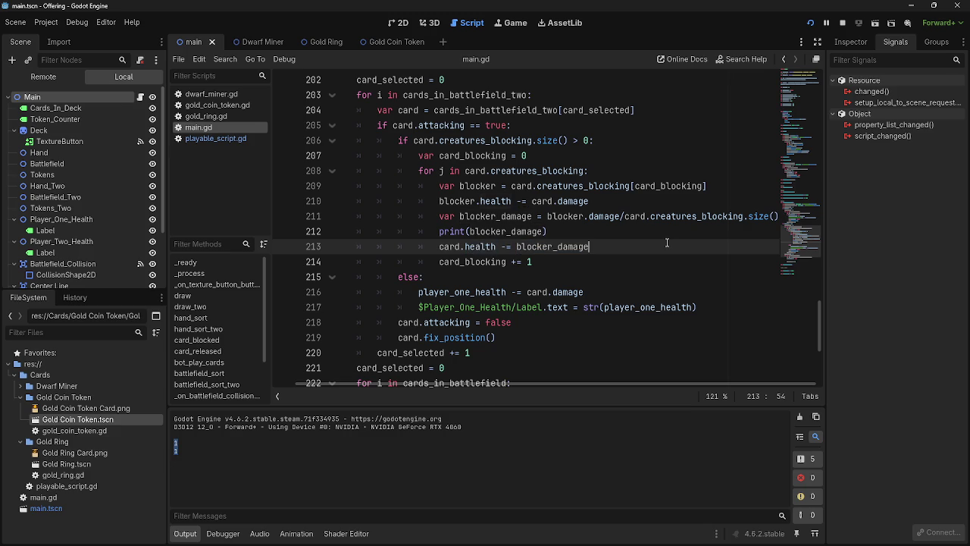
pyautogui.doubleClick(522, 247)
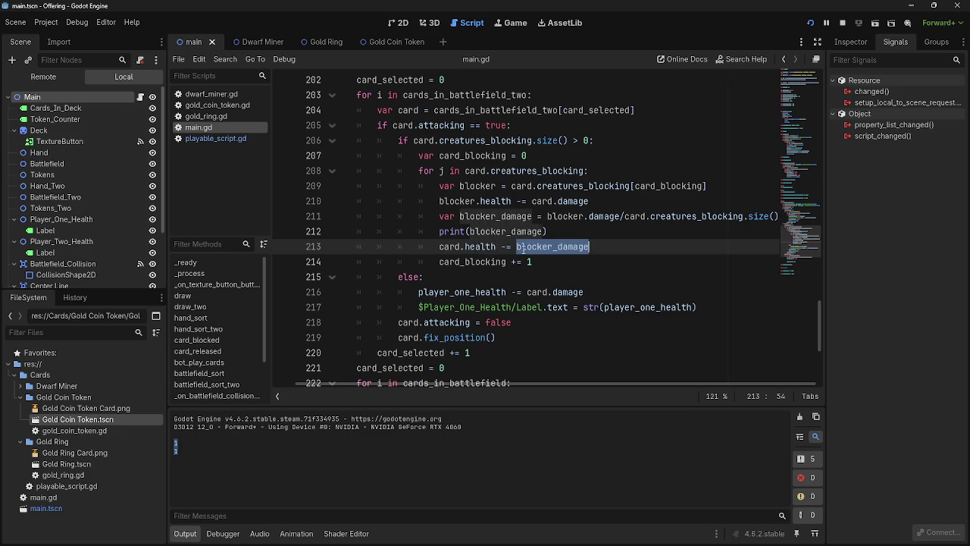
pyautogui.click(618, 249)
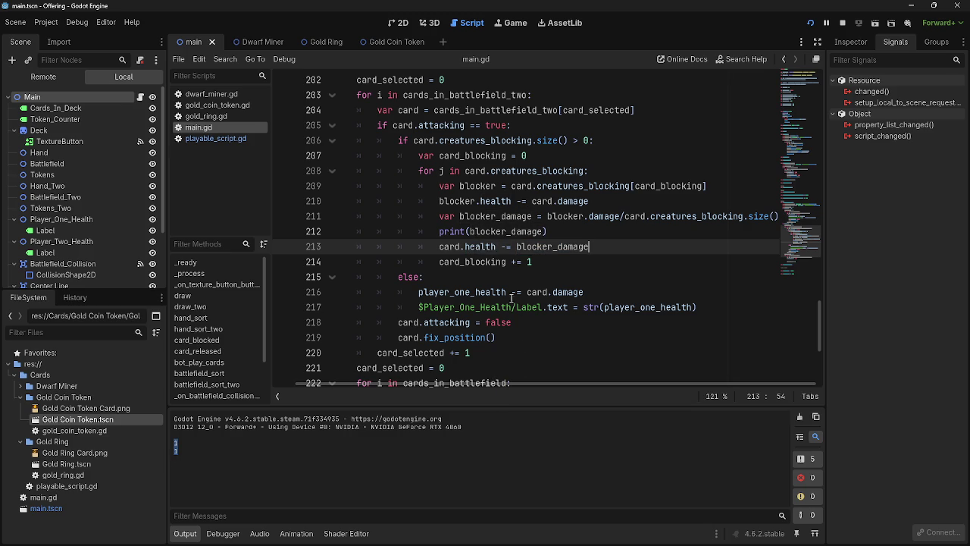
pyautogui.doubleClick(484, 263)
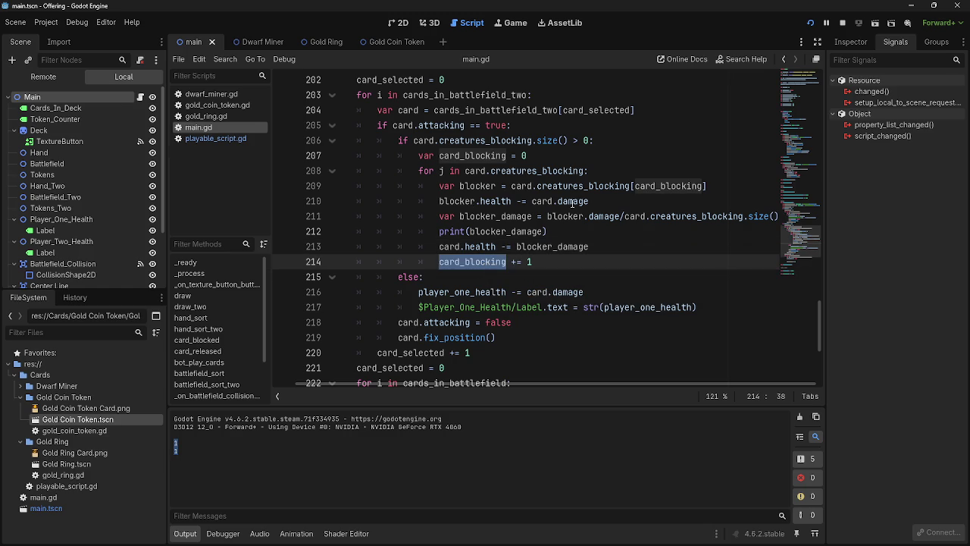
pyautogui.moveTo(438, 186); pyautogui.dragTo(712, 185)
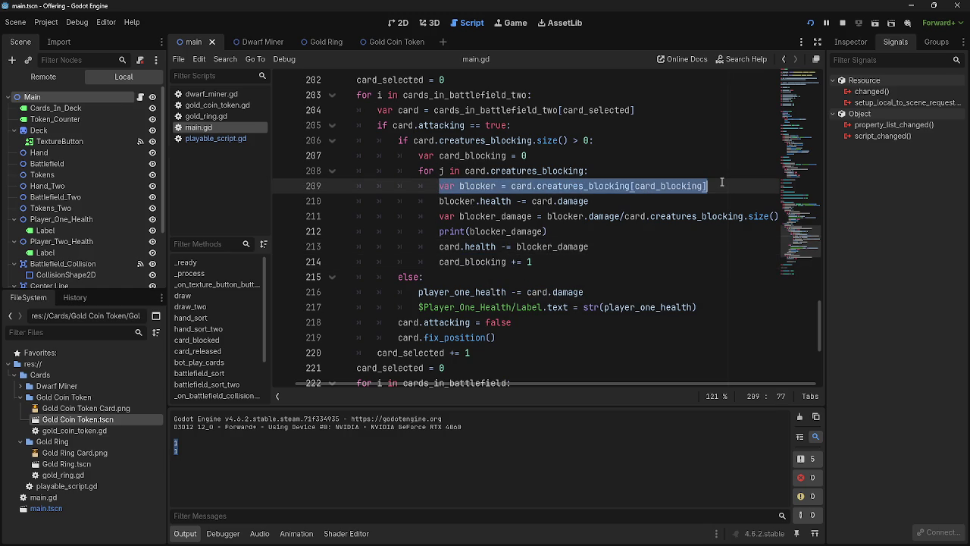
pyautogui.click(722, 182)
pyautogui.doubleClick(669, 185)
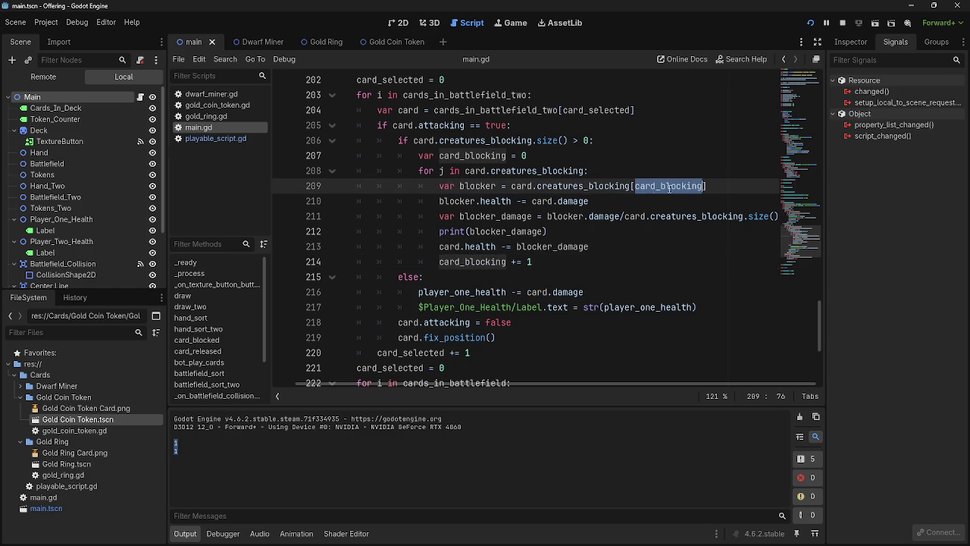
pyautogui.click(732, 185)
pyautogui.click(459, 200)
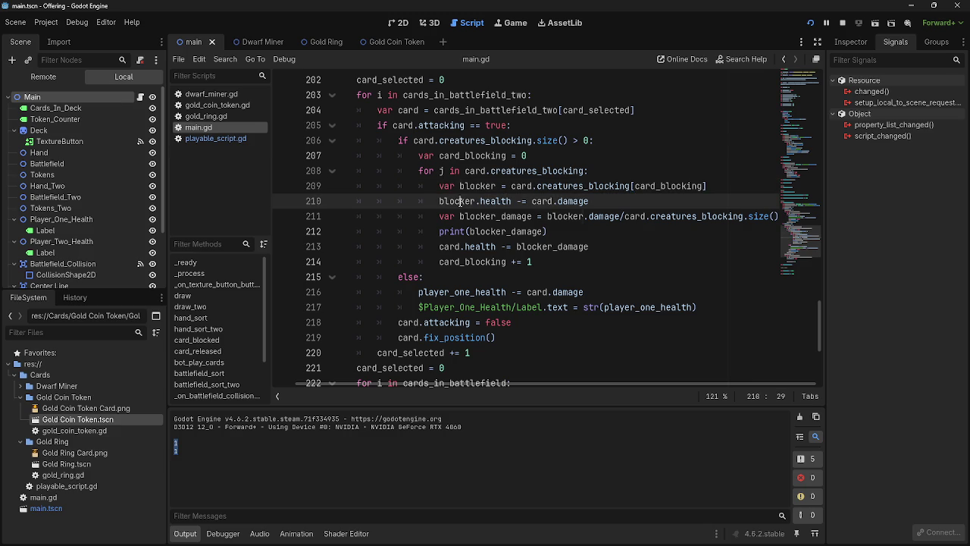
pyautogui.doubleClick(505, 201)
pyautogui.doubleClick(583, 201)
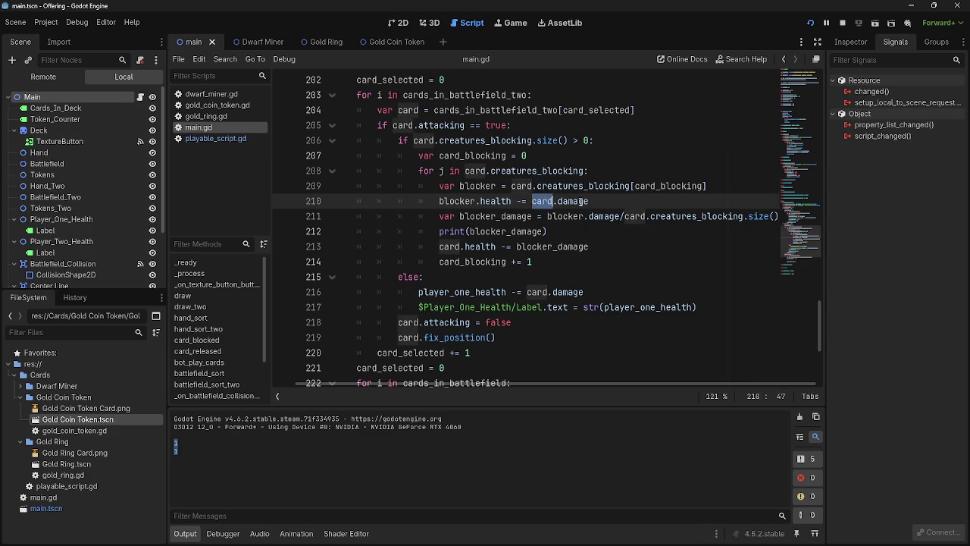
pyautogui.click(590, 201)
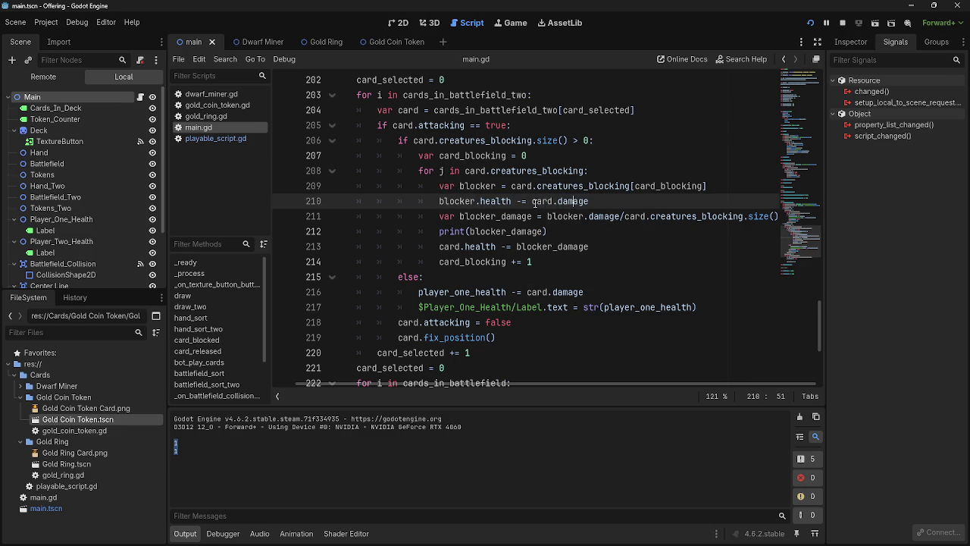
pyautogui.hotkey('alt', 'Tab')
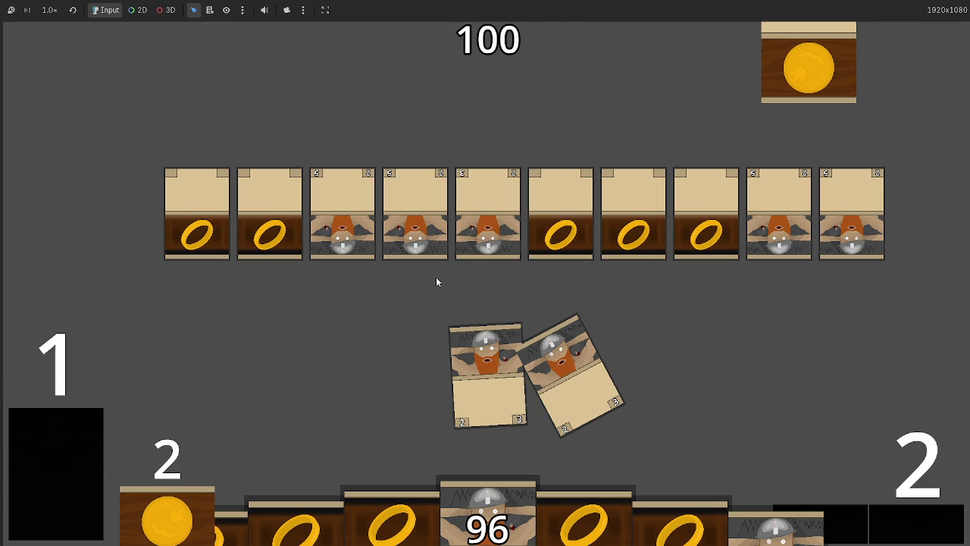
pyautogui.hotkey('alt', 'Tab')
pyautogui.hotkey('alt', 'Tab')
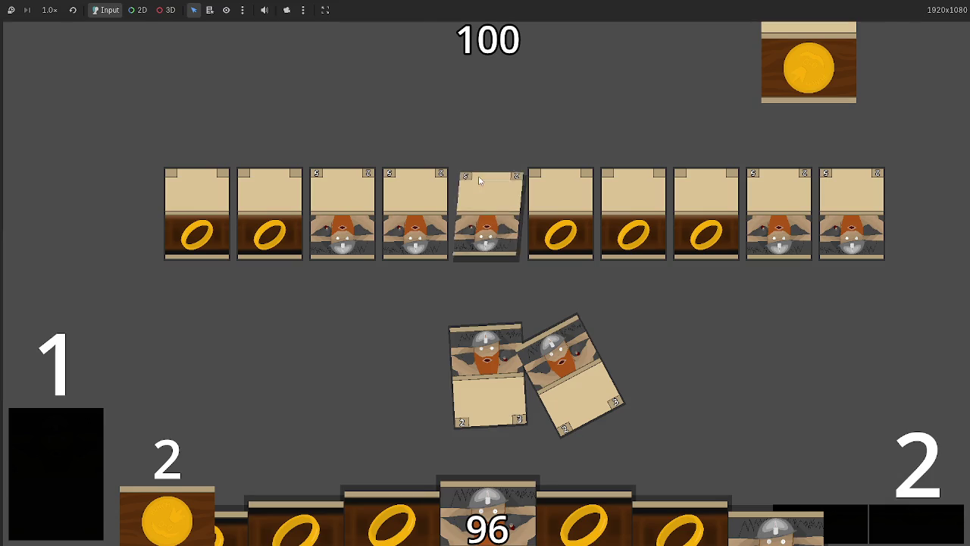
pyautogui.hotkey('alt', 'Tab')
pyautogui.press('Down')
pyautogui.press('Down')
pyautogui.press('Down')
pyautogui.doubleClick(554, 218)
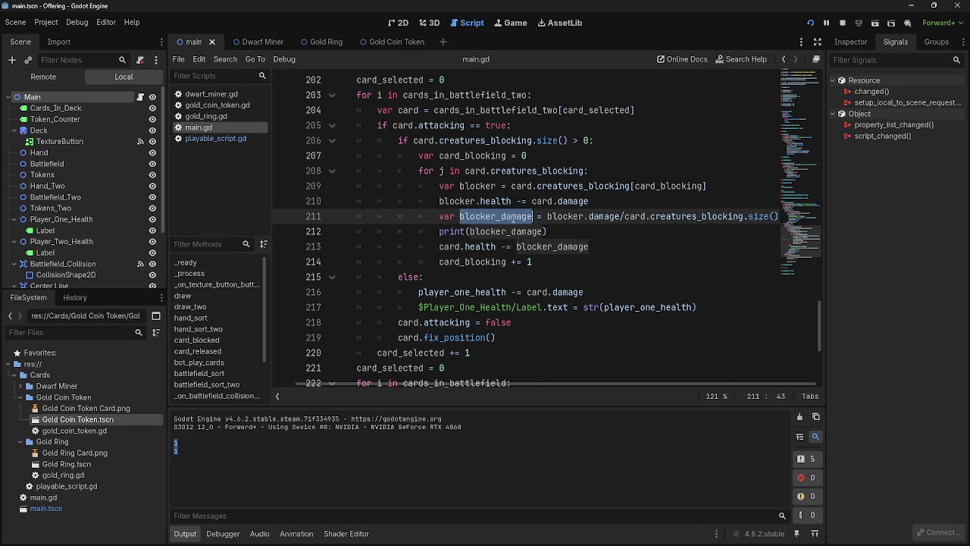
# Rewrite line 211 to compute card_damage from card.damage divided by the blocker count.
pyautogui.click(554, 218)
pyautogui.click(554, 218)
pyautogui.moveTo(521, 219); pyautogui.dragTo(484, 217)
pyautogui.click(515, 218)
pyautogui.write('card')
pyautogui.click(612, 230)
pyautogui.hotkey('ctrl', 'z')
pyautogui.write('card')
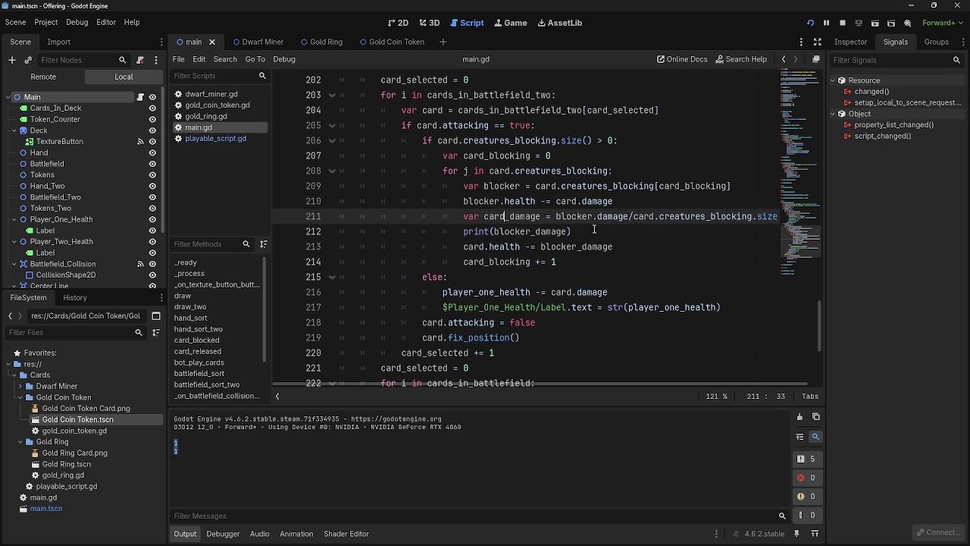
pyautogui.click(595, 218)
pyautogui.press('BackSpace')
pyautogui.write('.')
pyautogui.moveTo(594, 218); pyautogui.dragTo(556, 217)
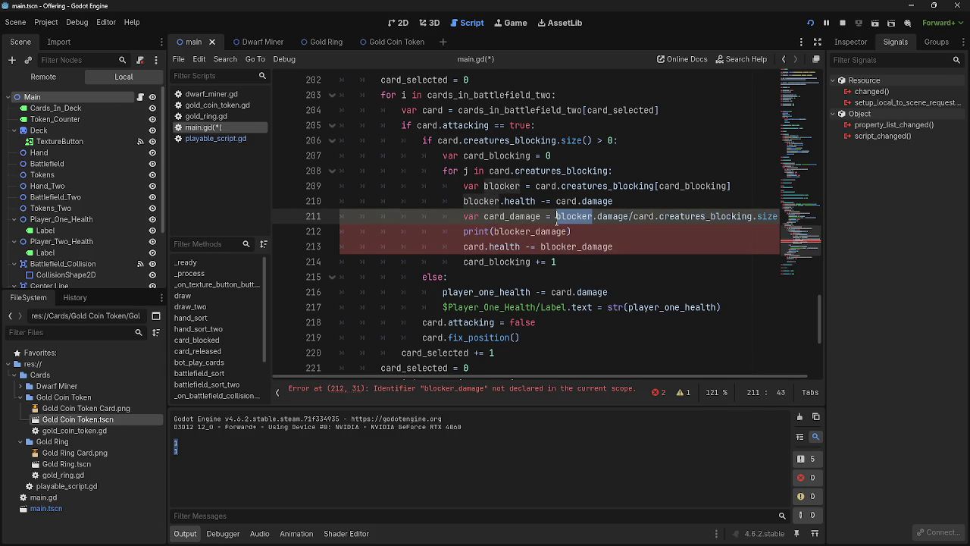
pyautogui.write('card')
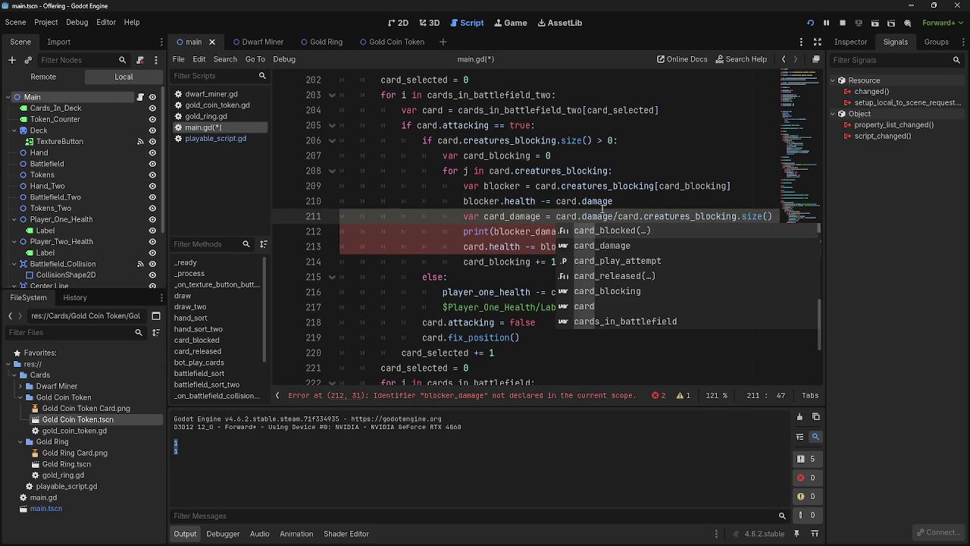
# Make line 210 read 'card.health -= blocker.damage'.
pyautogui.click(616, 202)
pyautogui.moveTo(576, 202); pyautogui.dragTo(558, 204)
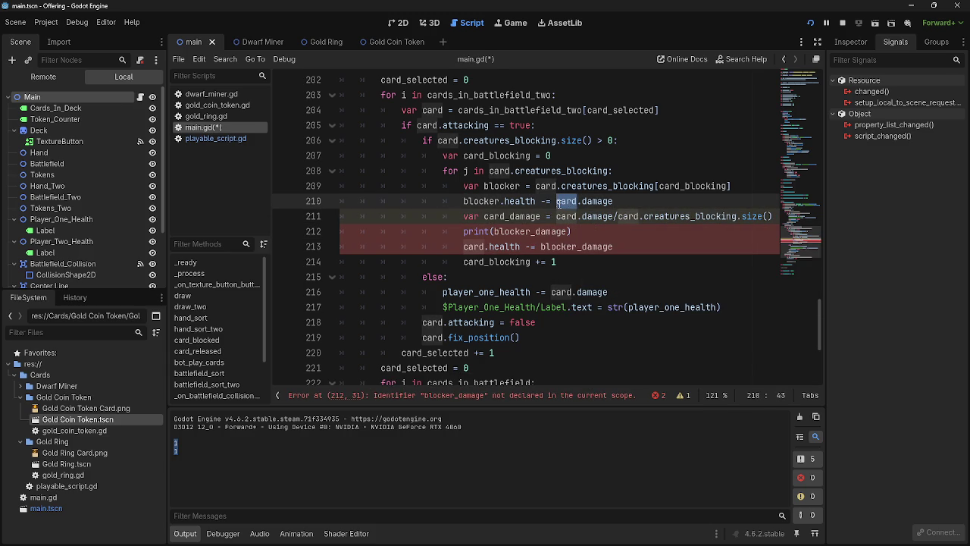
pyautogui.click(638, 201)
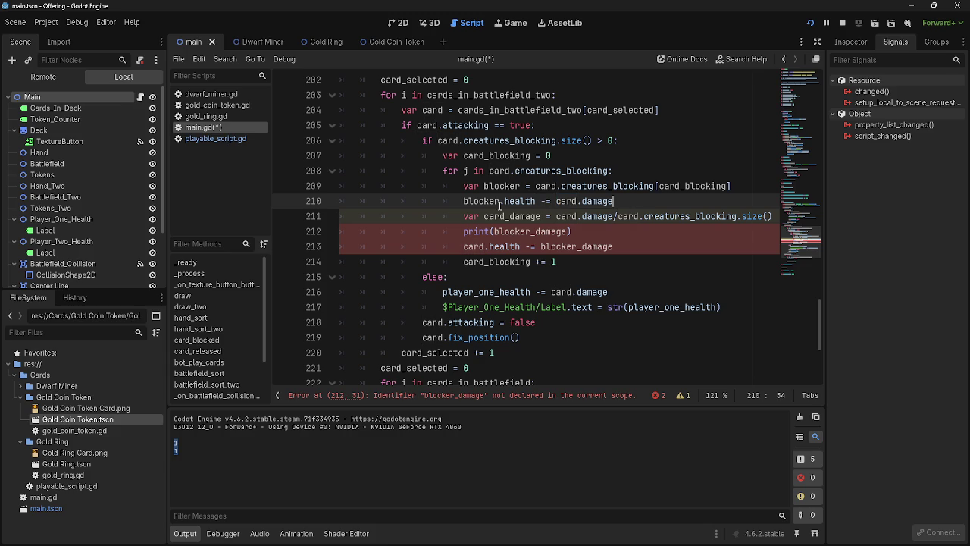
pyautogui.moveTo(499, 202); pyautogui.dragTo(463, 203)
pyautogui.write('card')
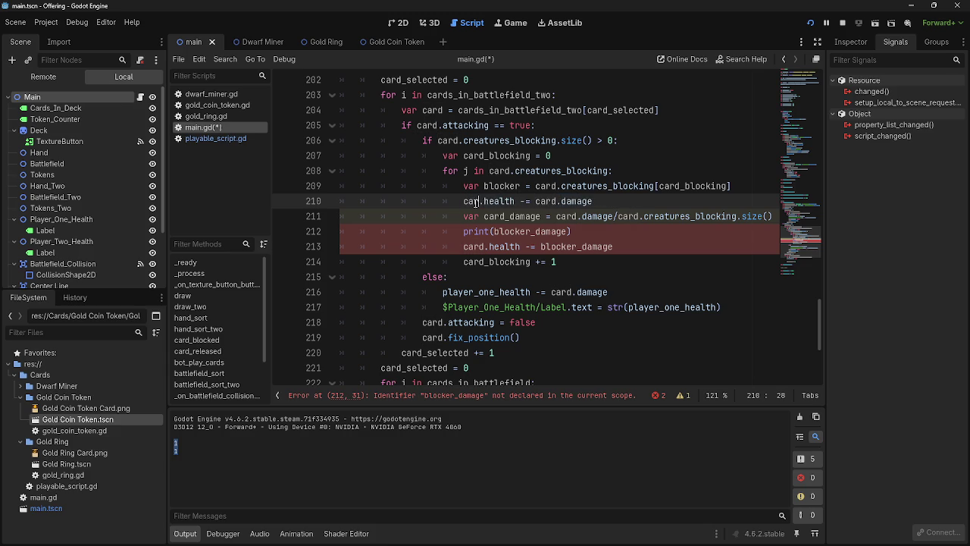
pyautogui.moveTo(560, 202); pyautogui.dragTo(541, 202)
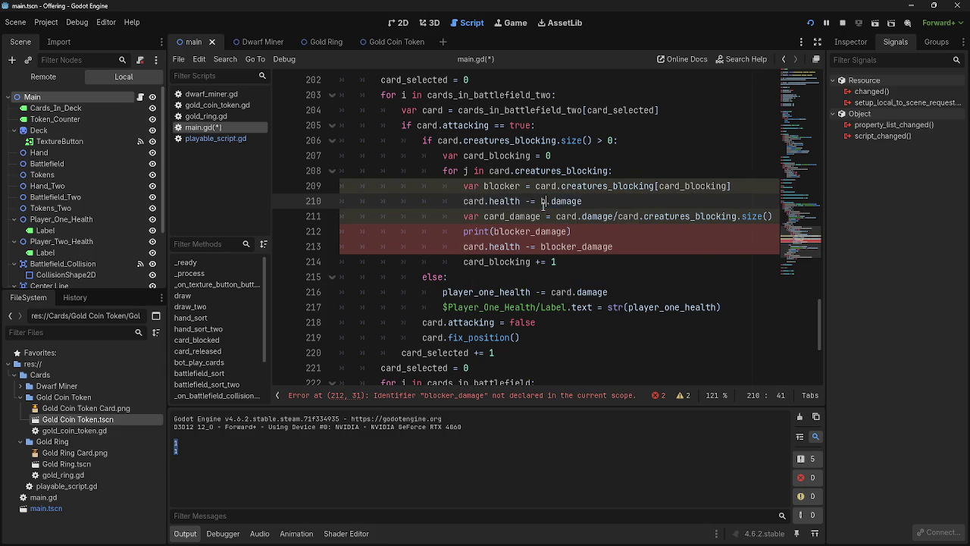
pyautogui.write('blocker')
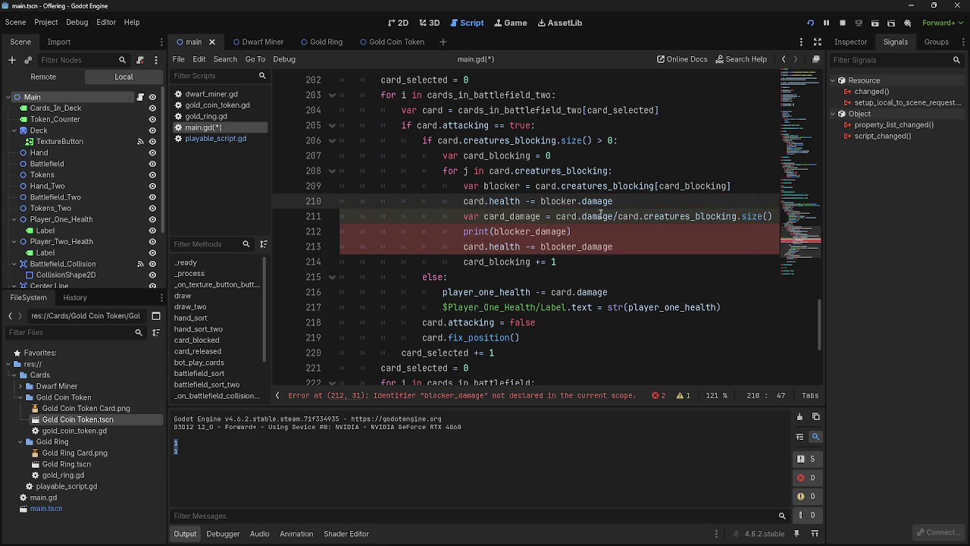
pyautogui.click(637, 216)
# Print card_damage and subtract card_damage on line 213, then run the game.
pyautogui.doubleClick(554, 232)
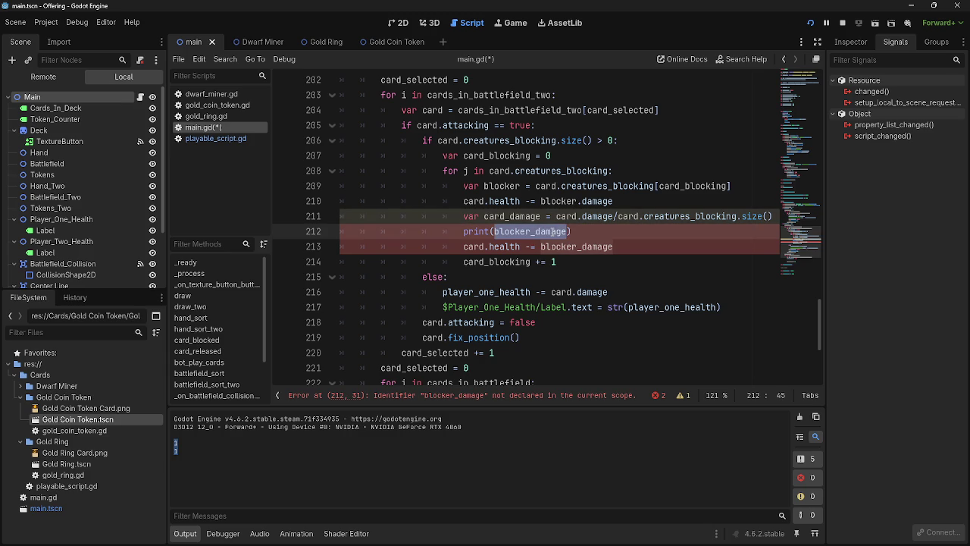
pyautogui.write('cra')
pyautogui.doubleClick(512, 217)
pyautogui.hotkey('ctrl', 'c')
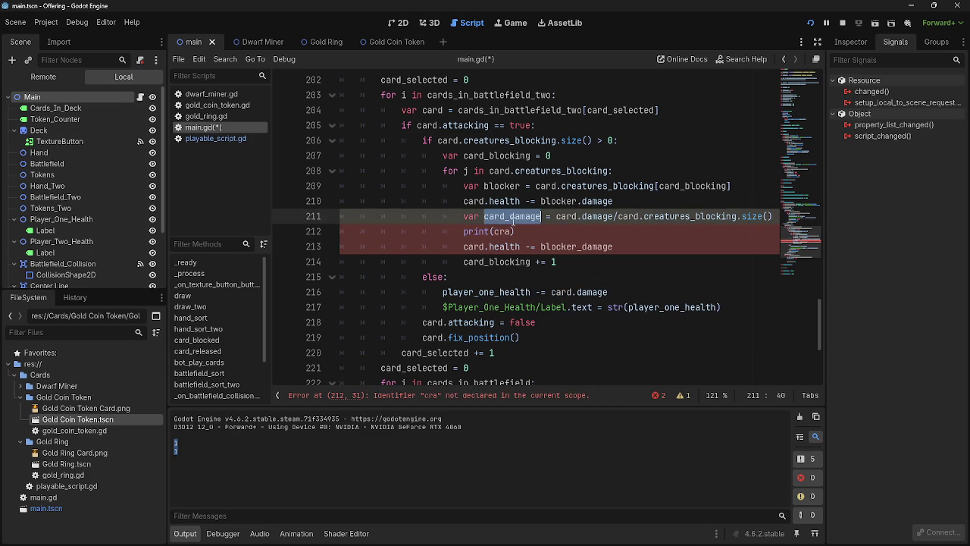
pyautogui.doubleClick(506, 232)
pyautogui.hotkey('ctrl', 'v')
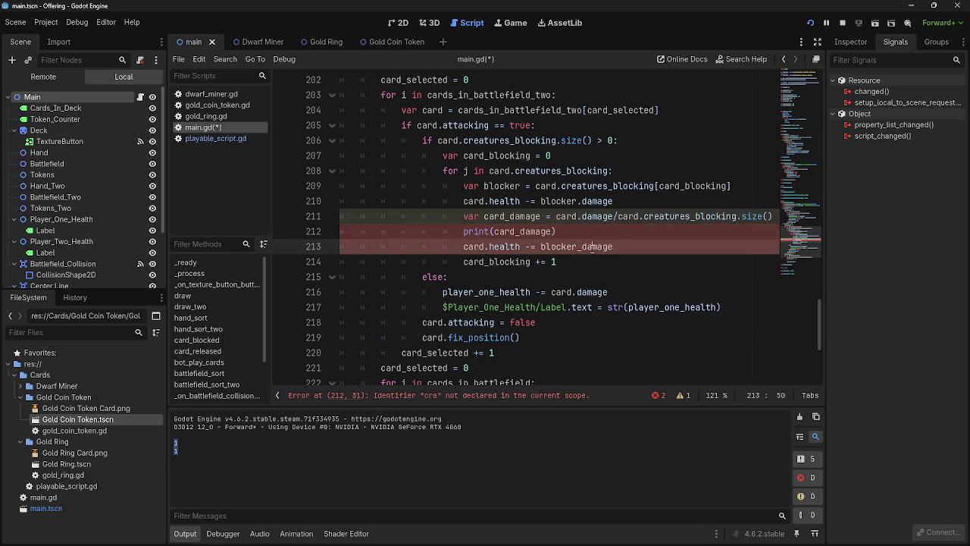
pyautogui.doubleClick(596, 247)
pyautogui.hotkey('ctrl', 'v')
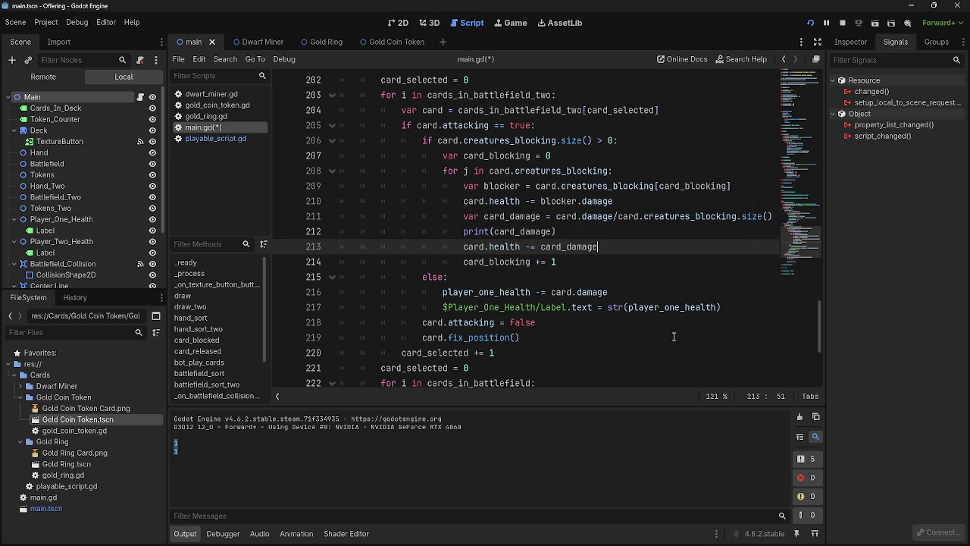
pyautogui.click(810, 23)
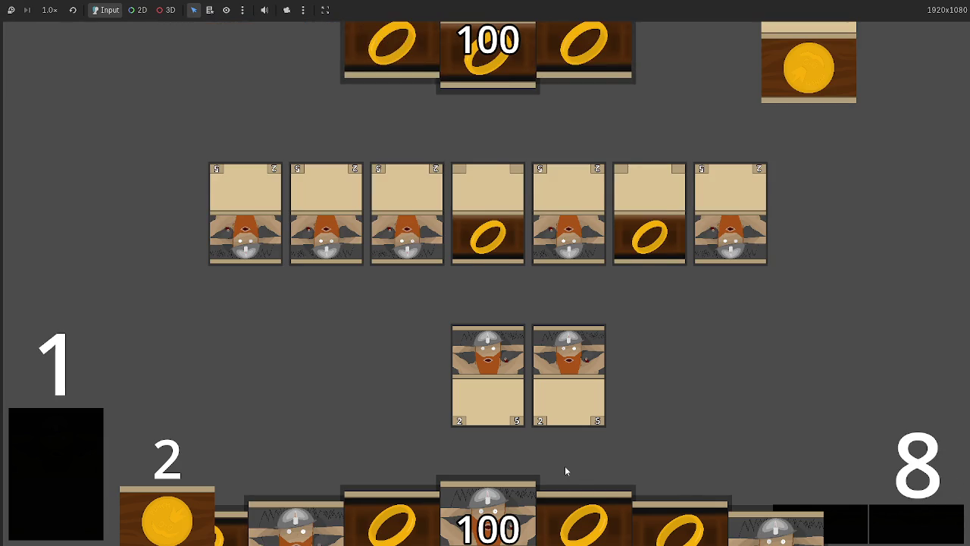
# Commit both centre dwarf cards to combat, then stop the game with F8.
pyautogui.click(549, 412)
pyautogui.click(507, 371)
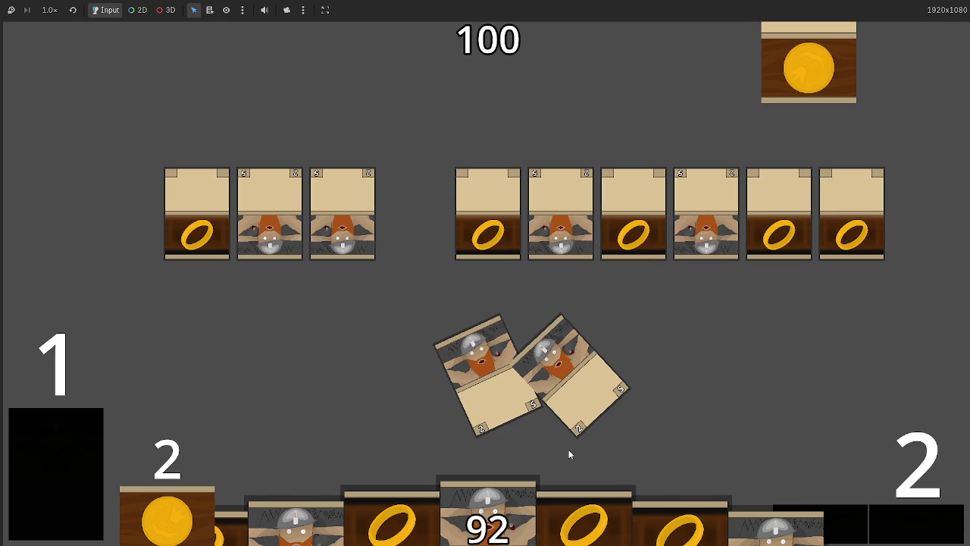
pyautogui.press('F8')
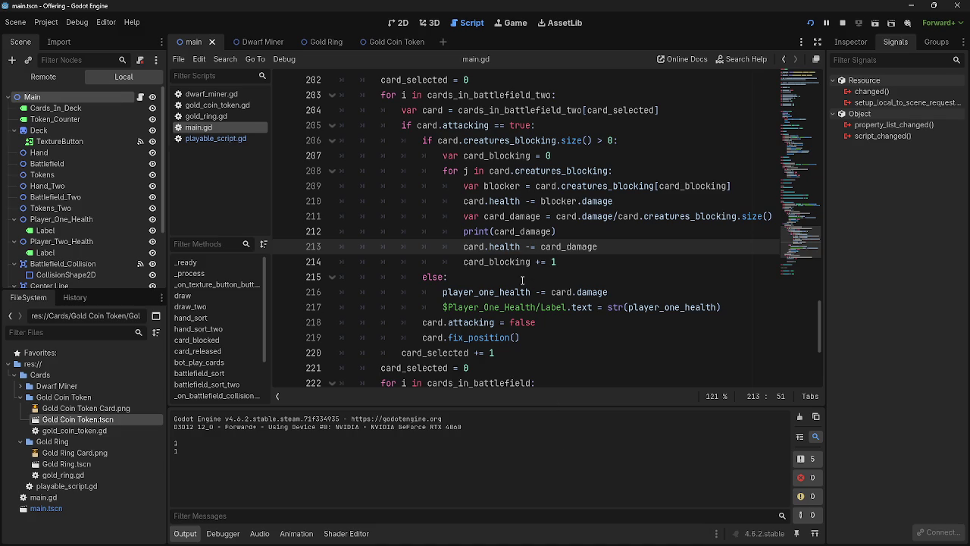
# Glance at playable_script.gd, then review how card_damage is used on line 213 of main.gd.
pyautogui.click(216, 138)
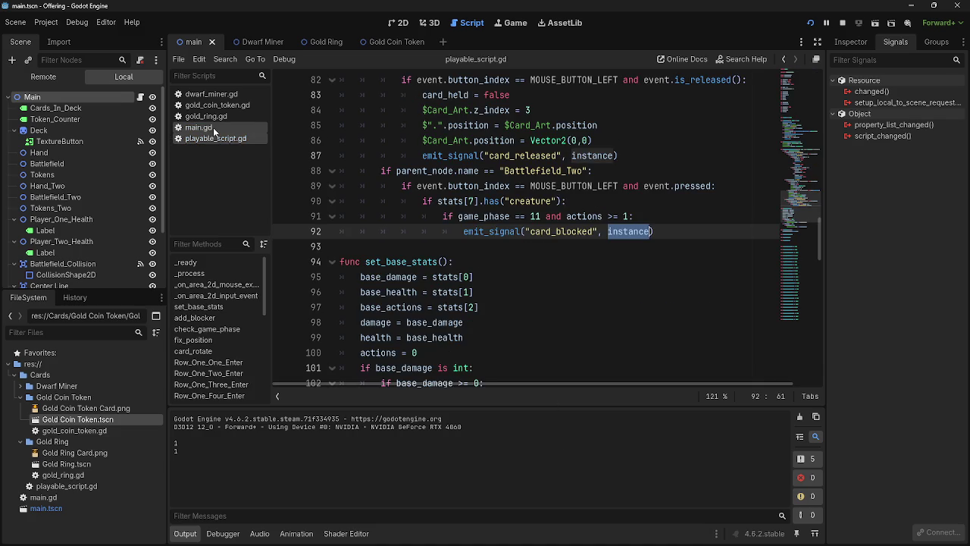
pyautogui.click(205, 128)
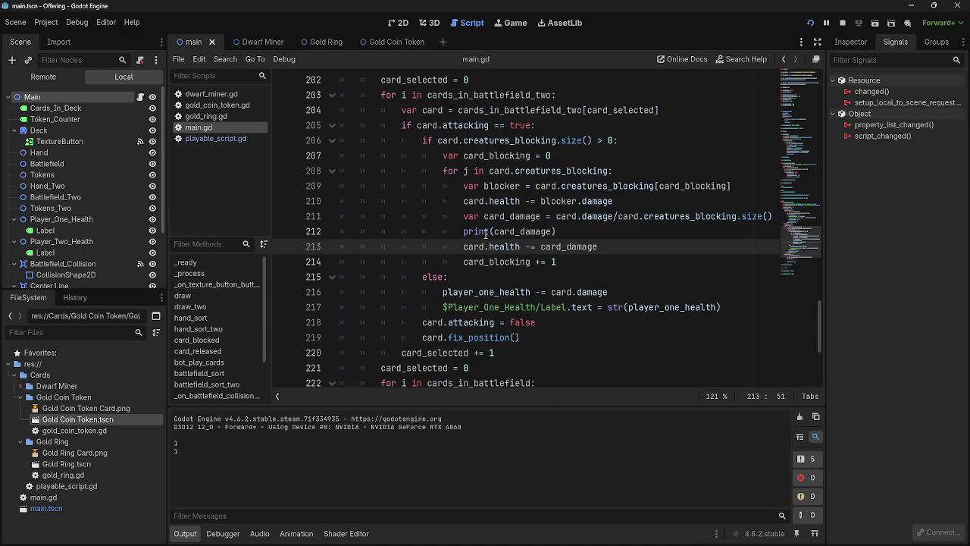
pyautogui.moveTo(488, 235)
pyautogui.click(482, 288)
pyautogui.doubleClick(500, 247)
pyautogui.doubleClick(569, 247)
pyautogui.doubleClick(503, 246)
pyautogui.click(557, 247)
pyautogui.doubleClick(557, 246)
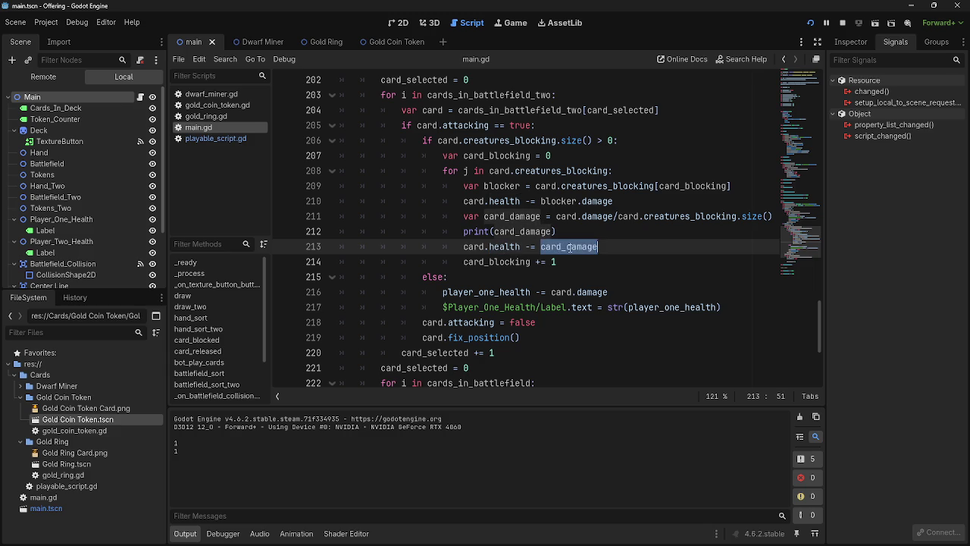
pyautogui.moveTo(617, 247); pyautogui.dragTo(455, 251)
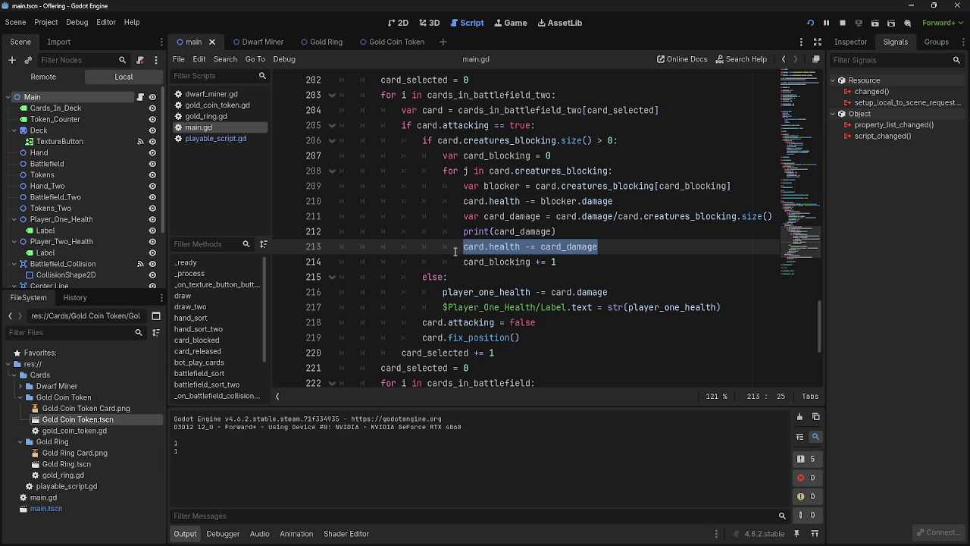
pyautogui.click(499, 247)
pyautogui.doubleClick(599, 247)
pyautogui.click(620, 247)
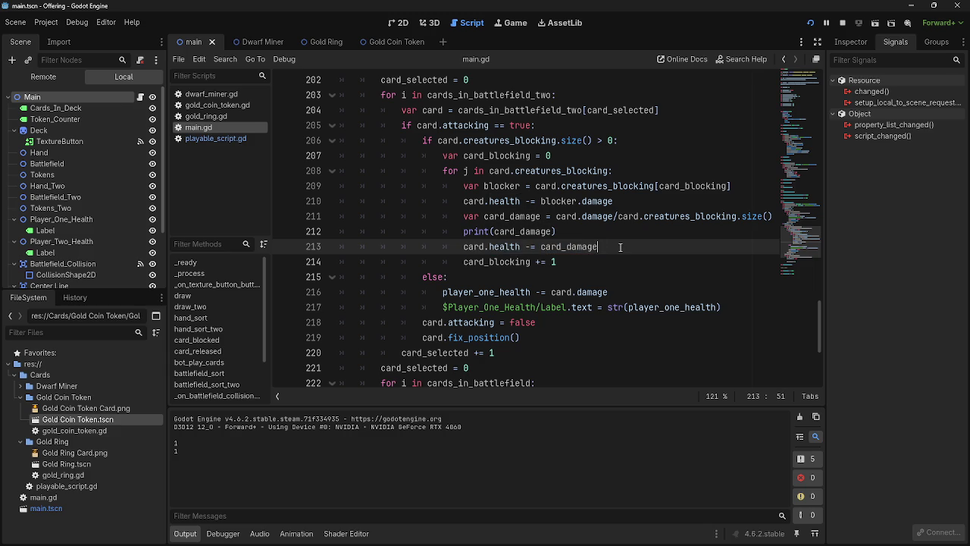
pyautogui.click(639, 198)
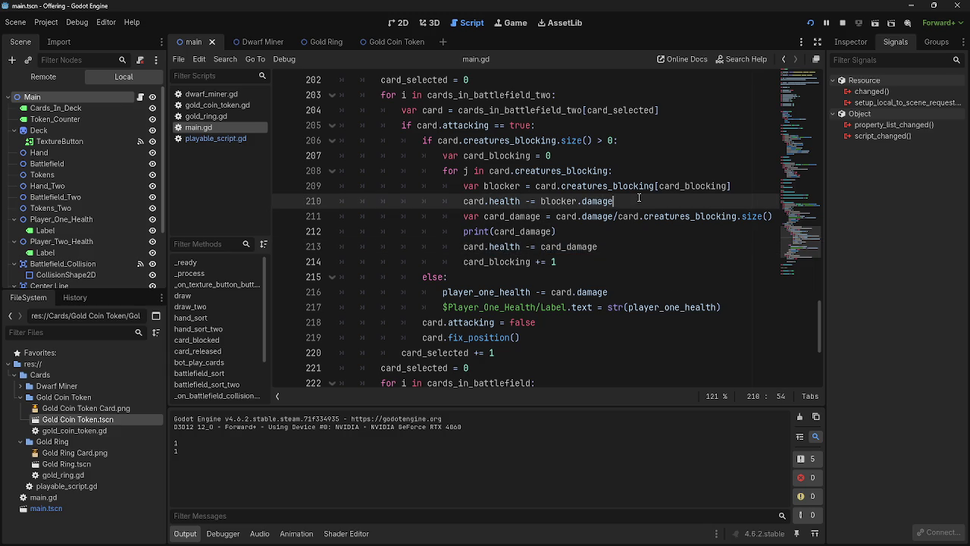
# Change card.health to blocker.health on line 213 and relaunch the game.
pyautogui.doubleClick(473, 246)
pyautogui.write('blocker')
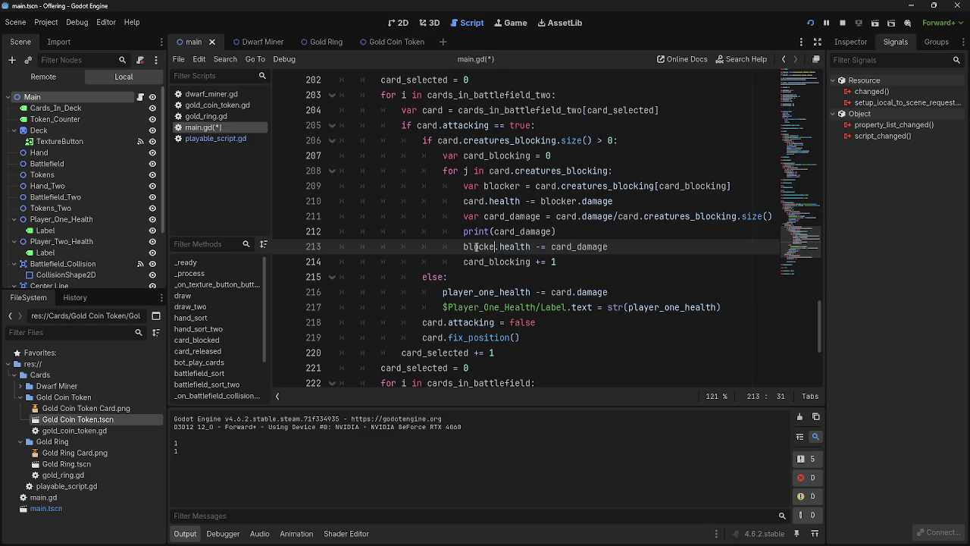
pyautogui.click(810, 23)
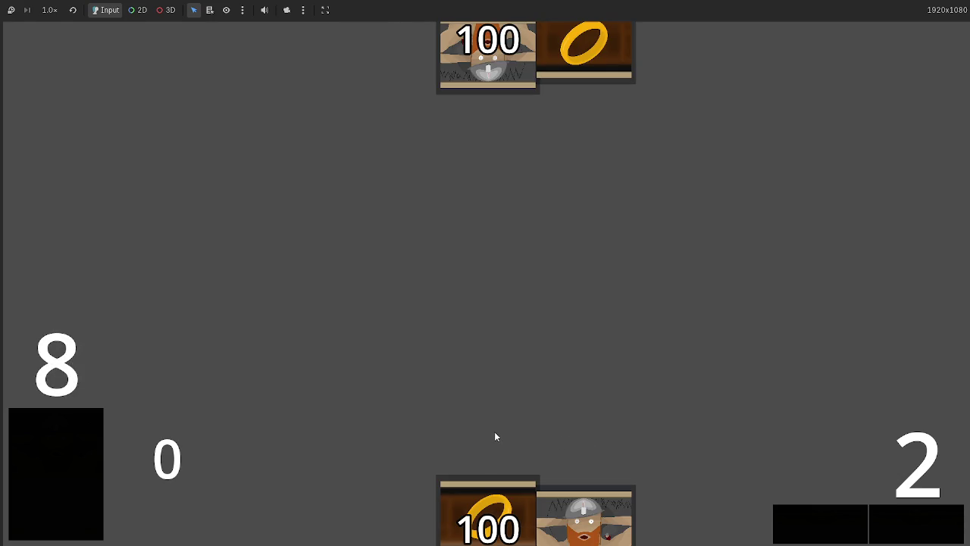
pyautogui.click(581, 509)
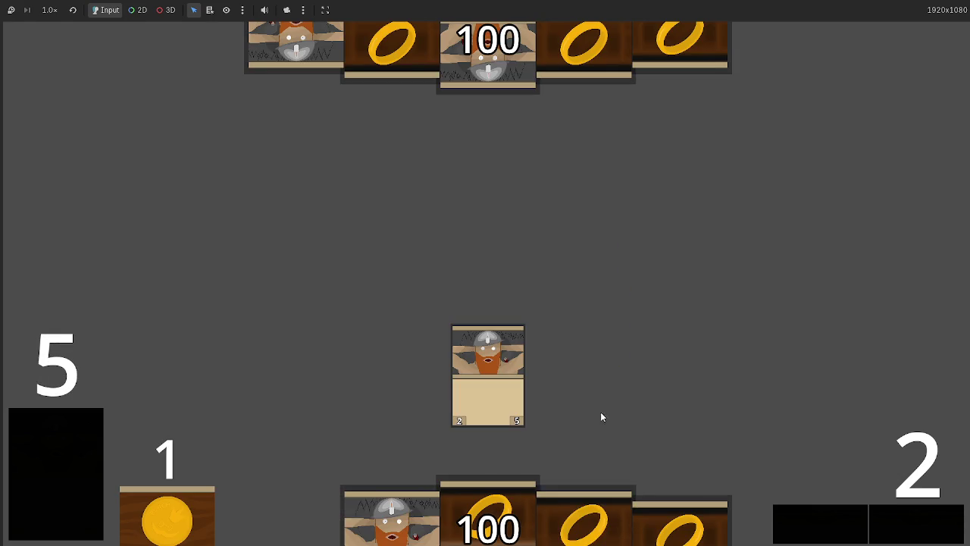
pyautogui.click(390, 519)
pyautogui.click(901, 509)
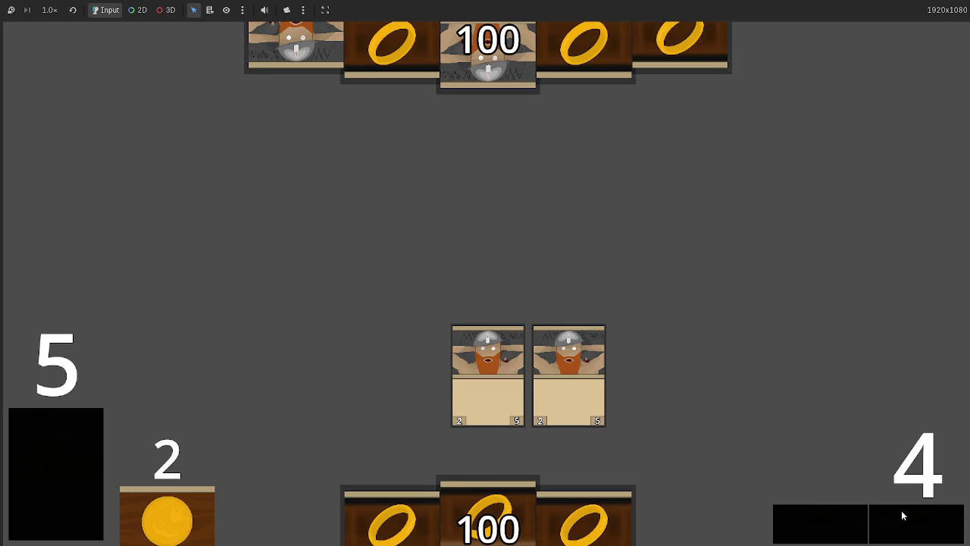
pyautogui.click(901, 510)
pyautogui.click(898, 510)
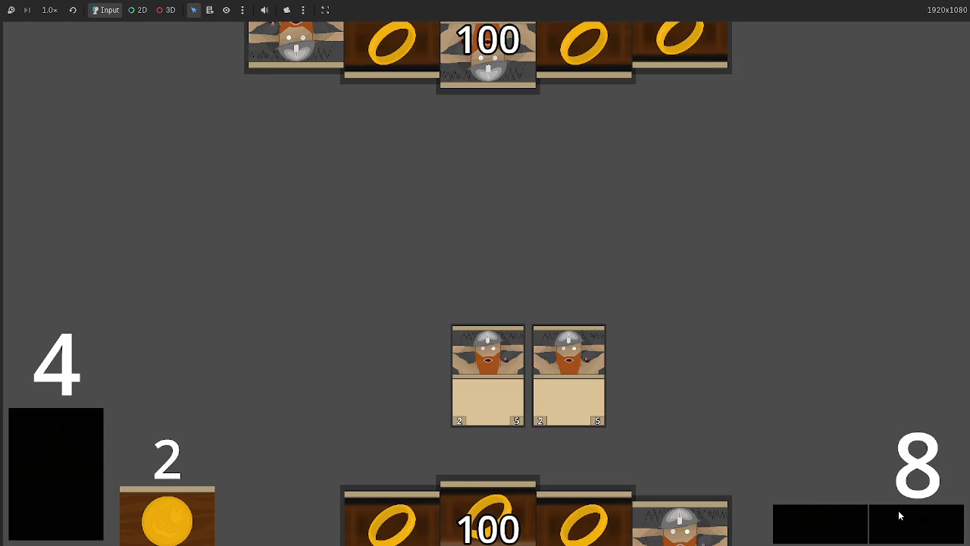
pyautogui.click(898, 510)
pyautogui.press('Return')
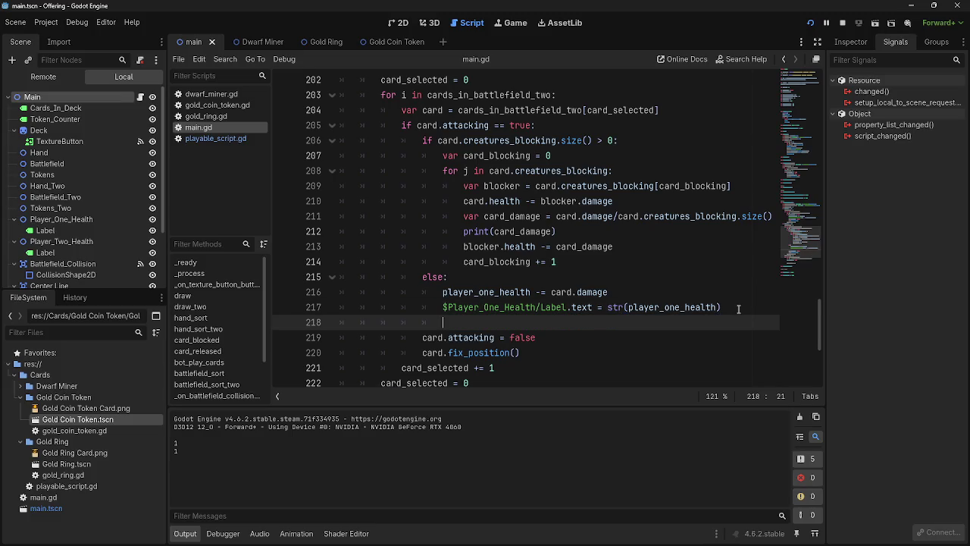
# Delete the stray 'card' text and the empty line 218 from main.gd.
pyautogui.scroll(-1, 629, 312)
pyautogui.write('card')
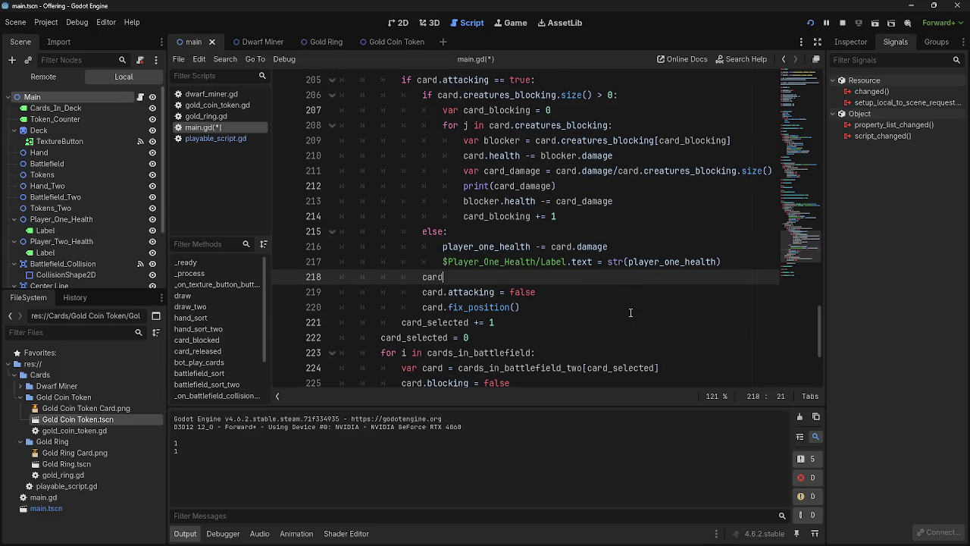
pyautogui.press('BackSpace')
pyautogui.press('BackSpace')
pyautogui.press('BackSpace')
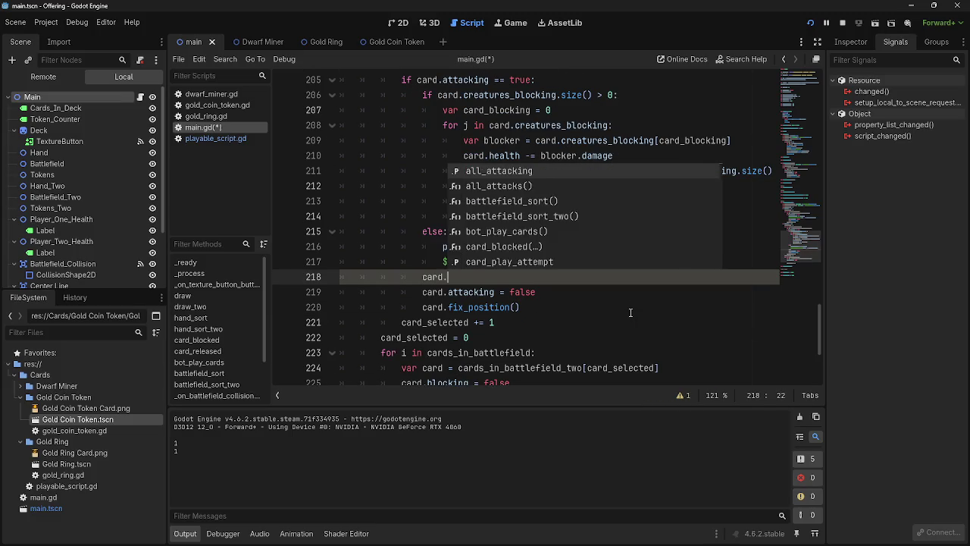
pyautogui.press('BackSpace')
pyautogui.press('BackSpace')
pyautogui.press('BackSpace')
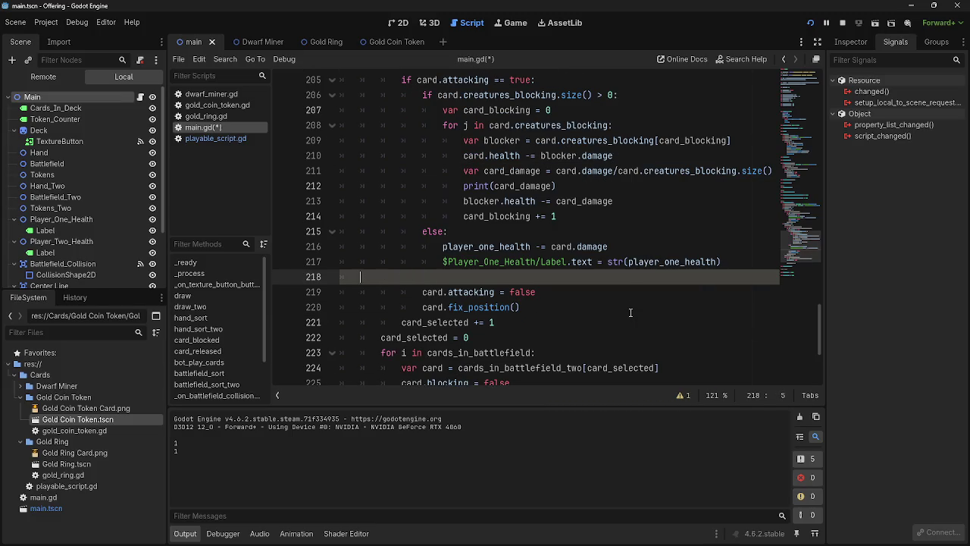
pyautogui.press('BackSpace')
# Add card.fix_position() on line 225 of the blocking-reset loop and run the game.
pyautogui.scroll(-2, 604, 303)
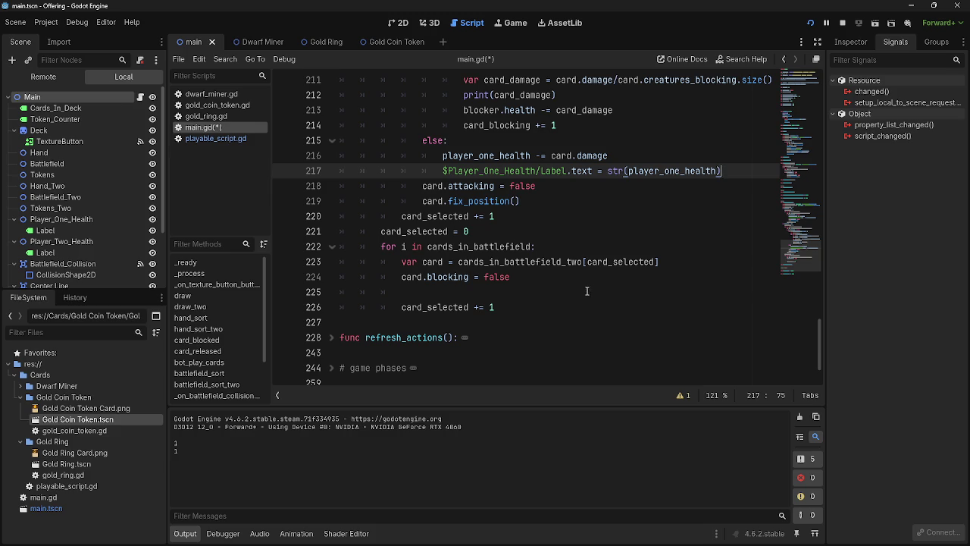
pyautogui.click(583, 294)
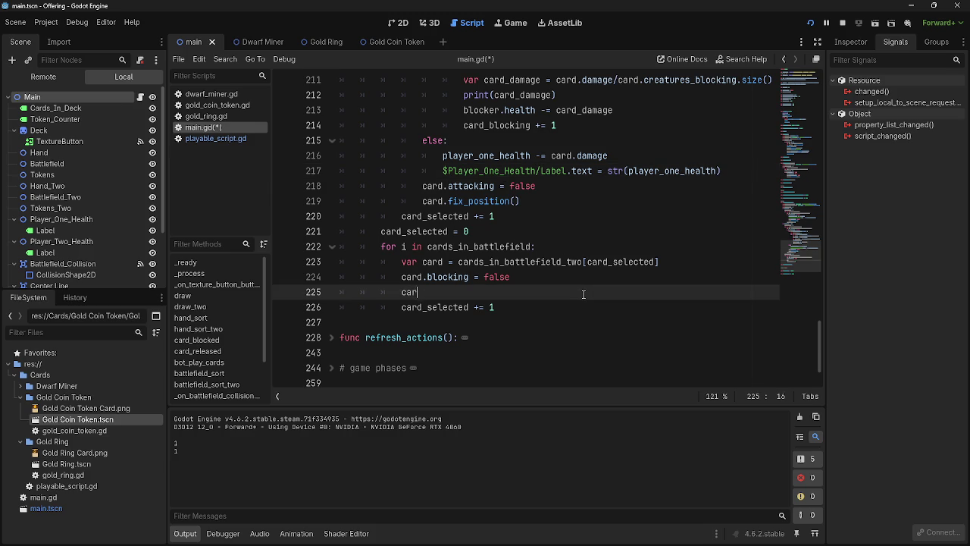
pyautogui.write('card')
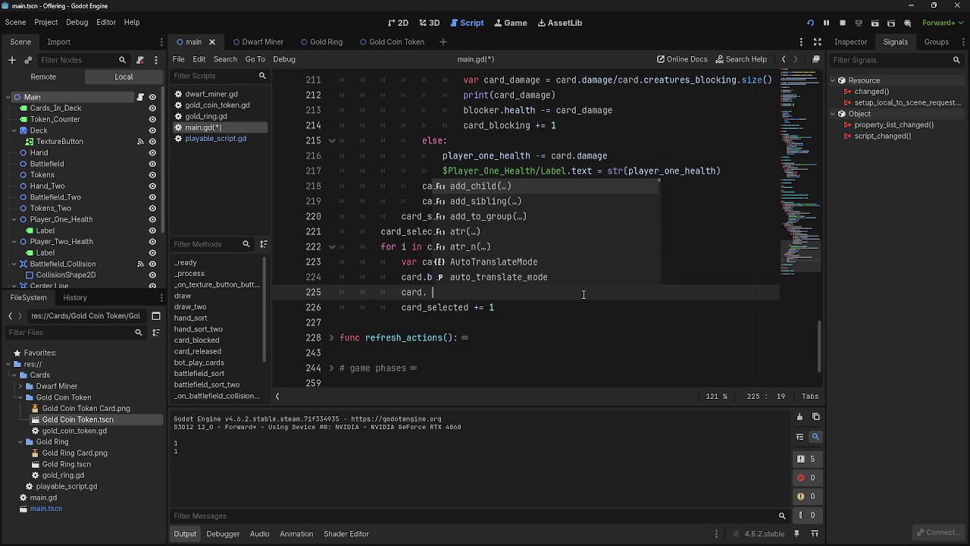
pyautogui.write('/')
pyautogui.write('fix_posi')
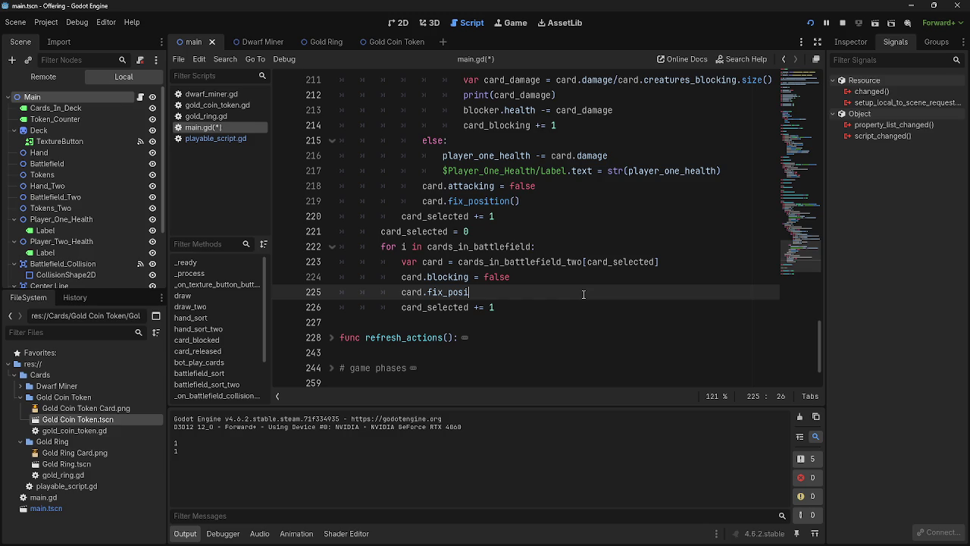
pyautogui.write('(')
pyautogui.write(')')
pyautogui.click(810, 23)
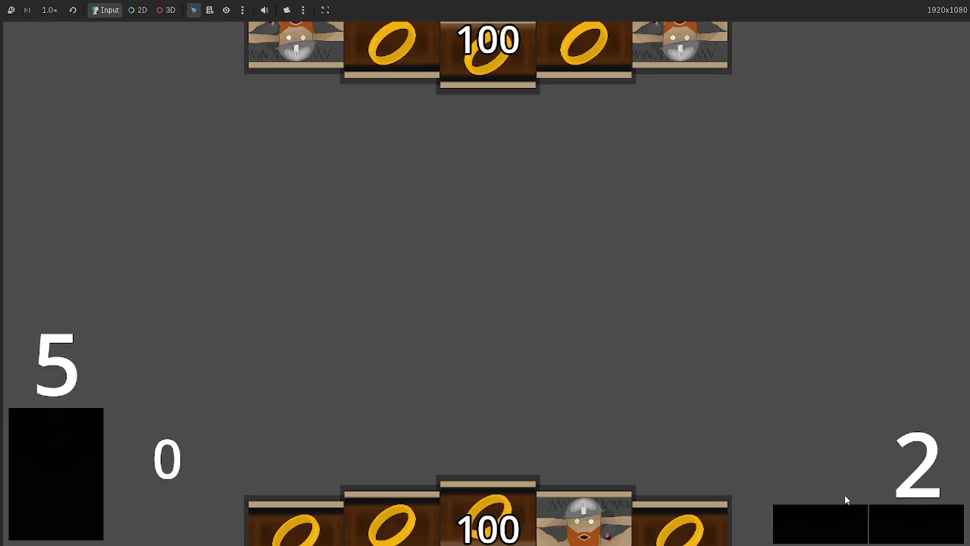
# Play three dwarves, advance to combat so a player's health drops to 74, then stop.
pyautogui.click(911, 524)
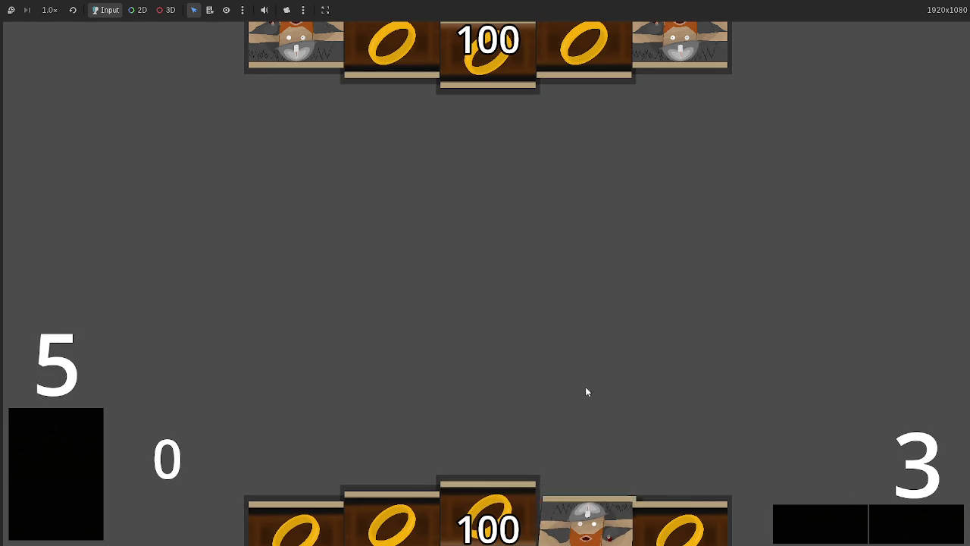
pyautogui.click(912, 522)
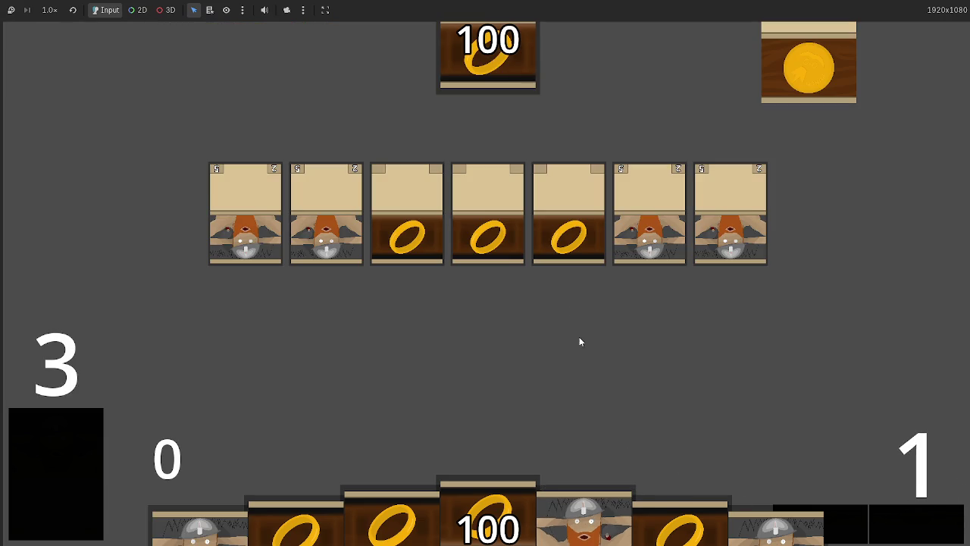
pyautogui.click(583, 512)
pyautogui.click(758, 515)
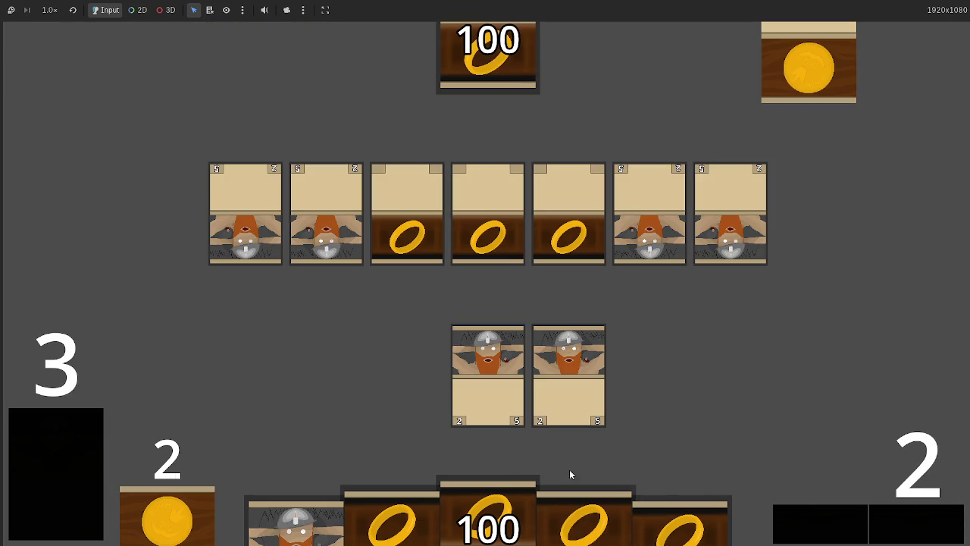
pyautogui.click(296, 523)
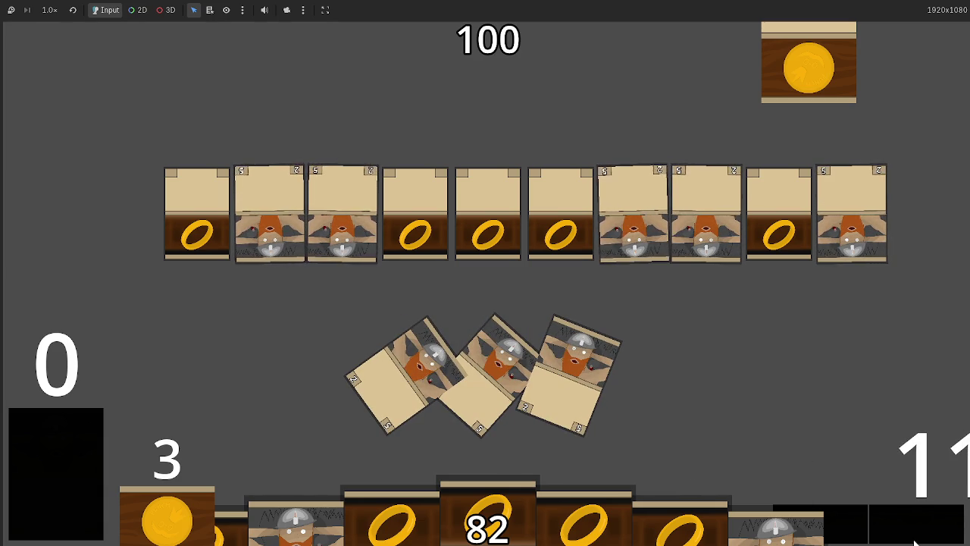
pyautogui.click(646, 252)
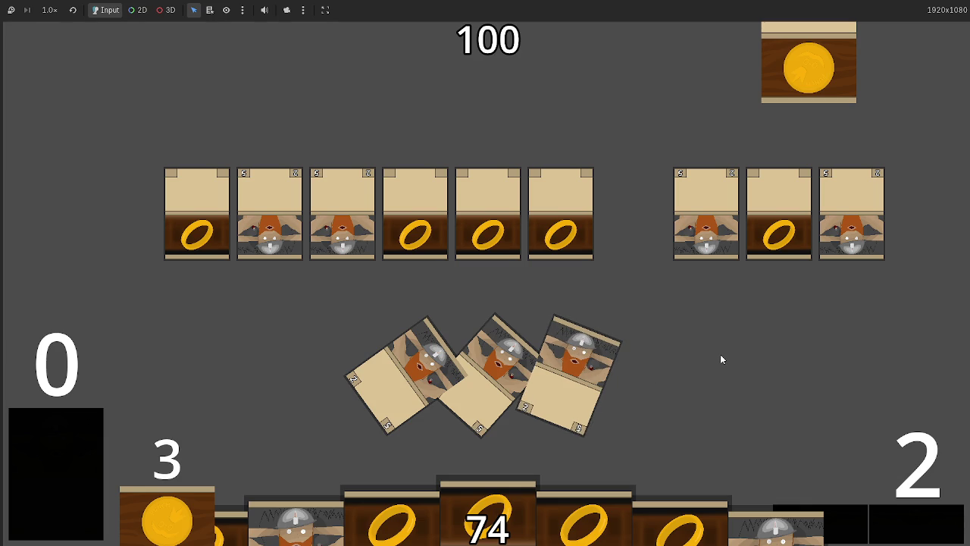
pyautogui.press('F8')
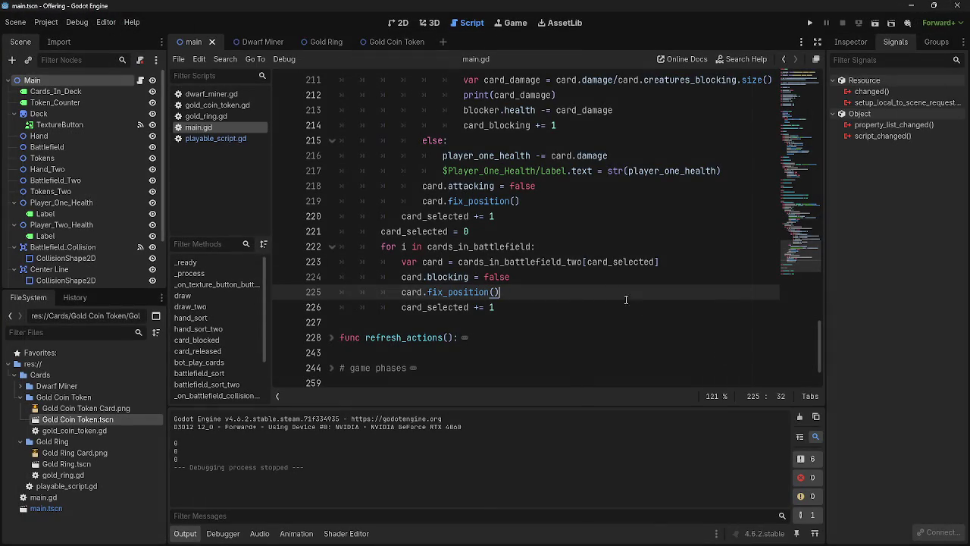
# Review the blocking reset and fix_position() call on lines 224–225 of main.gd.
pyautogui.click(536, 278)
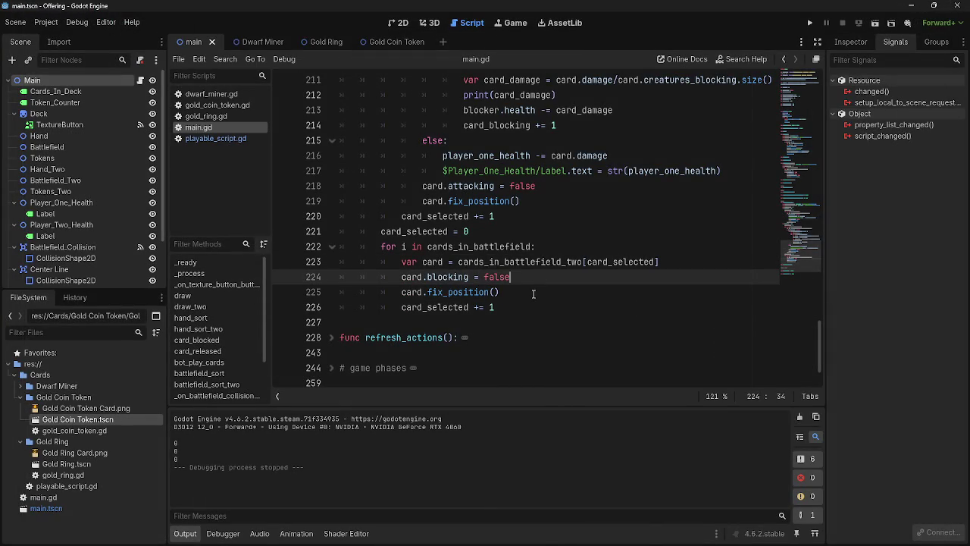
pyautogui.press('Down')
pyautogui.press('Up')
pyautogui.press('Down')
pyautogui.press('Up')
pyautogui.press('Down')
pyautogui.press('Up')
pyautogui.click(522, 296)
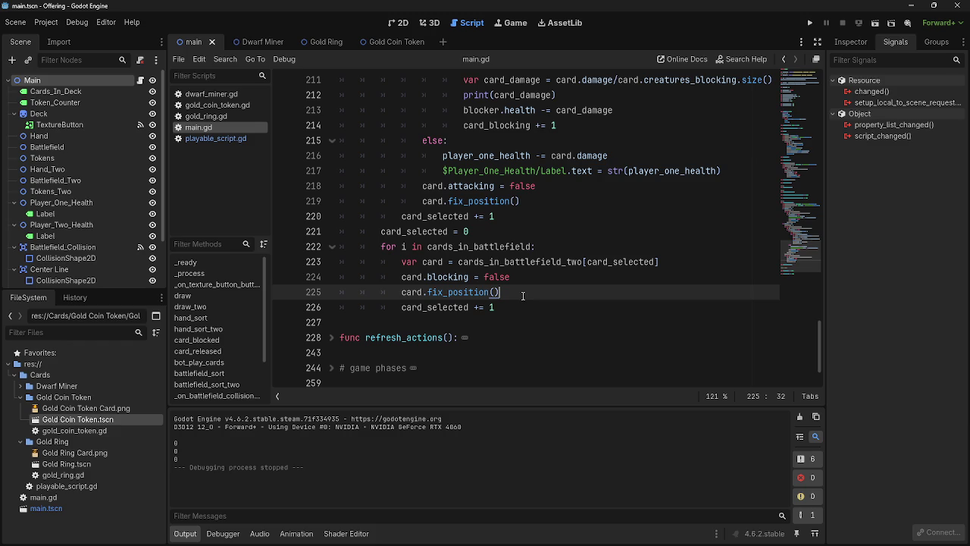
# Scroll up through the combat code, then switch to playable_script.gd.
pyautogui.scroll(1, 522, 295)
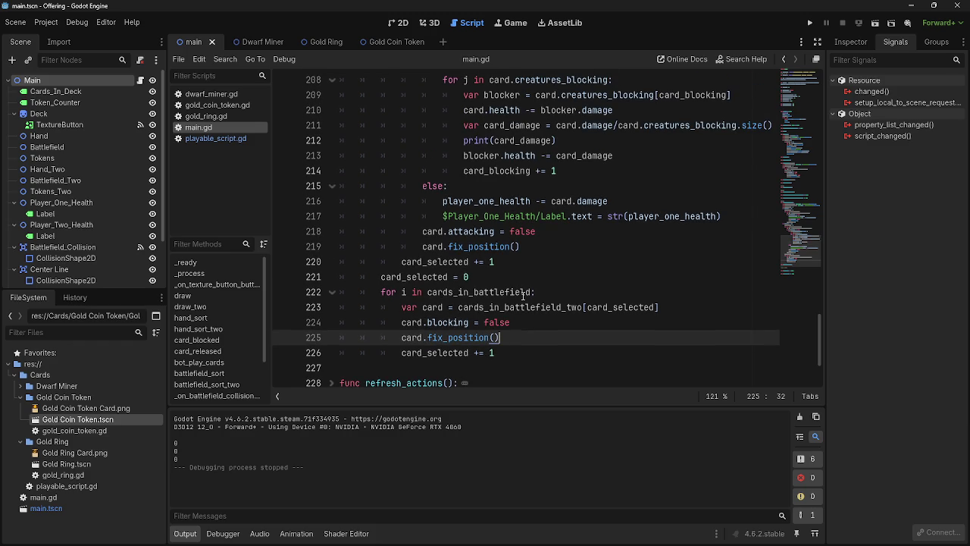
pyautogui.scroll(5, 522, 296)
pyautogui.scroll(-7, 522, 295)
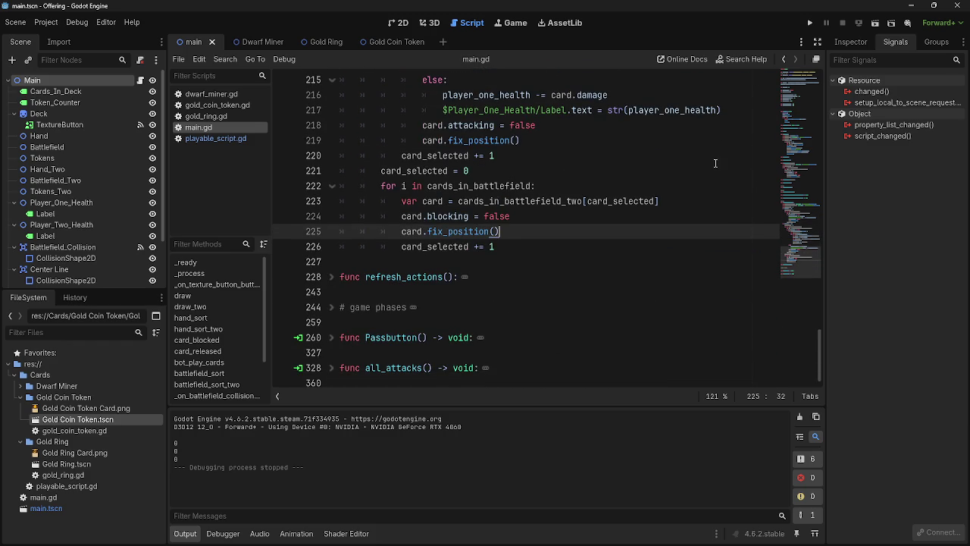
pyautogui.scroll(4, 715, 163)
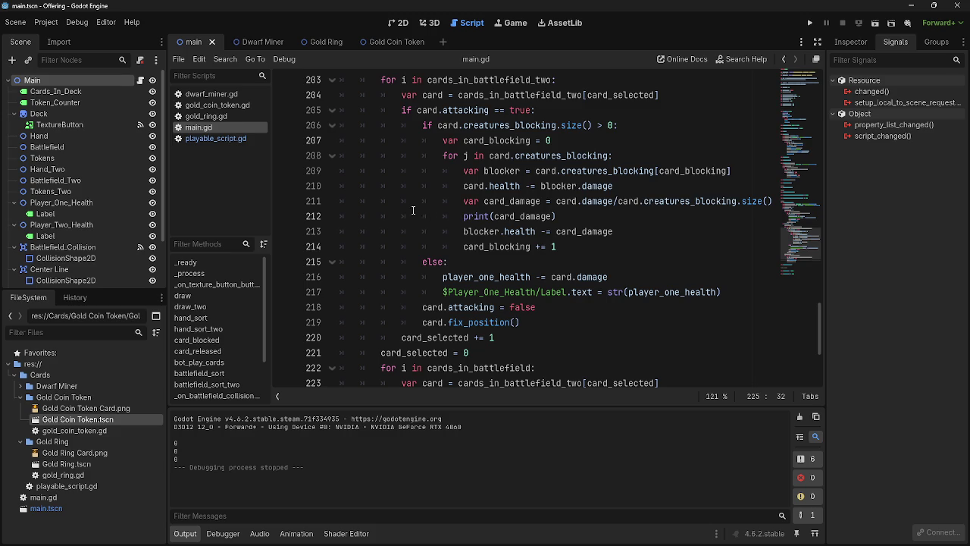
pyautogui.click(216, 138)
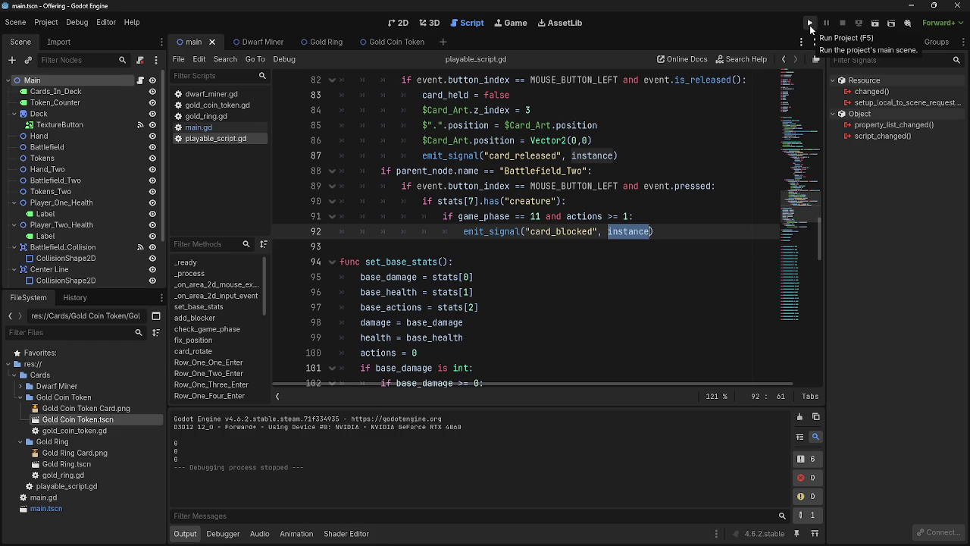
# Launch the game, play hand cards to the battlefield, and pass to the opponent's turn.
pyautogui.click(809, 25)
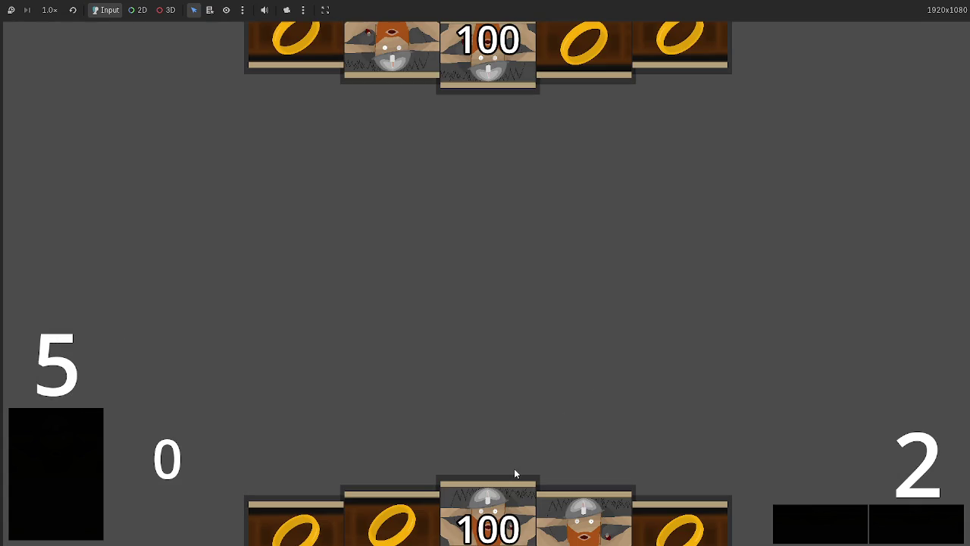
pyautogui.click(520, 492)
pyautogui.click(485, 319)
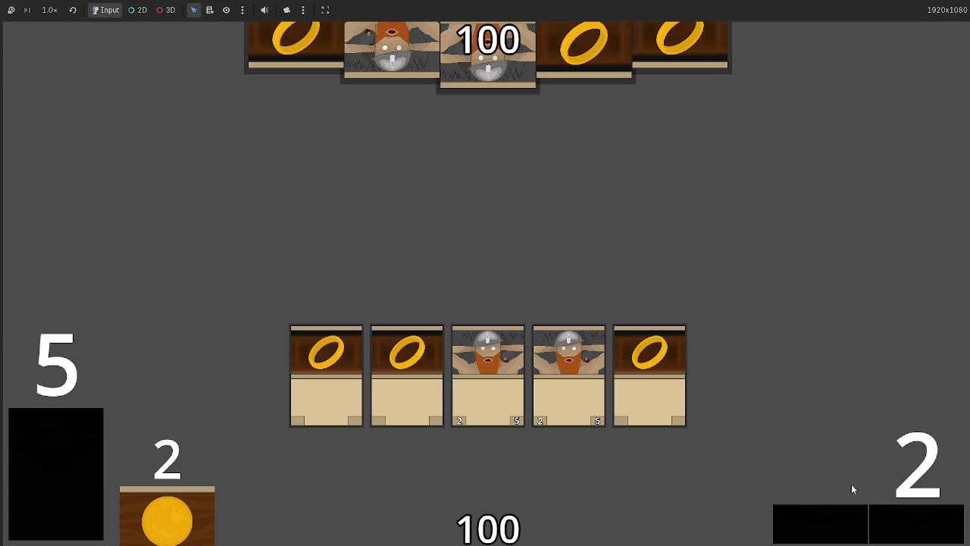
pyautogui.click(879, 513)
pyautogui.click(880, 515)
pyautogui.click(872, 512)
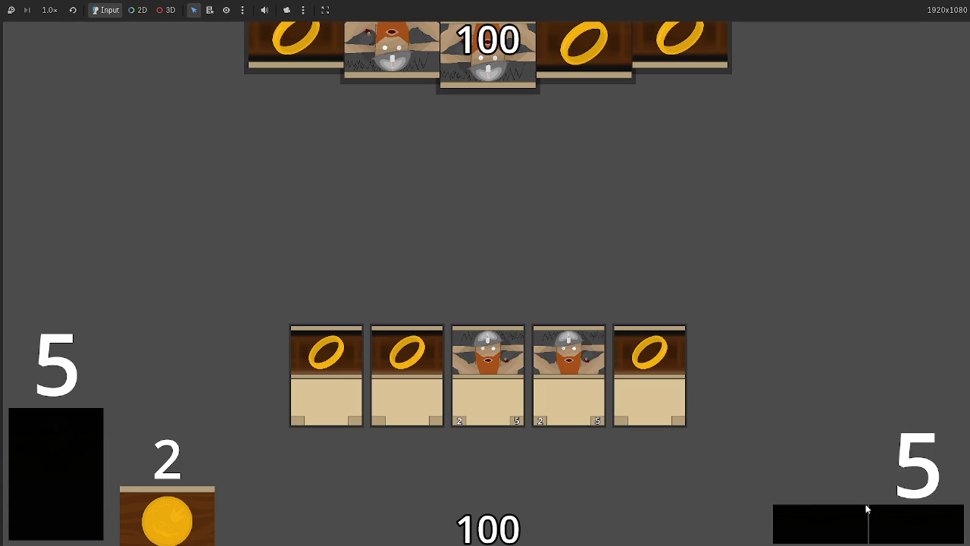
pyautogui.click(868, 509)
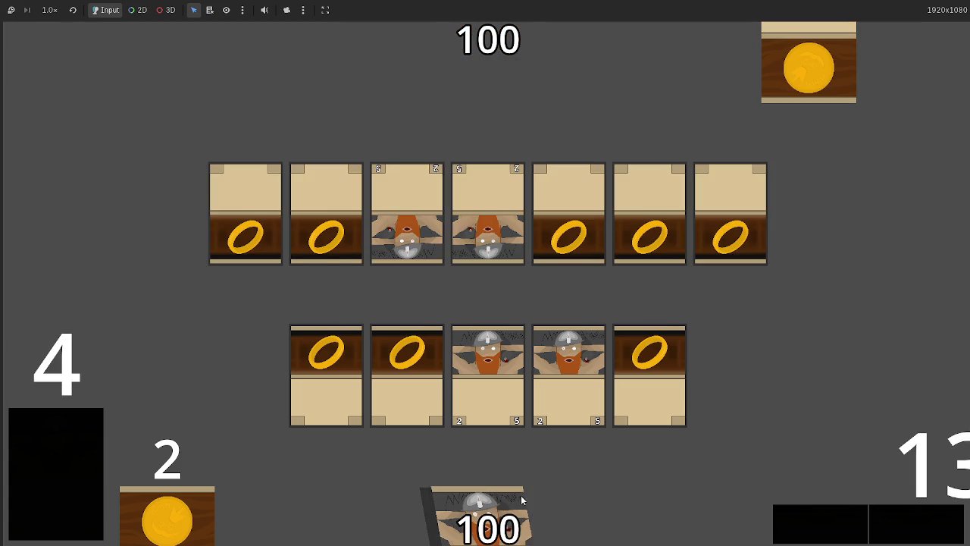
# Play a dwarf into a sixth slot, attack so health drops to 96, then stop the game.
pyautogui.click(492, 528)
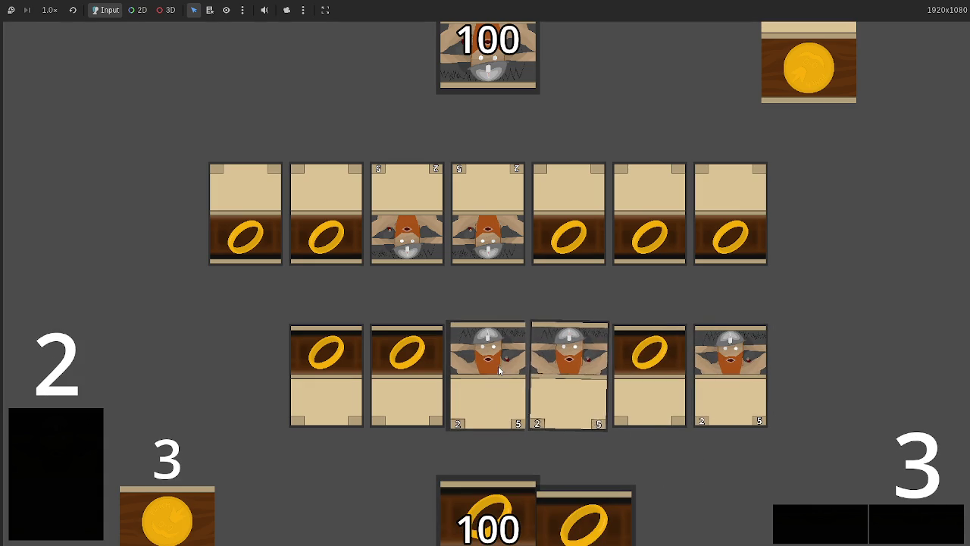
pyautogui.click(905, 528)
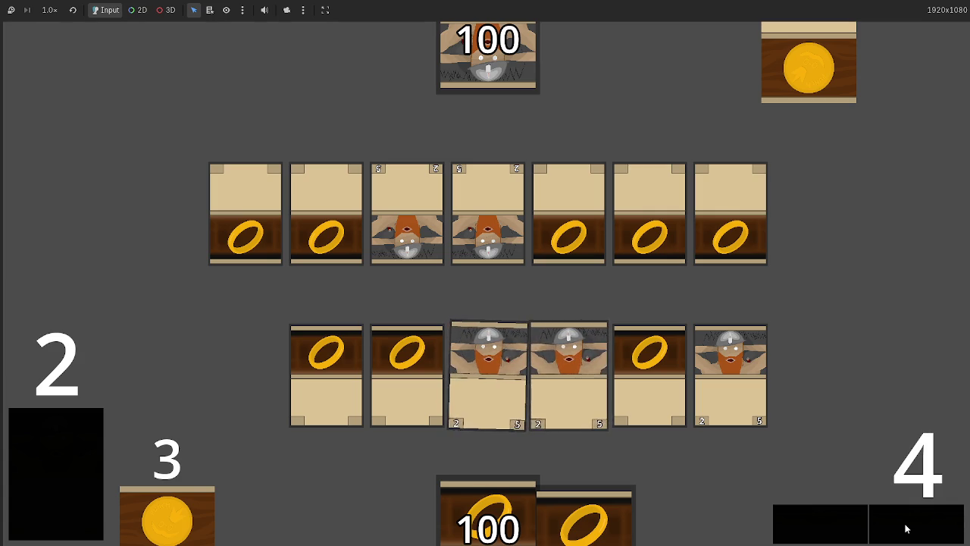
pyautogui.click(894, 524)
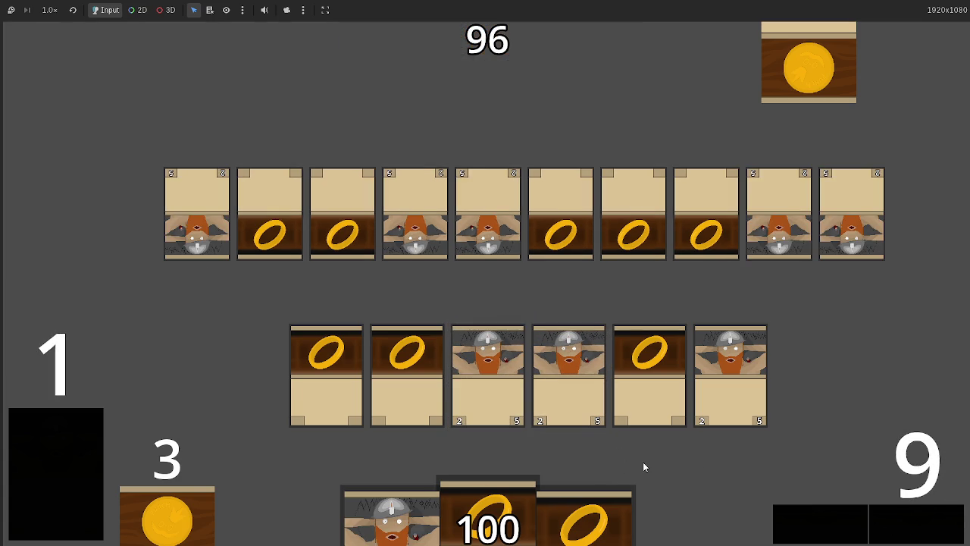
pyautogui.press('F8')
pyautogui.click(623, 251)
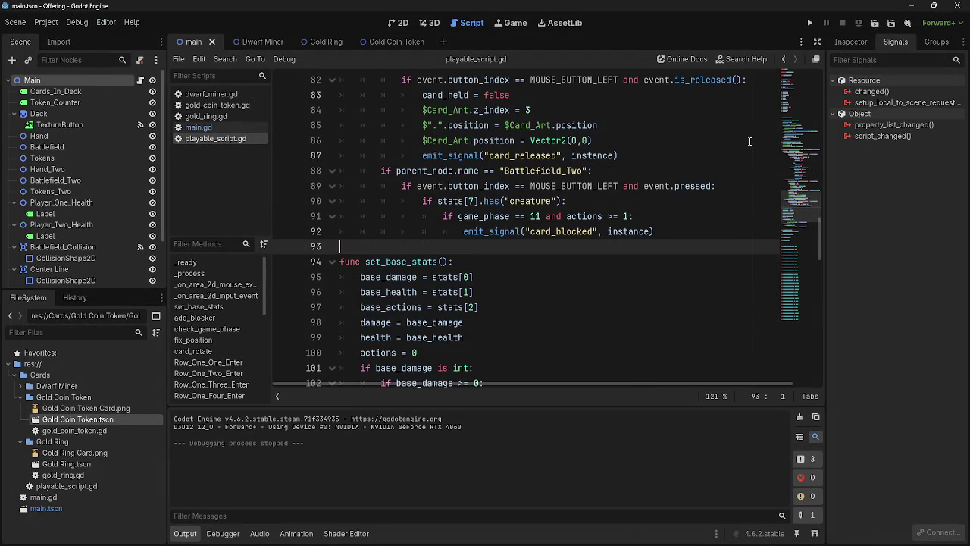
# Scroll through playable_script.gd, briefly checking main.gd, to locate the add_blocker function.
pyautogui.scroll(5, 579, 207)
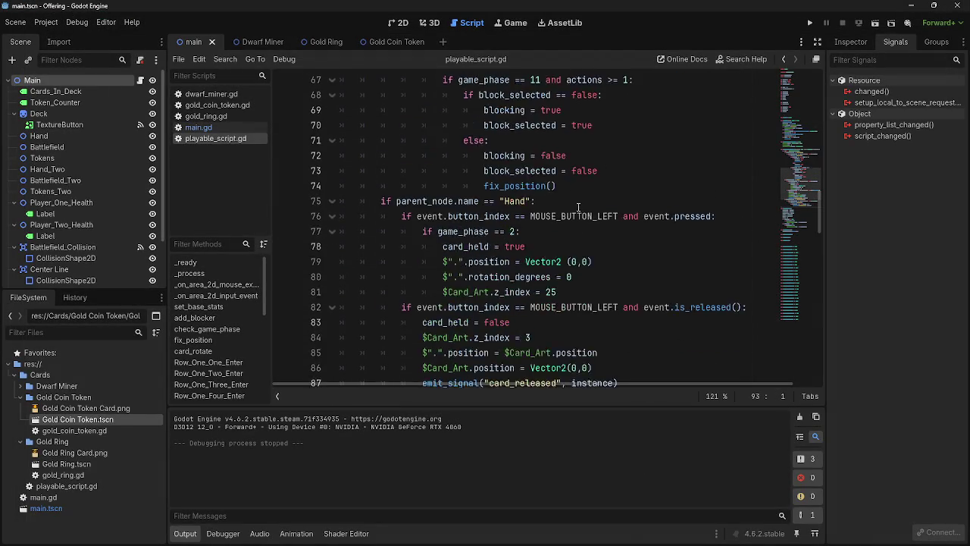
pyautogui.scroll(19, 578, 206)
pyautogui.scroll(-20, 567, 258)
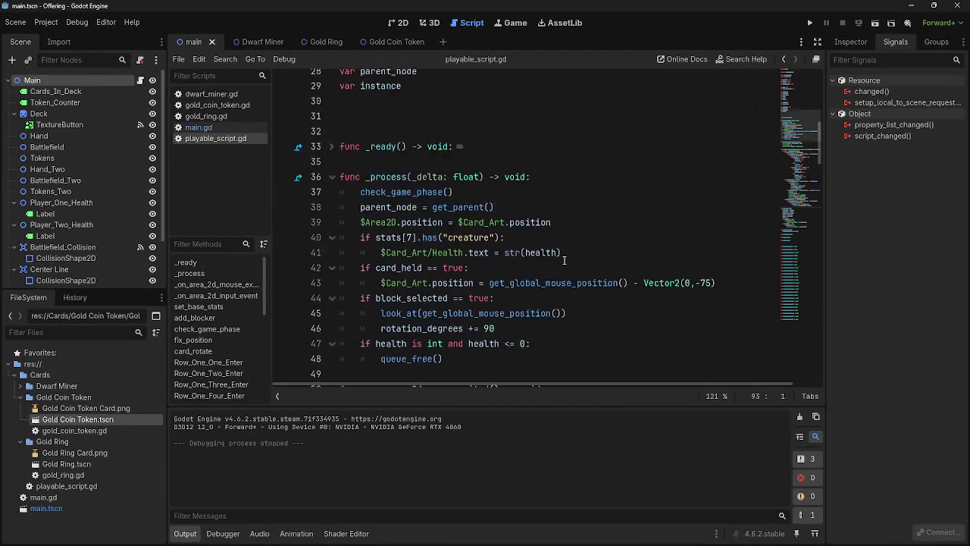
pyautogui.click(212, 128)
pyautogui.scroll(-4, 463, 244)
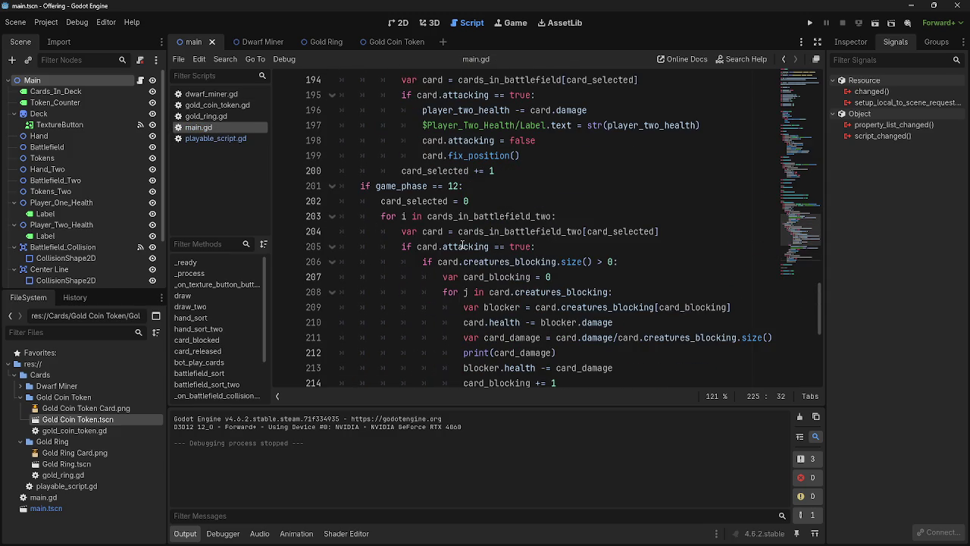
pyautogui.click(237, 138)
pyautogui.scroll(-5, 478, 257)
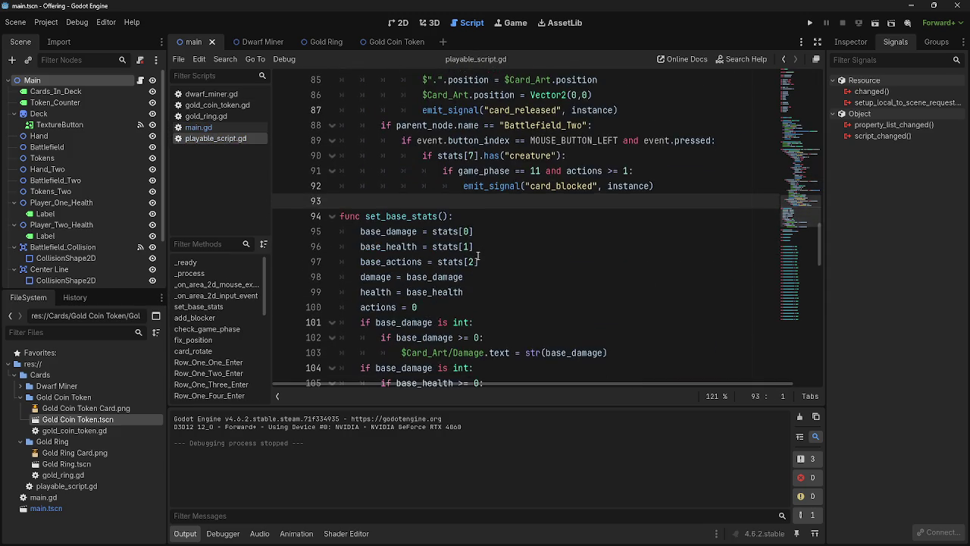
pyautogui.scroll(-5, 478, 258)
pyautogui.scroll(5, 478, 256)
pyautogui.scroll(-4, 482, 254)
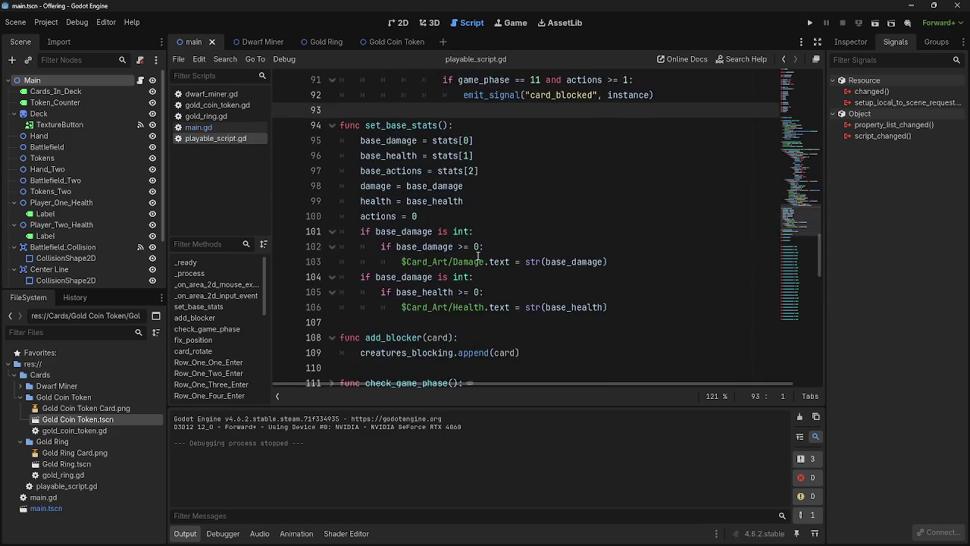
pyautogui.scroll(1, 485, 257)
# Highlight the add_blocker function name on line 108 to inspect it.
pyautogui.click(409, 279)
pyautogui.click(401, 292)
pyautogui.doubleClick(400, 292)
pyautogui.click(482, 295)
pyautogui.doubleClick(394, 291)
pyautogui.click(478, 295)
# Return to main.gd and scroll up to the card_blocked function.
pyautogui.click(204, 128)
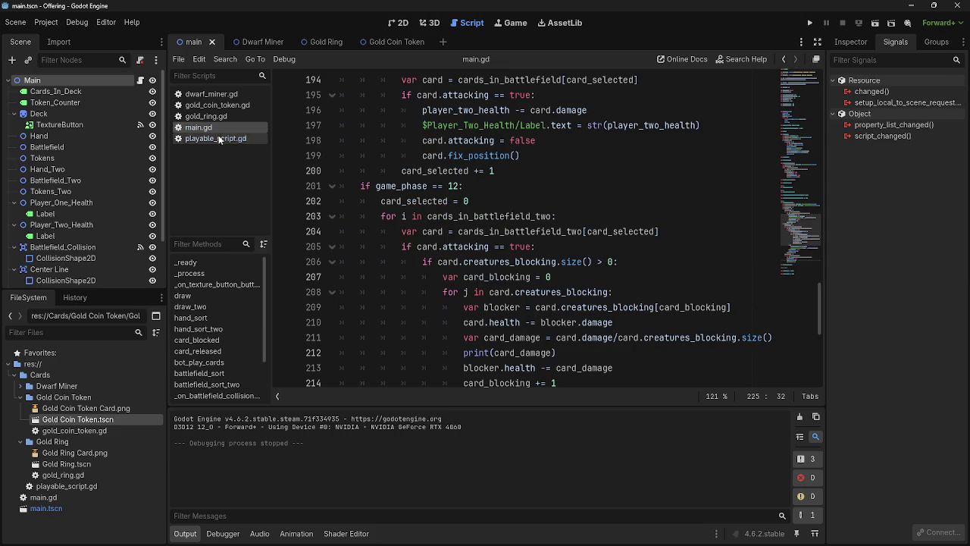
pyautogui.scroll(10, 508, 262)
pyautogui.scroll(10, 508, 262)
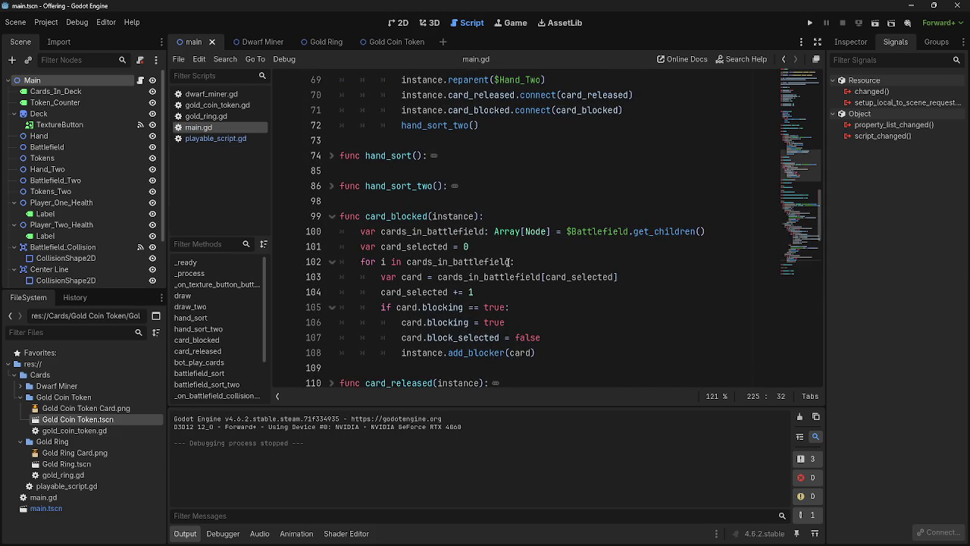
pyautogui.click(553, 360)
pyautogui.moveTo(540, 346); pyautogui.dragTo(338, 235)
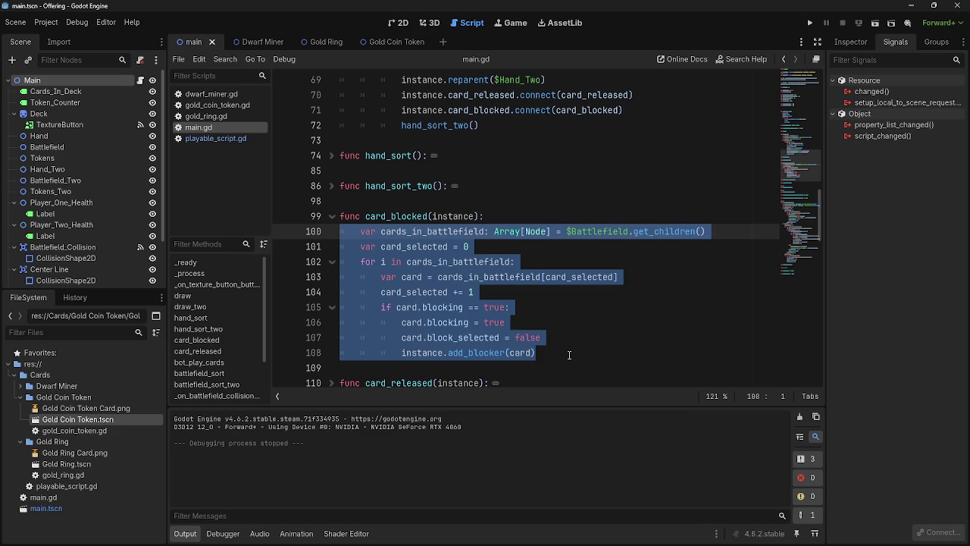
pyautogui.click(569, 355)
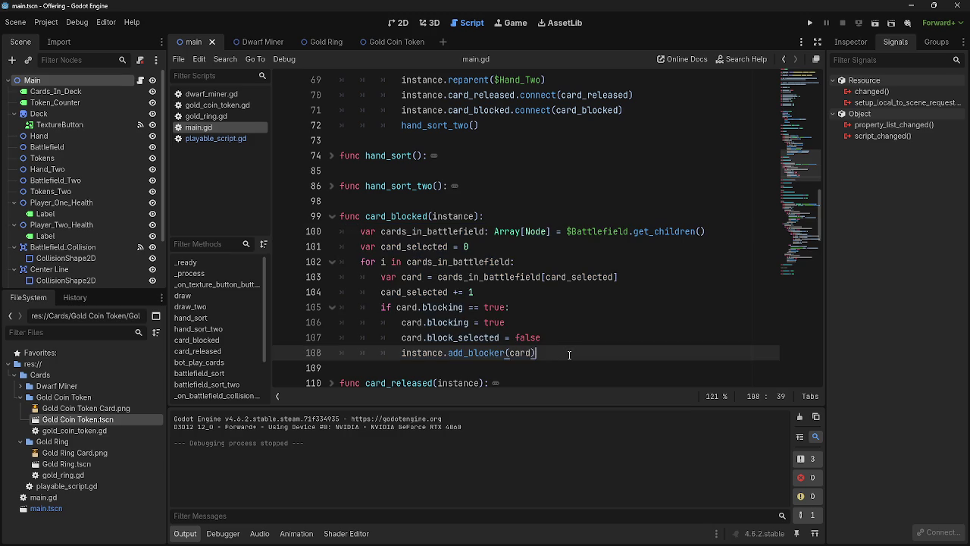
pyautogui.hotkey('shift', 'Up')
pyautogui.hotkey('shift', 'Up')
pyautogui.hotkey('shift', 'Up')
pyautogui.hotkey('shift', 'Home')
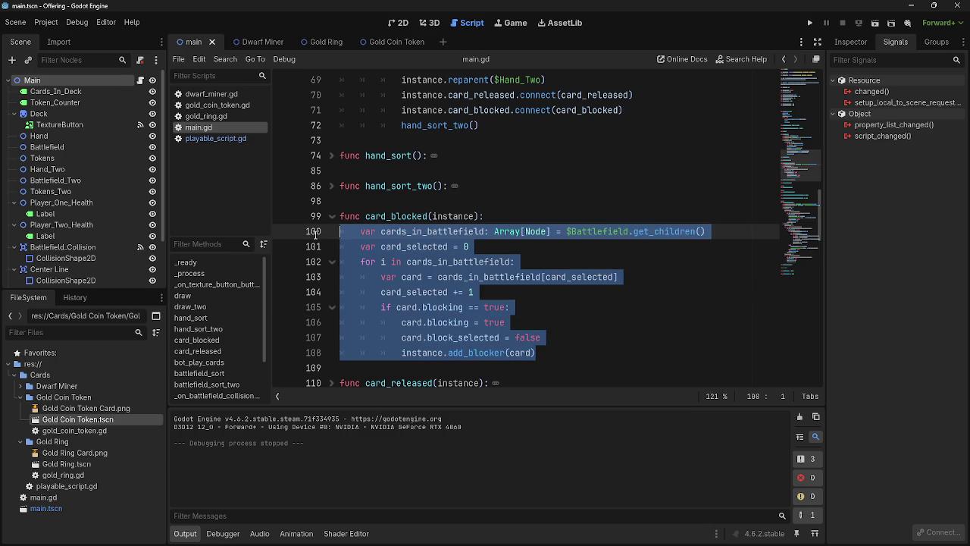
pyautogui.click(361, 350)
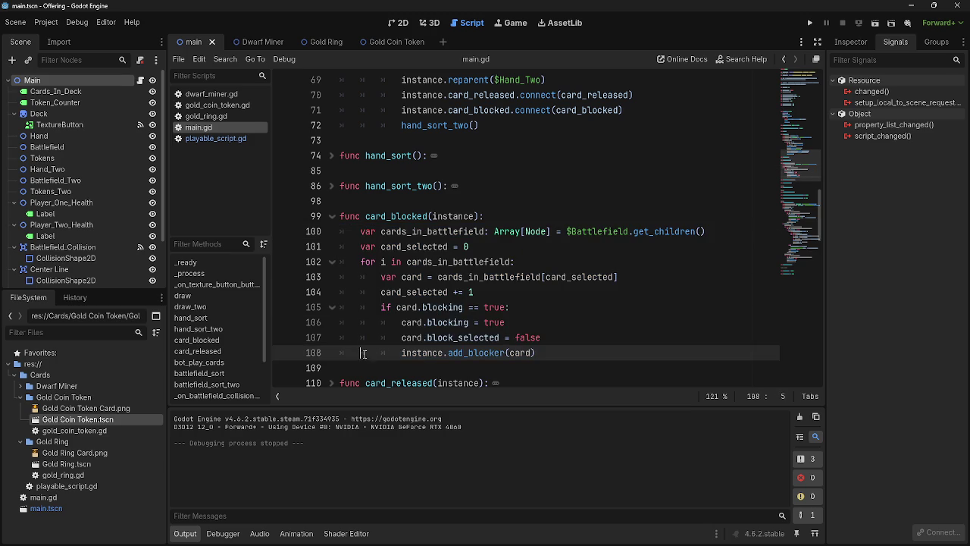
pyautogui.hotkey('shift', 'Up')
pyautogui.hotkey('shift', 'Up')
pyautogui.hotkey('shift', 'Up')
pyautogui.hotkey('shift', 'Home')
pyautogui.click(550, 353)
pyautogui.hotkey('shift', 'Up')
pyautogui.hotkey('shift', 'Up')
pyautogui.hotkey('shift', 'Up')
pyautogui.hotkey('shift', 'Home')
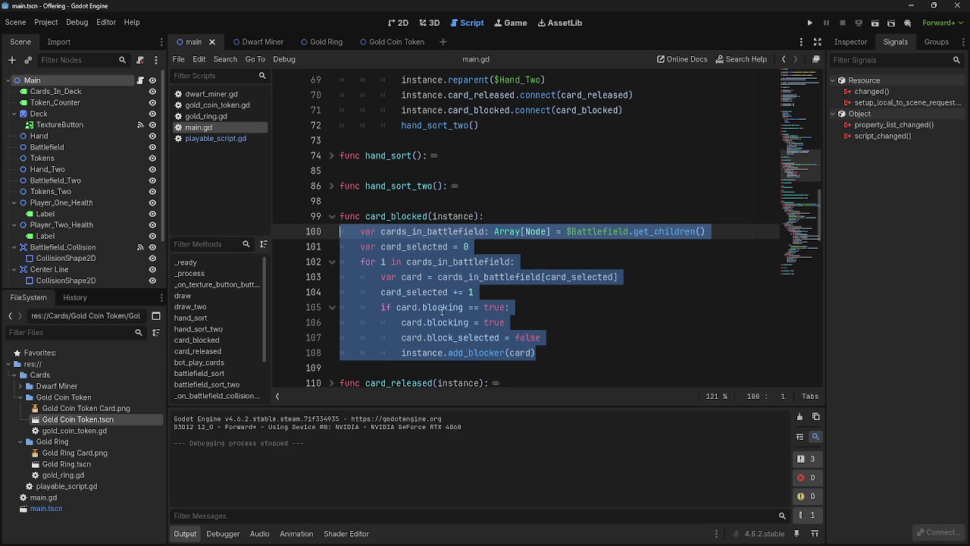
pyautogui.click(551, 353)
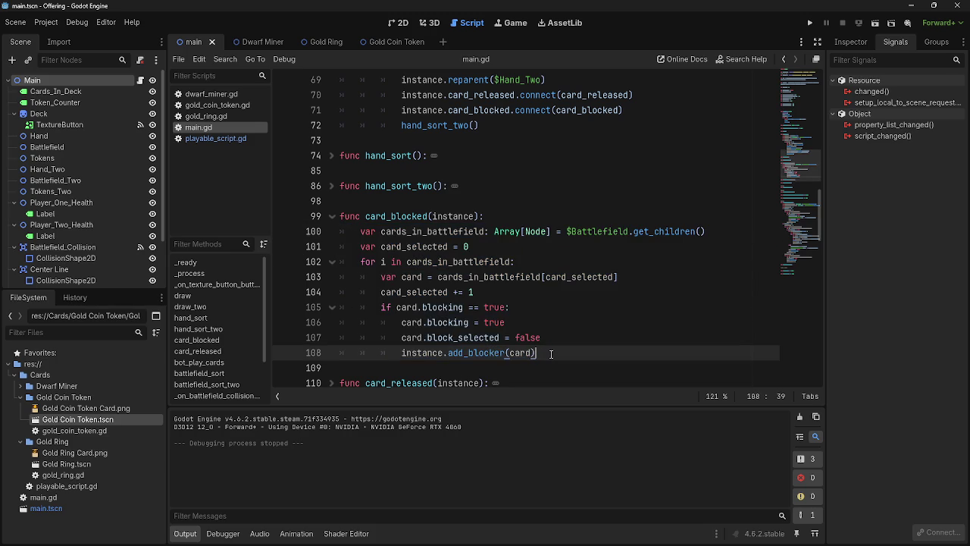
pyautogui.doubleClick(432, 324)
pyautogui.click(437, 337)
pyautogui.doubleClick(437, 337)
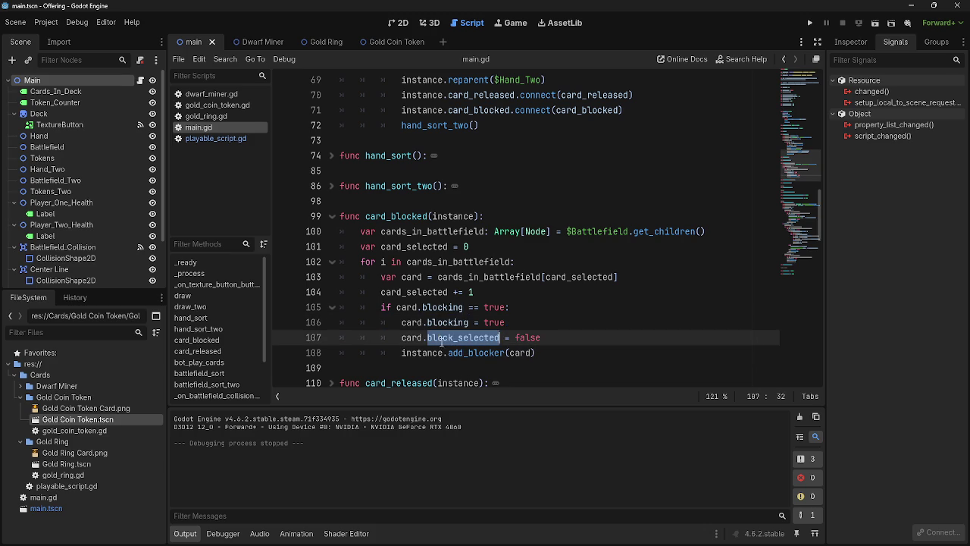
pyautogui.doubleClick(481, 353)
pyautogui.click(538, 353)
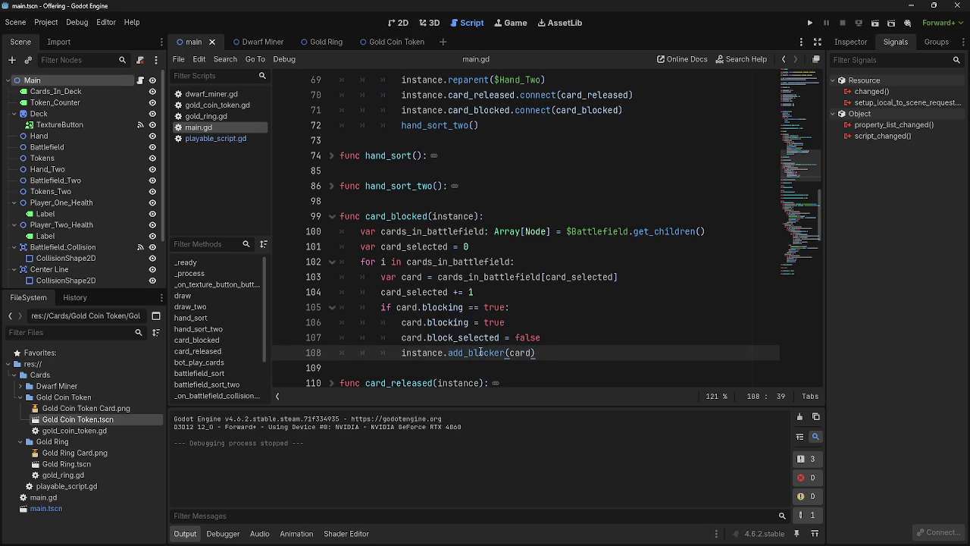
pyautogui.hotkey('shift', 'Home')
pyautogui.hotkey('shift', 'Up')
pyautogui.hotkey('shift', 'Up')
pyautogui.hotkey('shift', 'Up')
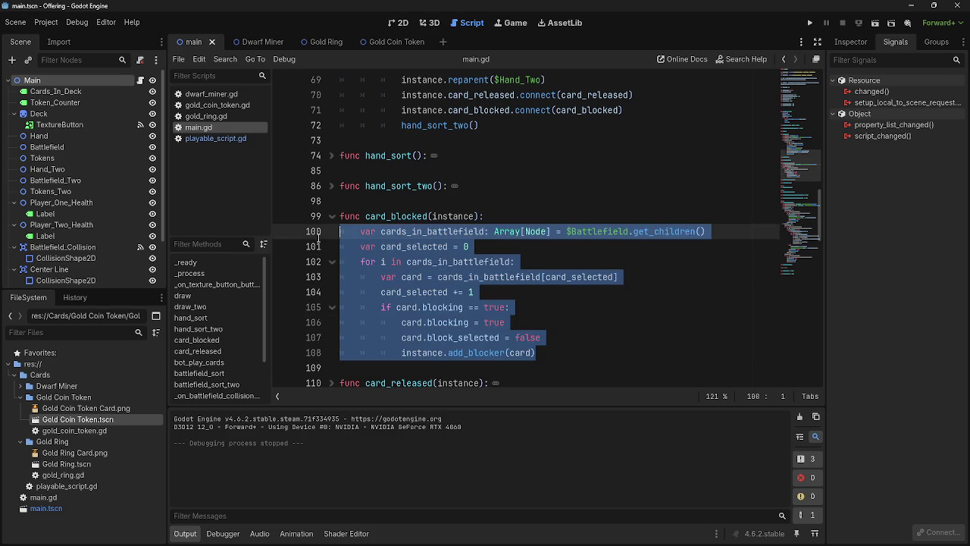
pyautogui.click(553, 355)
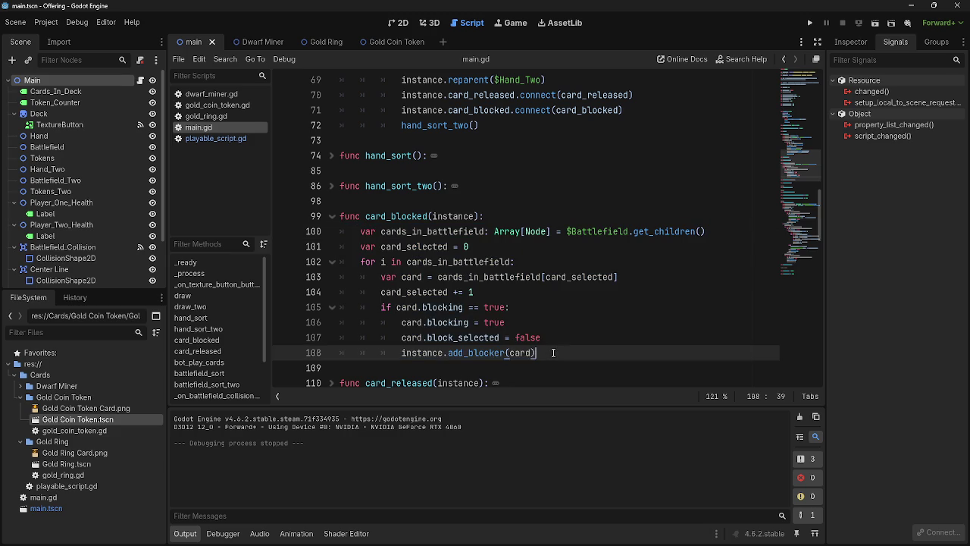
pyautogui.doubleClick(412, 277)
pyautogui.doubleClick(448, 278)
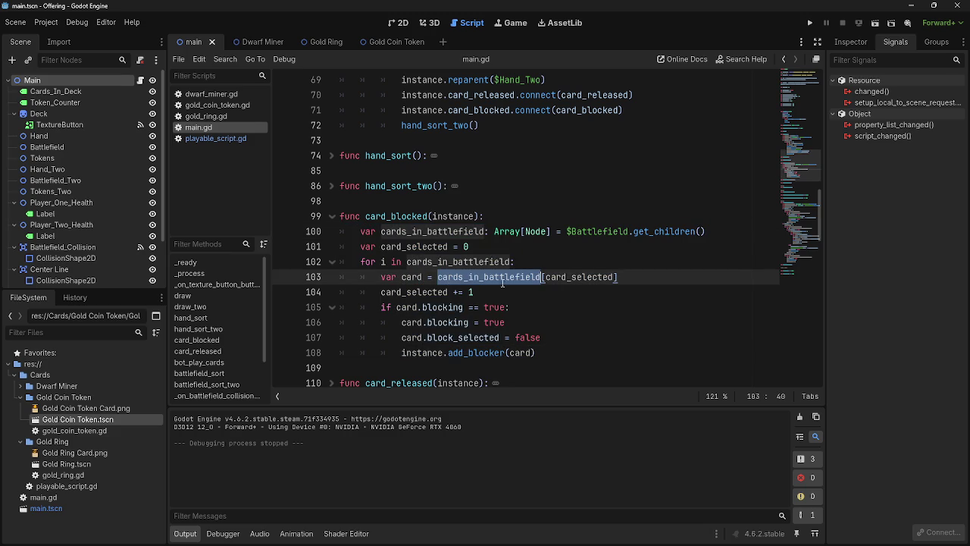
pyautogui.doubleClick(412, 277)
pyautogui.click(566, 349)
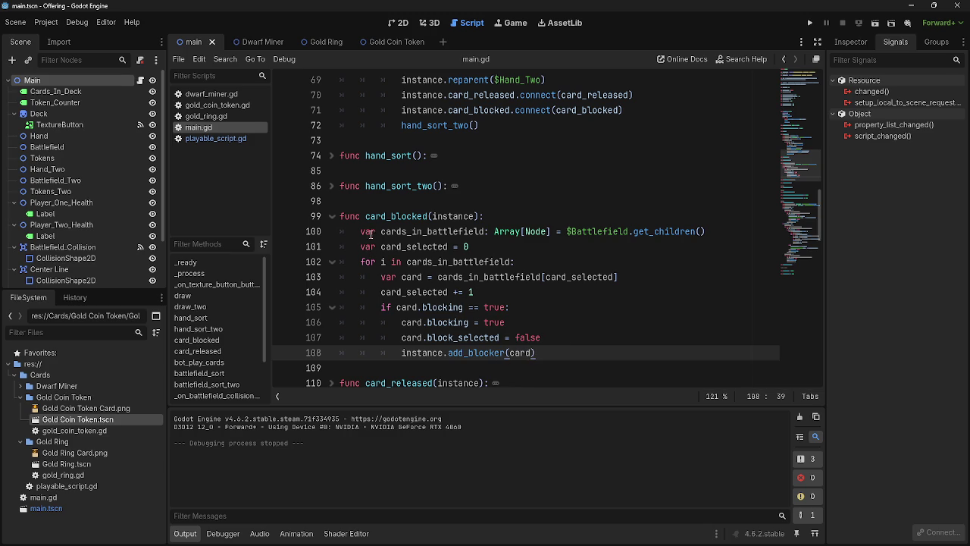
pyautogui.moveTo(361, 231)
pyautogui.mouseDown()
pyautogui.moveTo(606, 333)
pyautogui.moveTo(604, 350)
pyautogui.mouseUp()
pyautogui.click(567, 353)
pyautogui.hotkey('shift', 'Up')
pyautogui.hotkey('shift', 'Up')
pyautogui.hotkey('shift', 'Up')
pyautogui.hotkey('shift', 'Home')
pyautogui.hotkey('shift', 'Home')
pyautogui.click(562, 354)
pyautogui.click(809, 22)
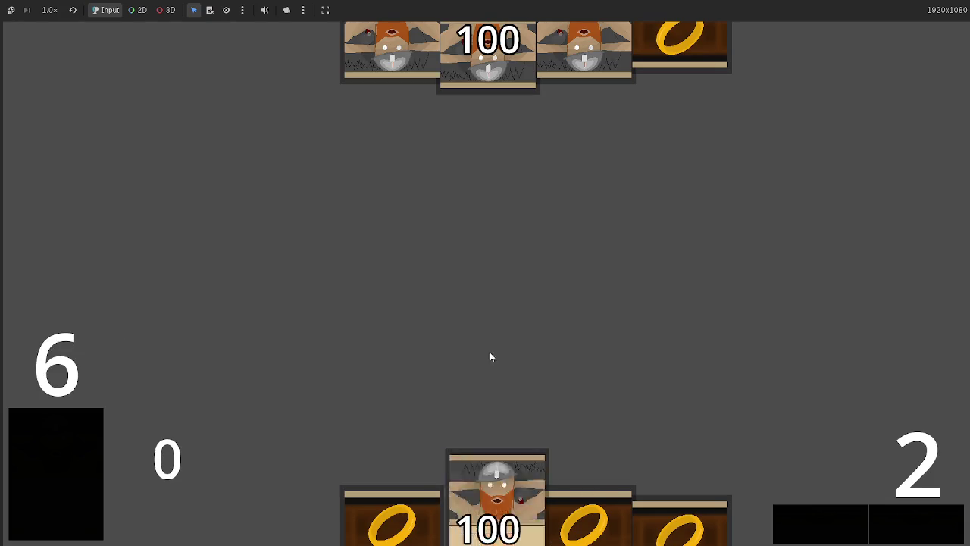
pyautogui.moveTo(297, 515)
pyautogui.mouseDown()
pyautogui.moveTo(440, 299)
pyautogui.moveTo(452, 298)
pyautogui.mouseUp()
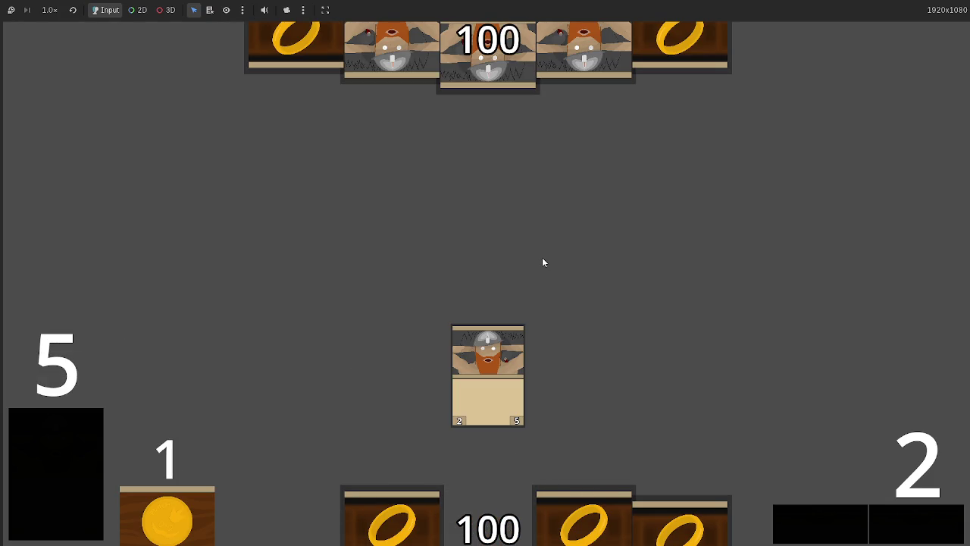
pyautogui.press('super')
pyautogui.press('Escape')
pyautogui.press('F8')
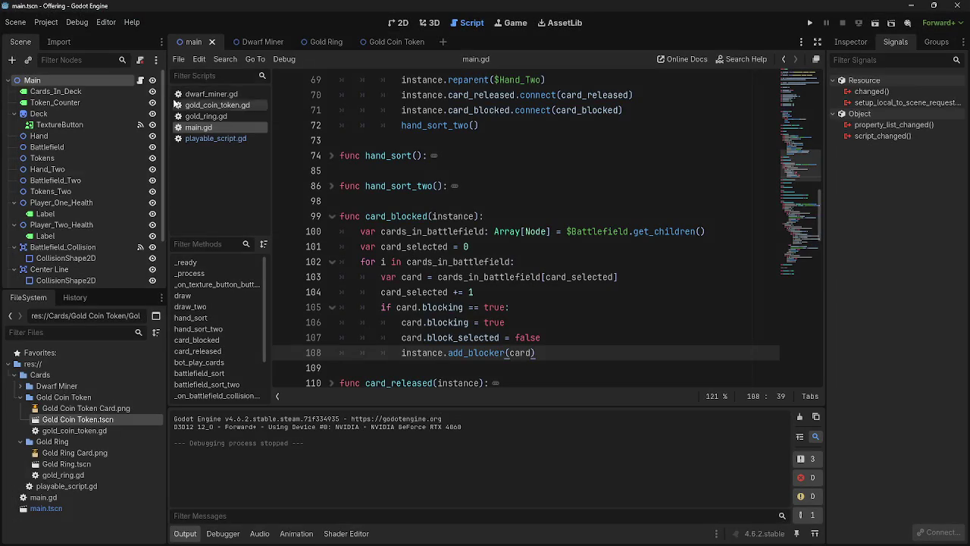
# Open playable_script.gd and go to the hand-card check on line 77.
pyautogui.click(222, 105)
pyautogui.click(216, 138)
pyautogui.scroll(-7, 424, 310)
pyautogui.scroll(10, 425, 319)
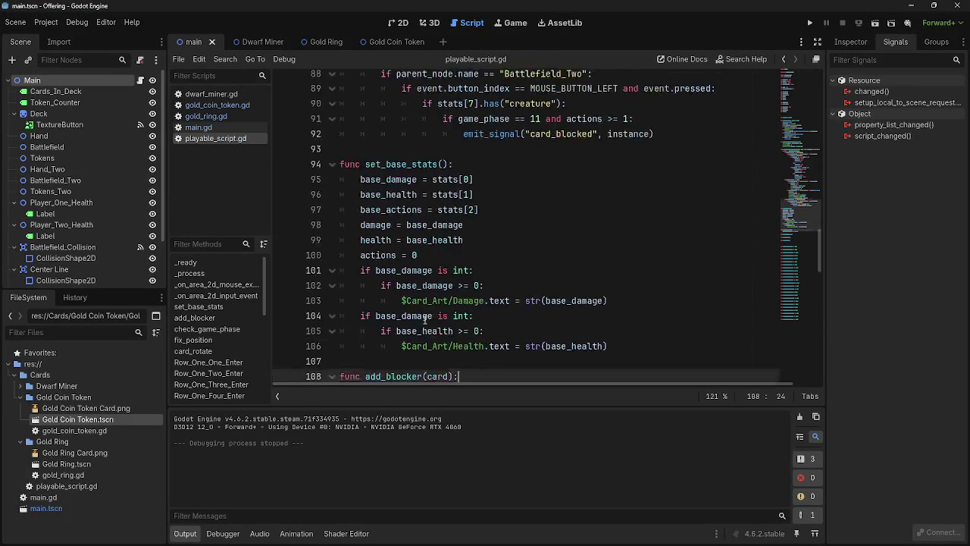
pyautogui.scroll(7, 425, 319)
pyautogui.scroll(5, 530, 343)
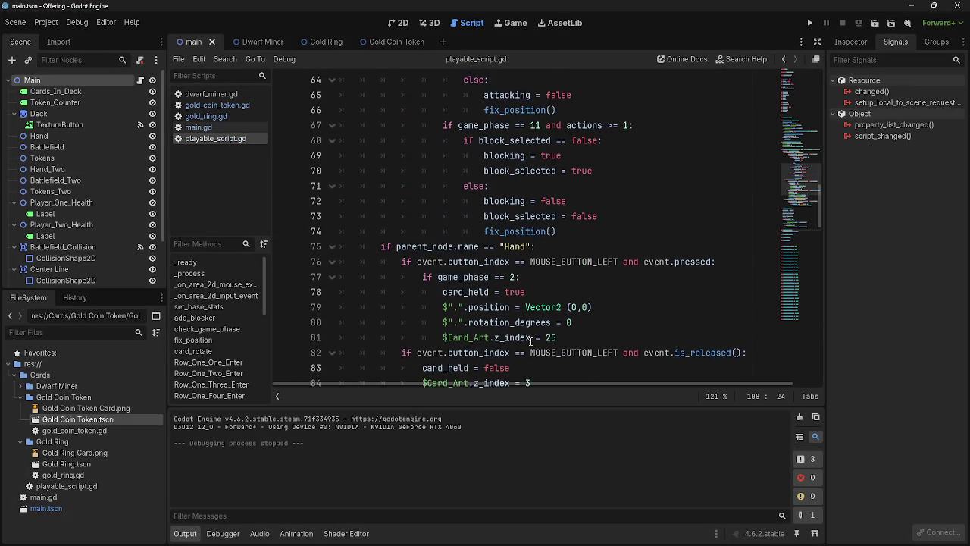
pyautogui.scroll(-3, 530, 342)
pyautogui.click(515, 278)
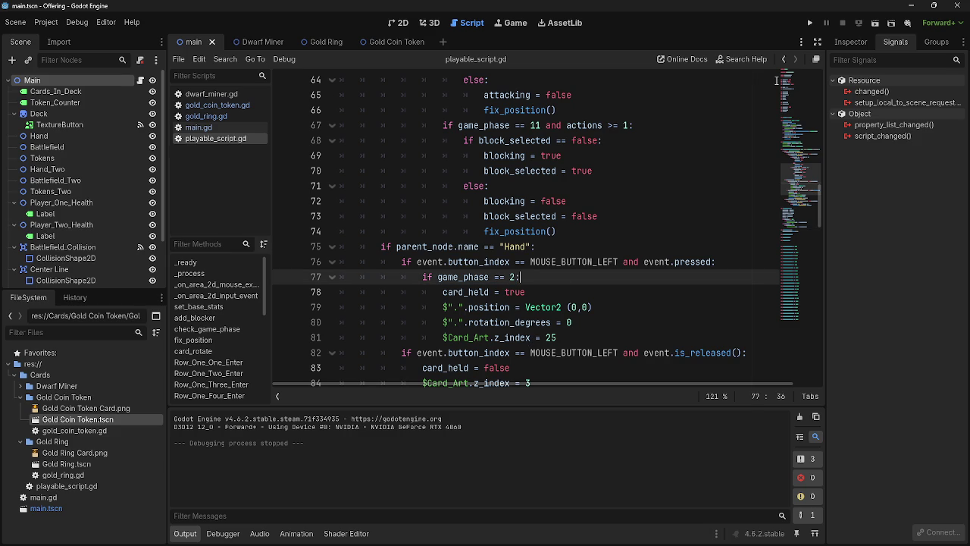
# Run and stop the game, glance at main.gd, then return to playable_script.gd.
pyautogui.click(811, 23)
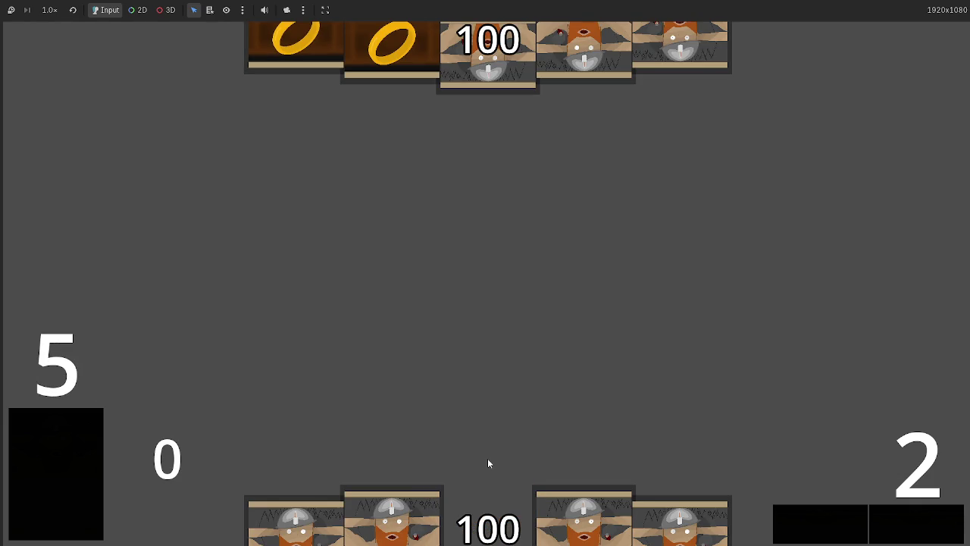
pyautogui.press('F8')
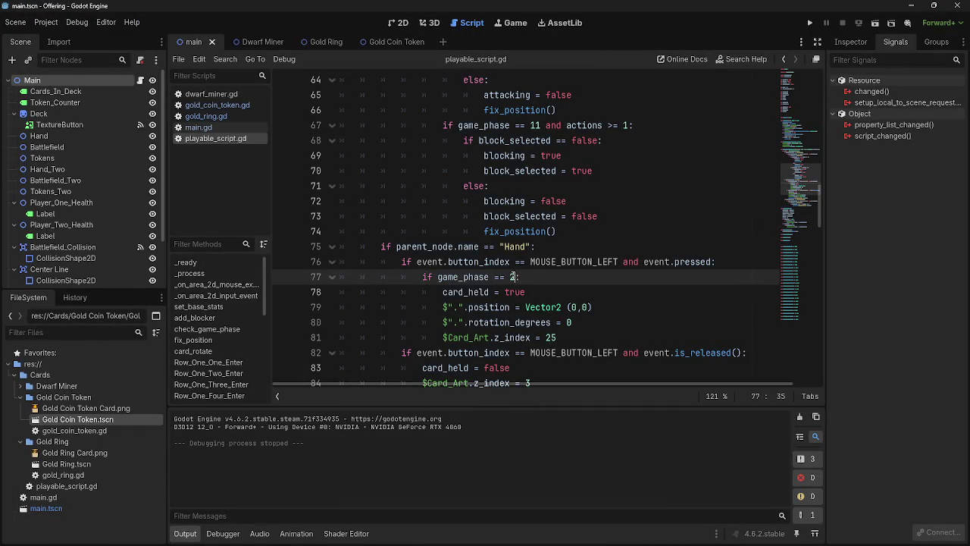
pyautogui.scroll(-10, 502, 345)
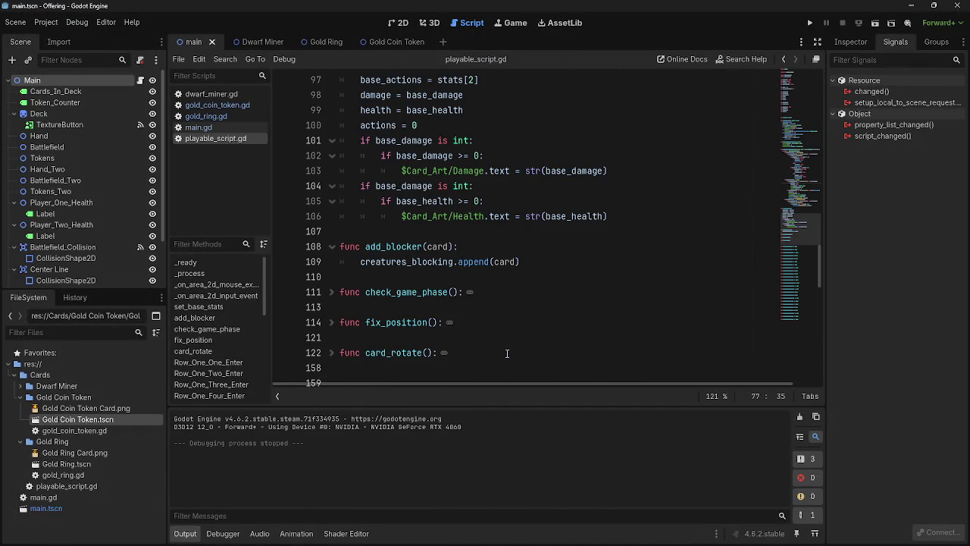
pyautogui.scroll(10, 507, 353)
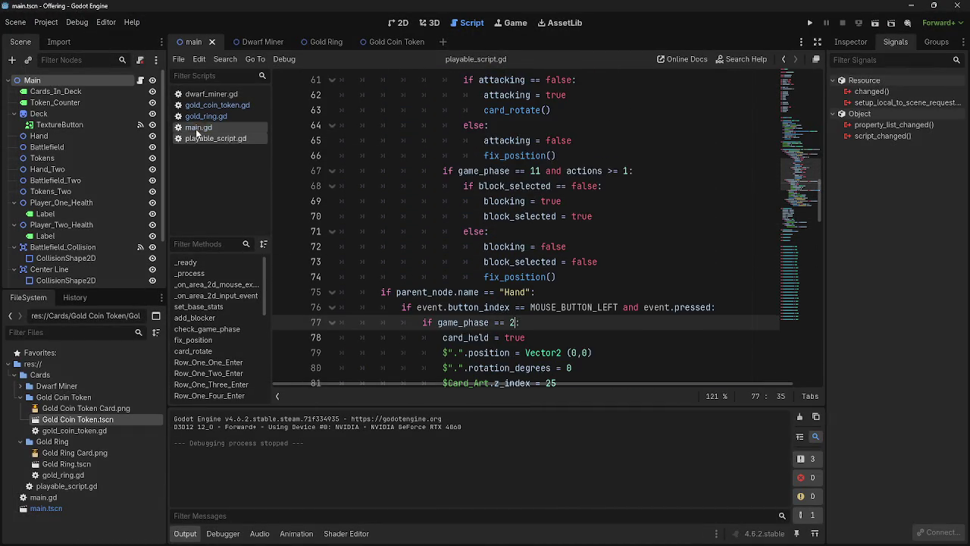
pyautogui.click(198, 127)
pyautogui.scroll(-5, 454, 227)
pyautogui.click(215, 138)
pyautogui.scroll(-12, 446, 279)
pyautogui.scroll(-1, 326, 213)
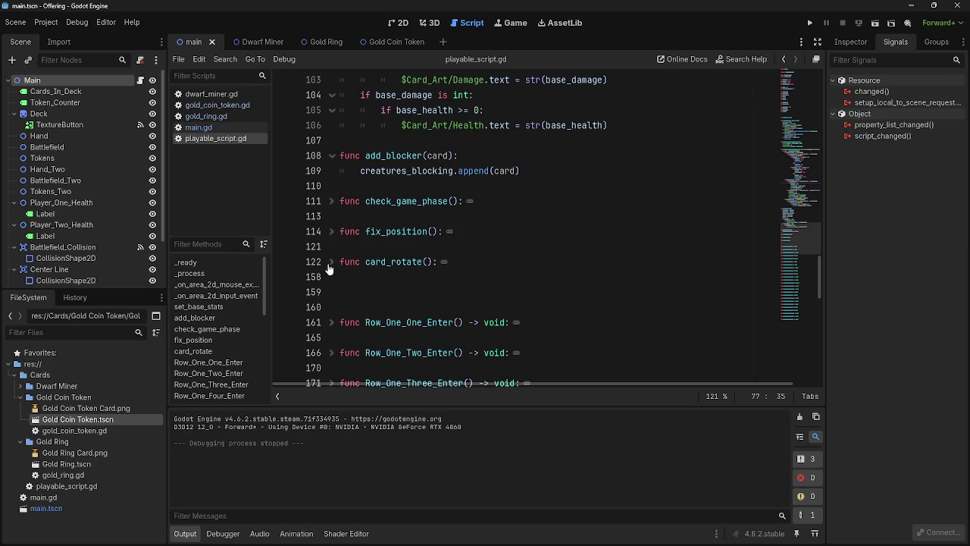
# Unfold check_game_phase and highlight its call on line 37.
pyautogui.click(334, 202)
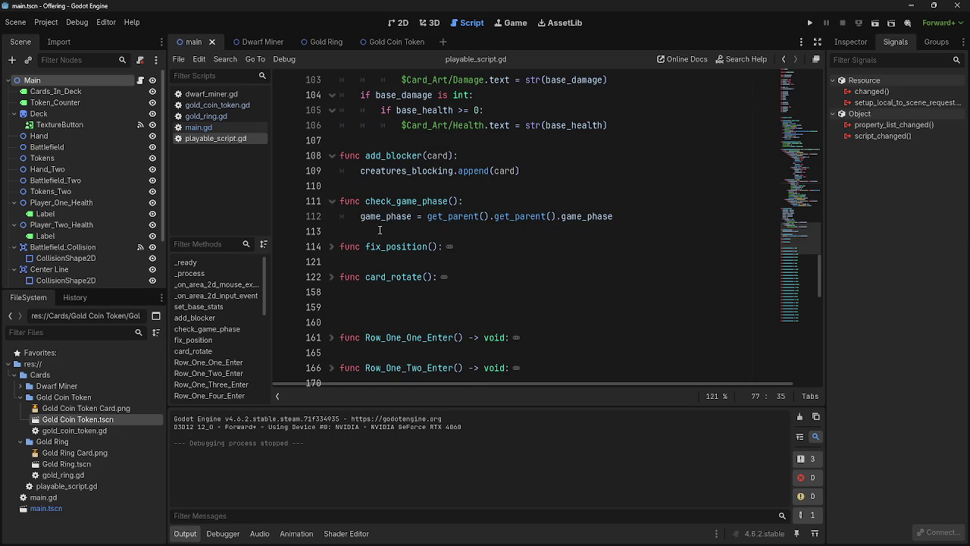
pyautogui.scroll(15, 533, 316)
pyautogui.scroll(15, 532, 315)
pyautogui.scroll(-5, 532, 315)
pyautogui.scroll(-2, 532, 315)
pyautogui.doubleClick(409, 170)
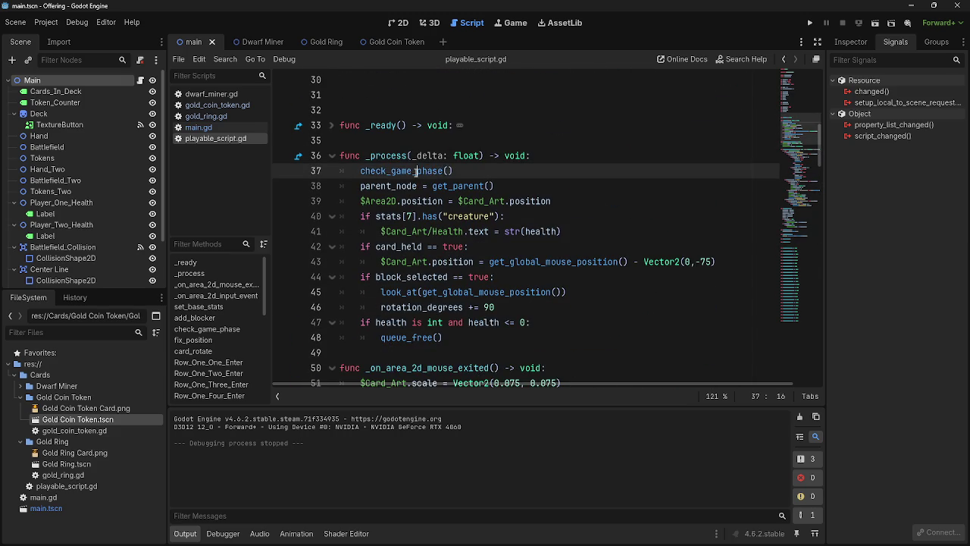
# Inspect the get_parent().get_parent().game_phase reference on line 112.
pyautogui.scroll(-9, 464, 310)
pyautogui.scroll(-14, 465, 310)
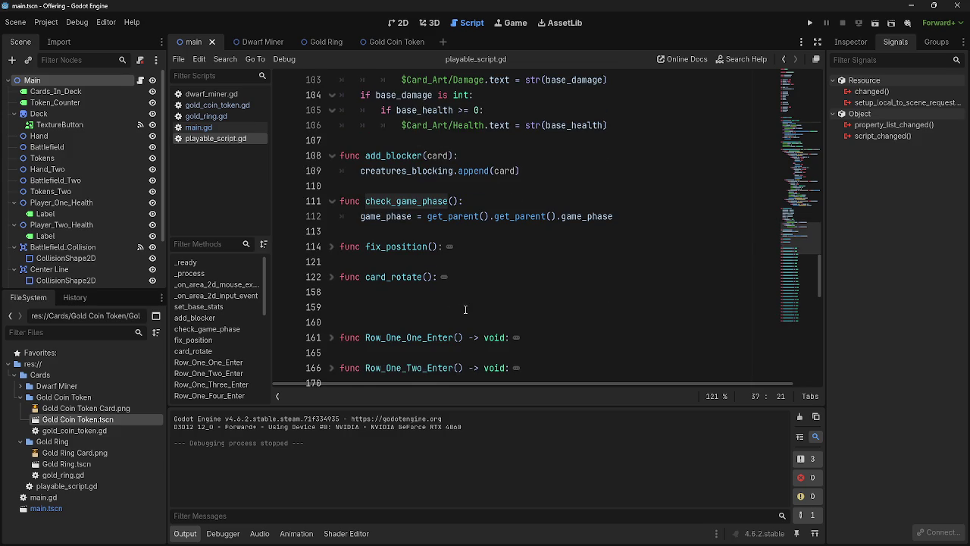
pyautogui.click(623, 216)
pyautogui.doubleClick(450, 216)
pyautogui.doubleClick(519, 216)
pyautogui.doubleClick(569, 215)
pyautogui.press('End')
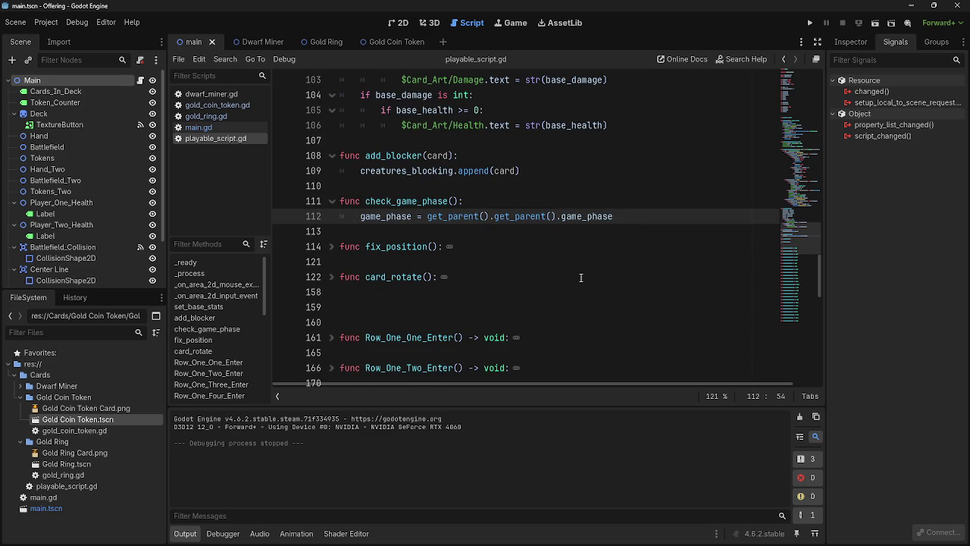
# Try changing line 77's game_phase check from 2 to 3, then undo it.
pyautogui.scroll(16, 581, 278)
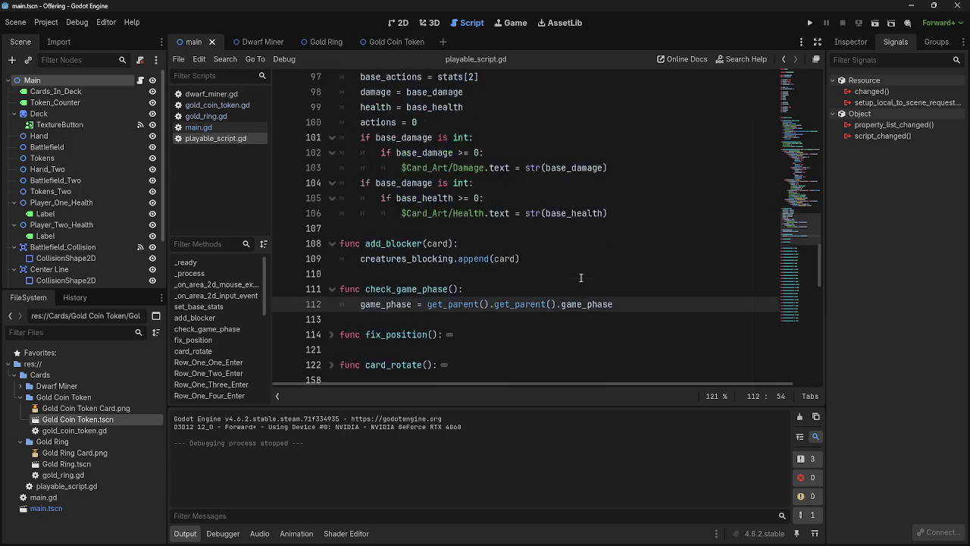
pyautogui.scroll(8, 581, 277)
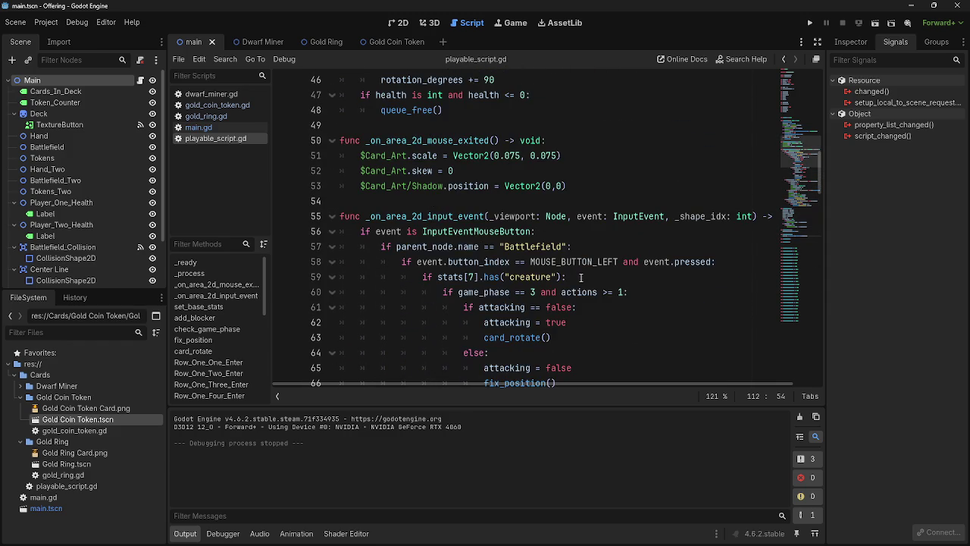
pyautogui.scroll(-14, 581, 277)
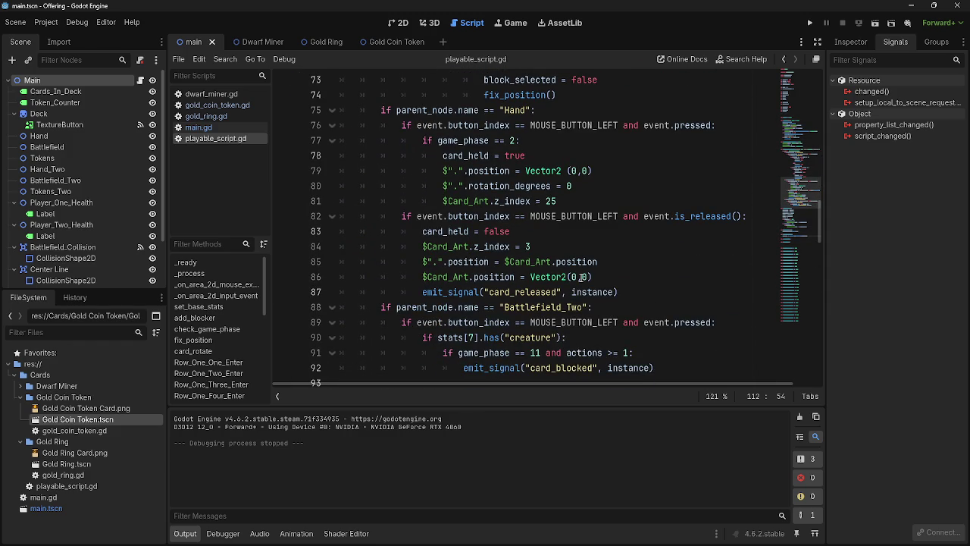
pyautogui.scroll(3, 580, 277)
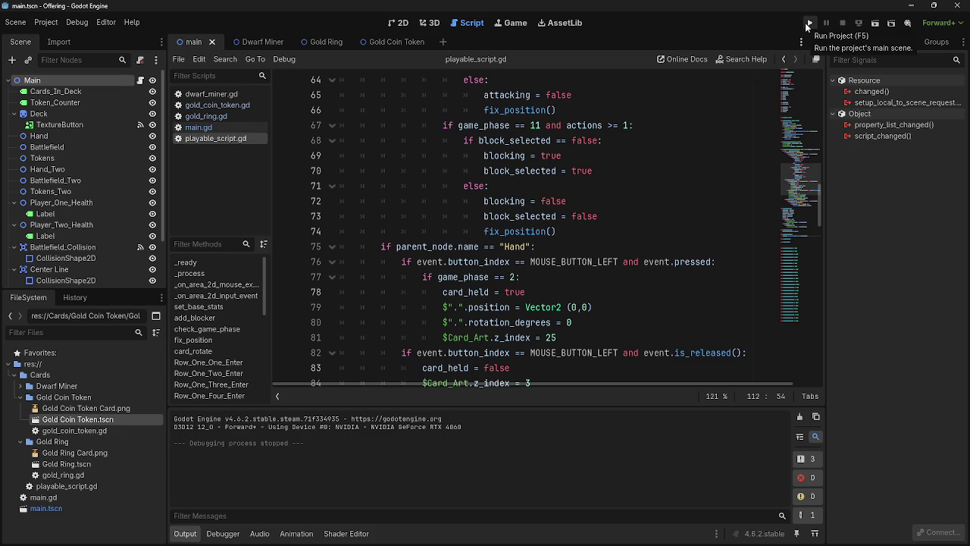
pyautogui.click(496, 278)
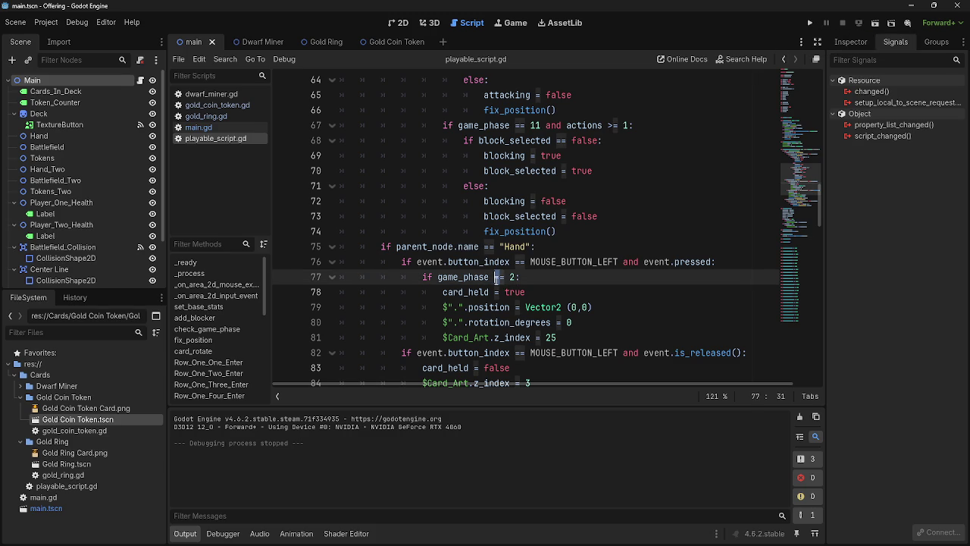
pyautogui.doubleClick(512, 277)
pyautogui.write('3')
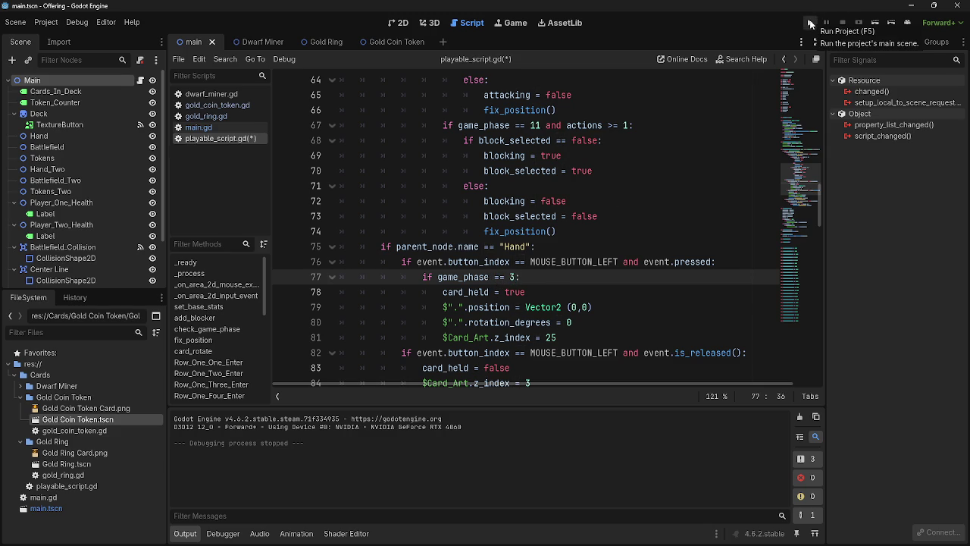
pyautogui.hotkey('ctrl', 'z')
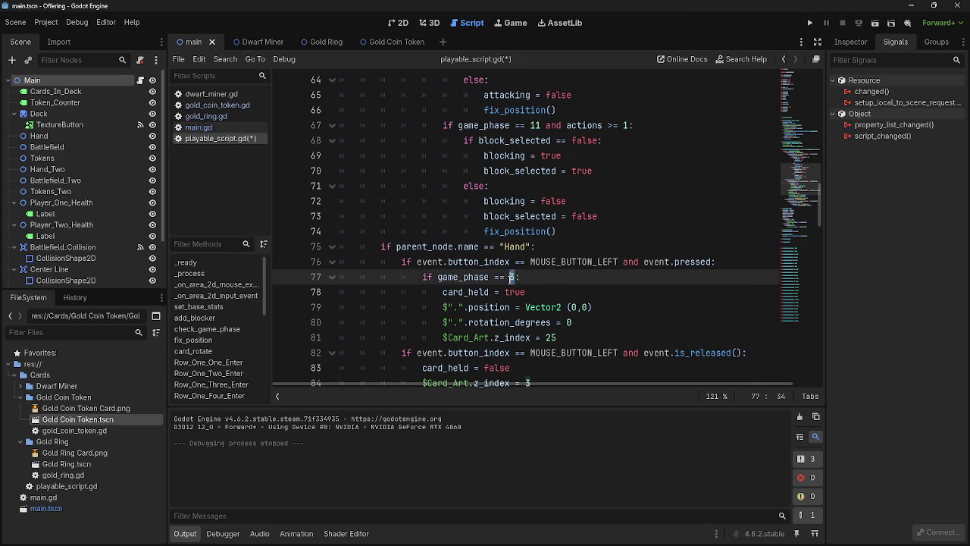
pyautogui.click(196, 118)
pyautogui.click(198, 127)
pyautogui.scroll(-1, 439, 249)
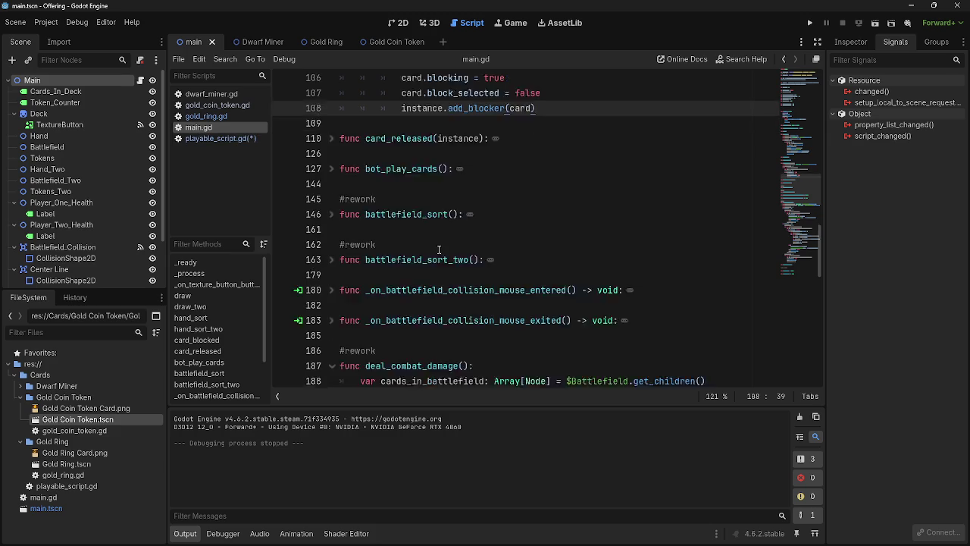
pyautogui.scroll(-15, 438, 249)
pyautogui.click(331, 307)
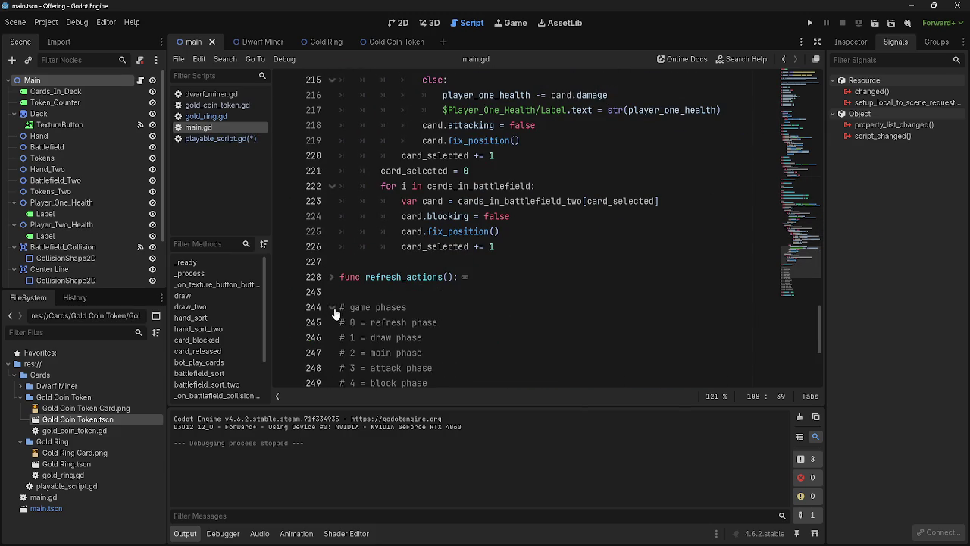
pyautogui.scroll(-3, 367, 268)
pyautogui.click(423, 201)
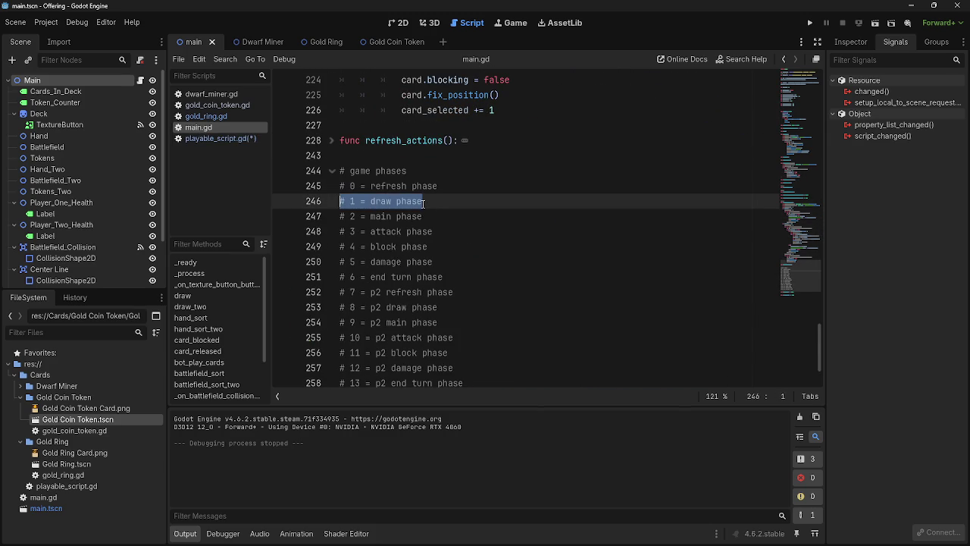
pyautogui.tripleClick(379, 216)
pyautogui.click(447, 202)
pyautogui.tripleClick(383, 202)
pyautogui.click(397, 198)
pyautogui.click(331, 171)
pyautogui.click(331, 198)
pyautogui.scroll(1, 415, 230)
pyautogui.scroll(-1, 446, 235)
pyautogui.scroll(-4, 445, 236)
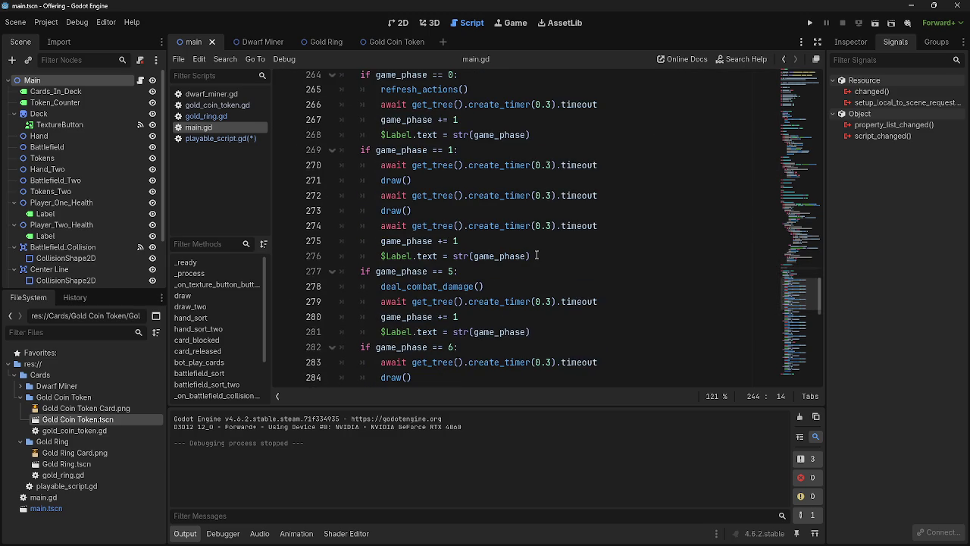
pyautogui.scroll(1, 536, 255)
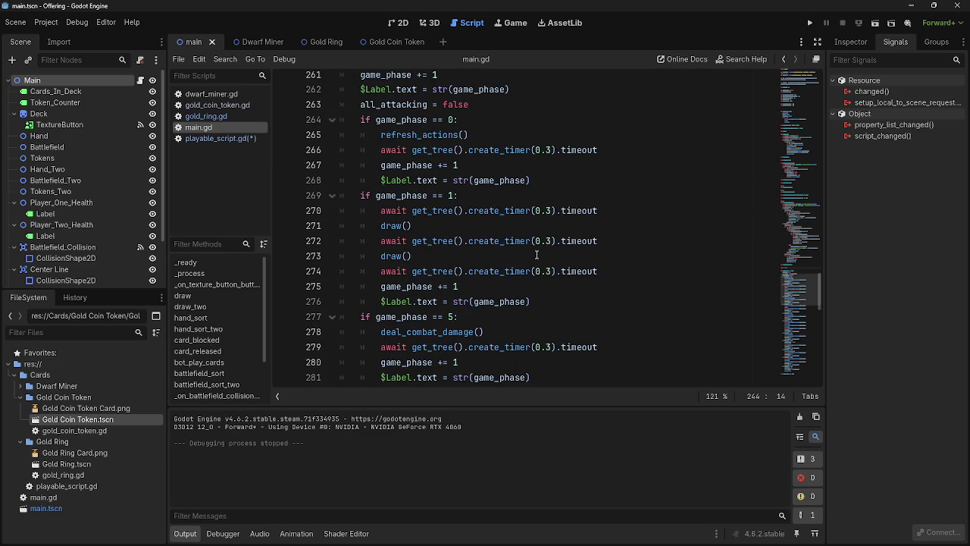
pyautogui.moveTo(464, 286); pyautogui.dragTo(371, 274)
pyautogui.click(464, 286)
pyautogui.moveTo(490, 289); pyautogui.dragTo(375, 286)
pyautogui.click(490, 294)
pyautogui.scroll(1, 490, 294)
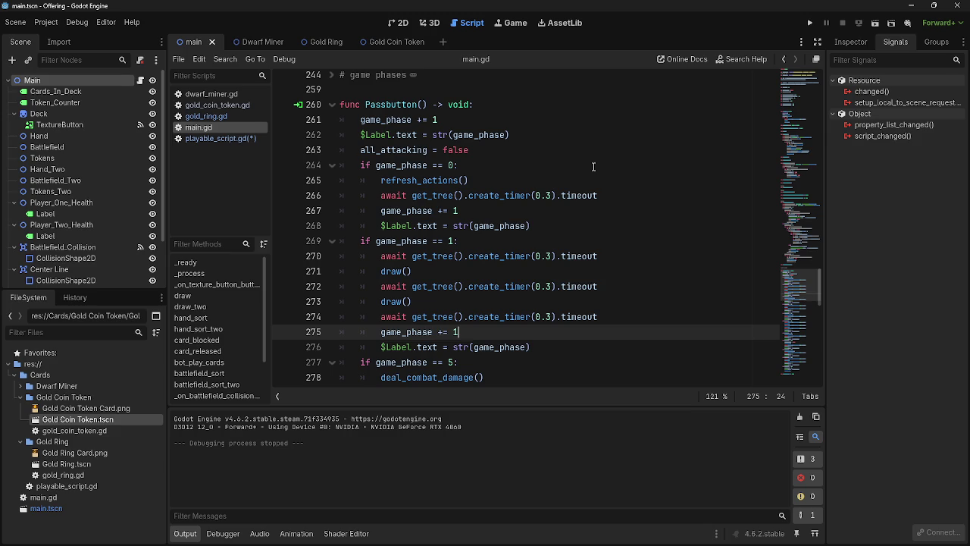
pyautogui.click(810, 22)
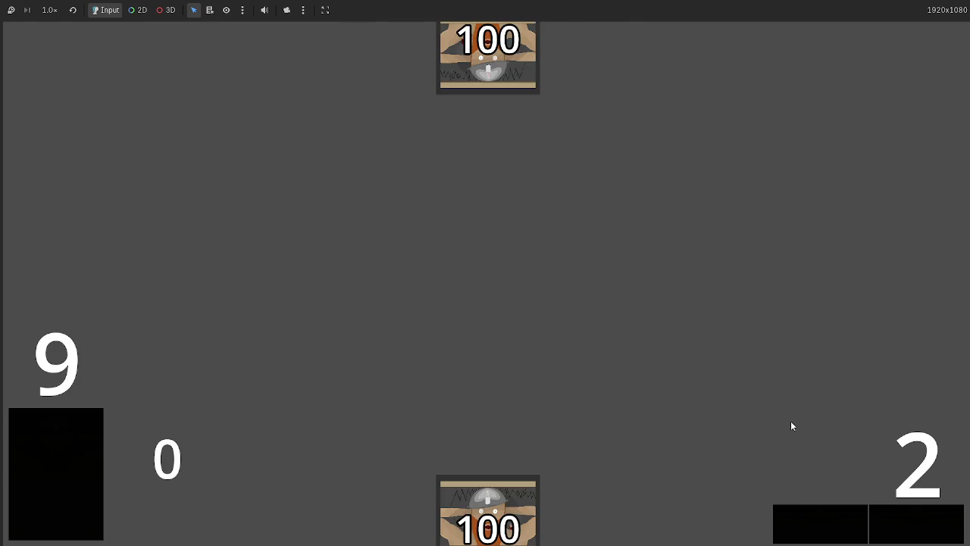
# Stop the game and check game_phase's starting value on line 13.
pyautogui.press('F8')
pyautogui.scroll(20, 584, 358)
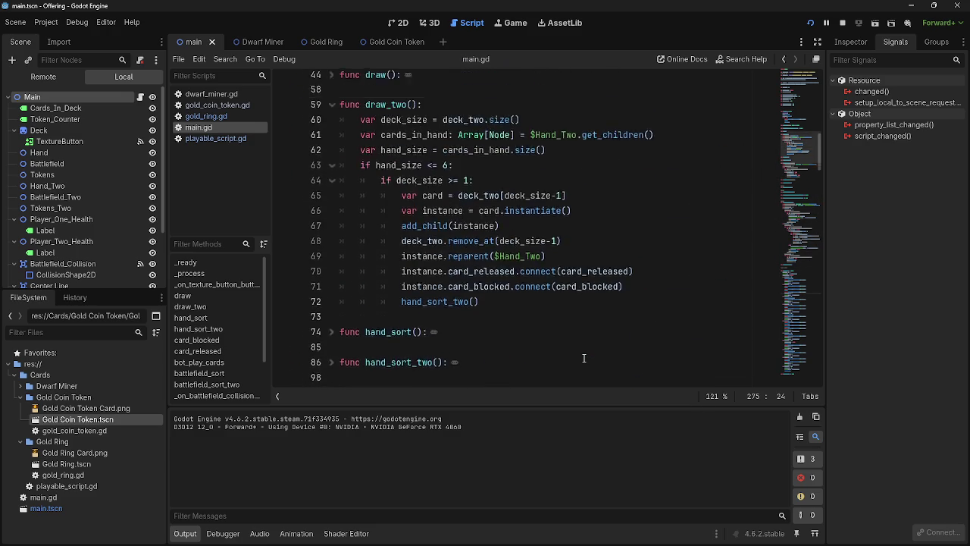
pyautogui.scroll(2, 584, 358)
pyautogui.scroll(7, 583, 357)
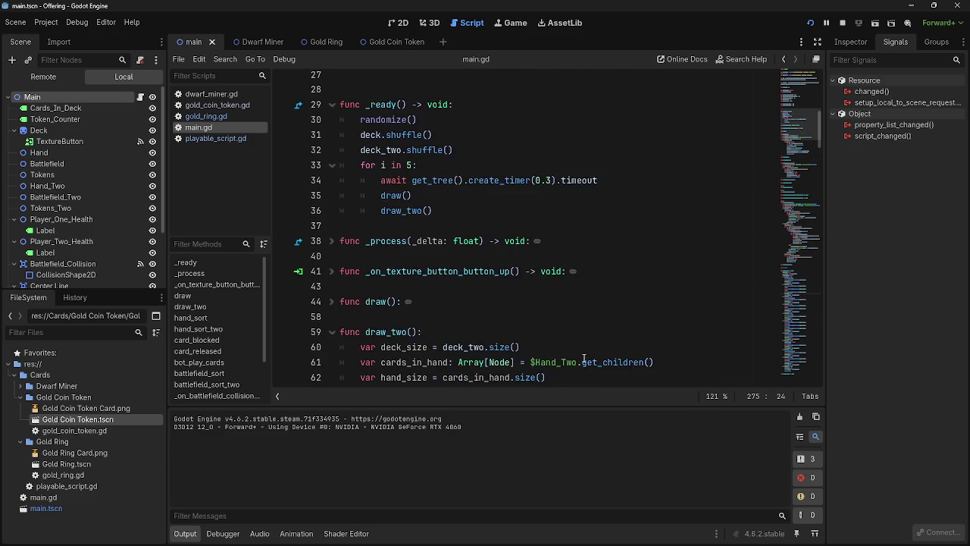
pyautogui.scroll(2, 583, 360)
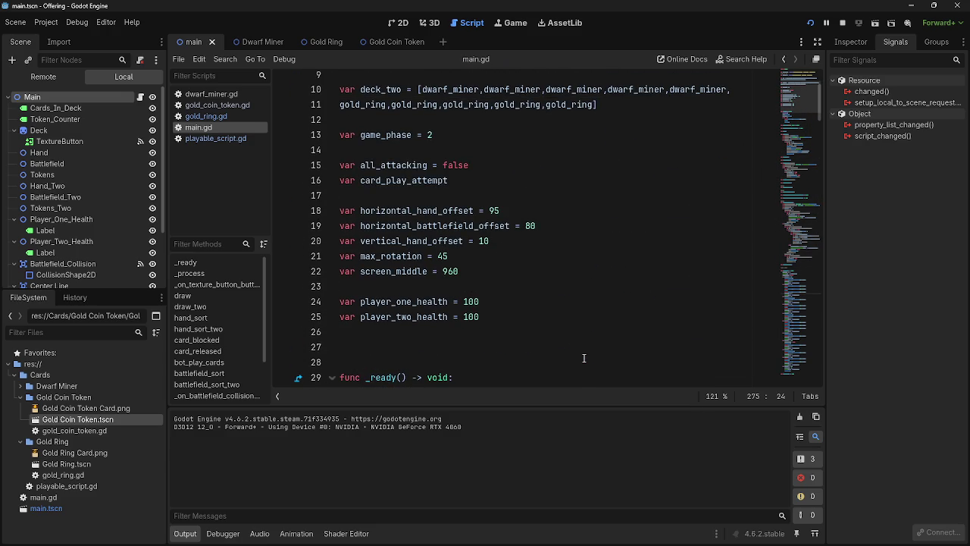
pyautogui.click(429, 135)
pyautogui.scroll(-20, 491, 303)
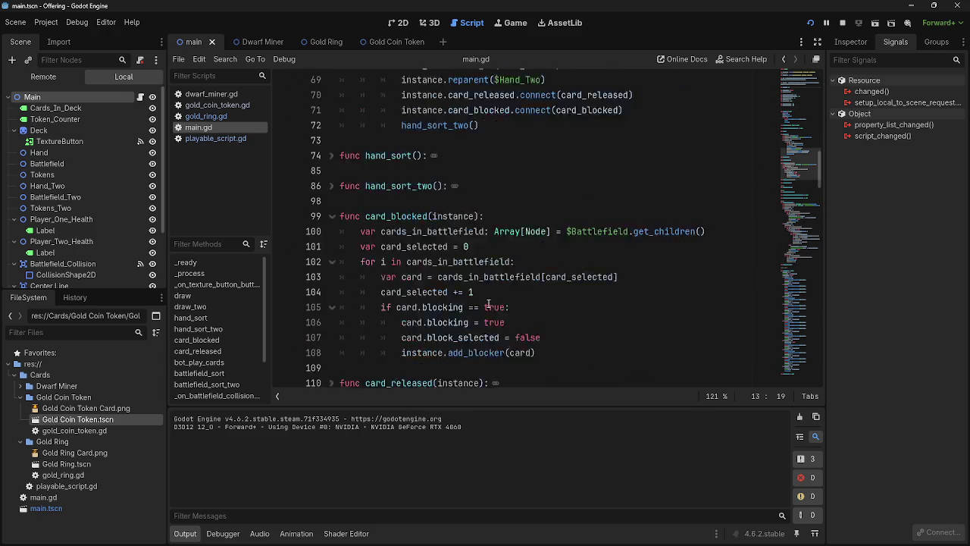
pyautogui.scroll(-20, 491, 303)
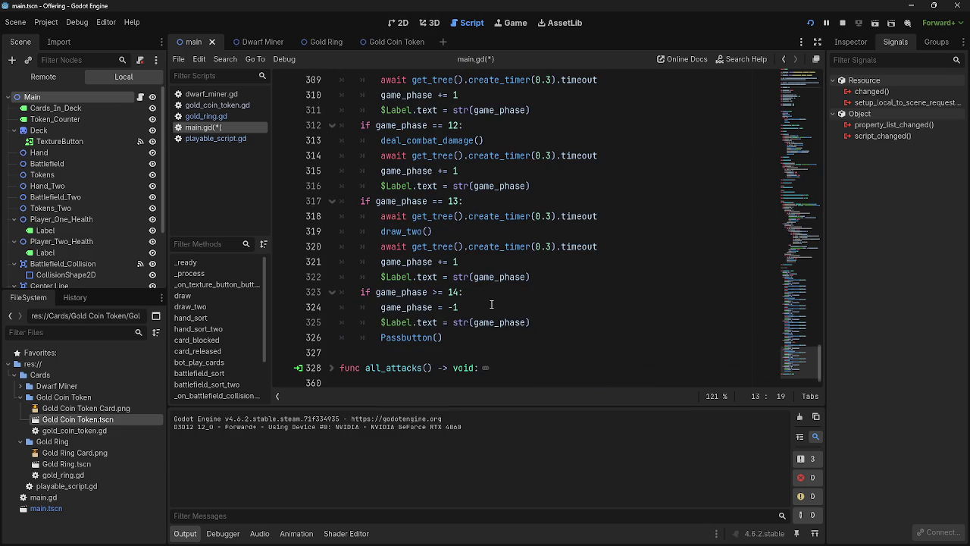
pyautogui.scroll(13, 491, 304)
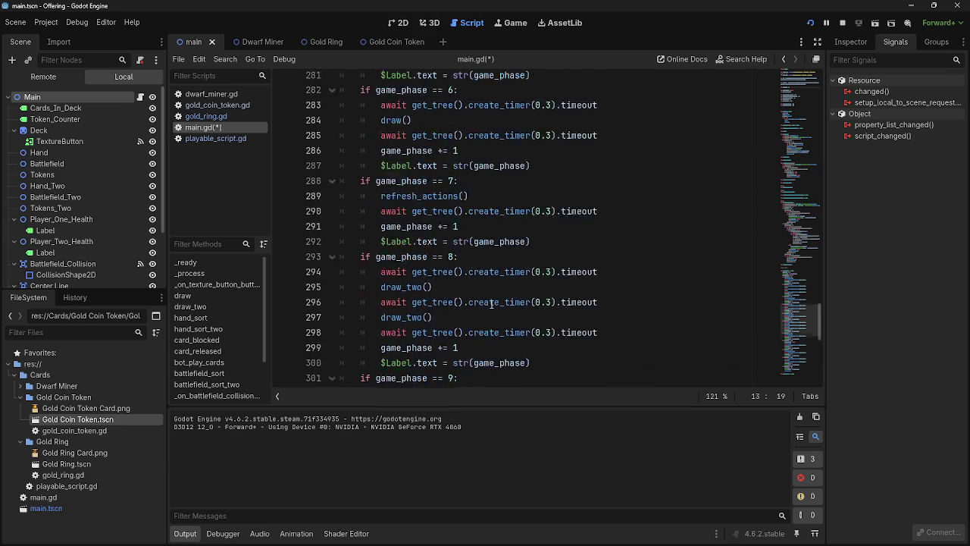
pyautogui.scroll(5, 491, 304)
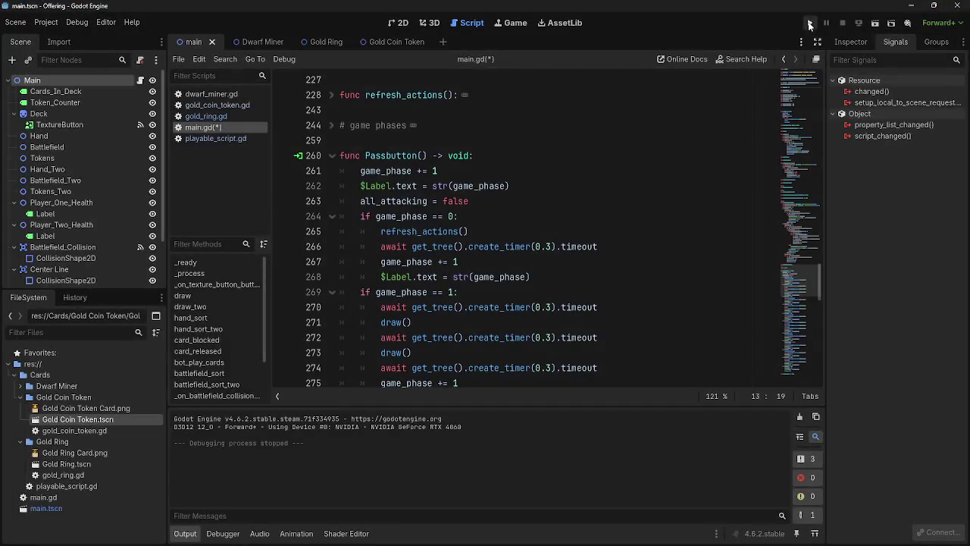
# After a test run, set the corner phase Label's Text from 2 to 1 and relaunch.
pyautogui.click(810, 22)
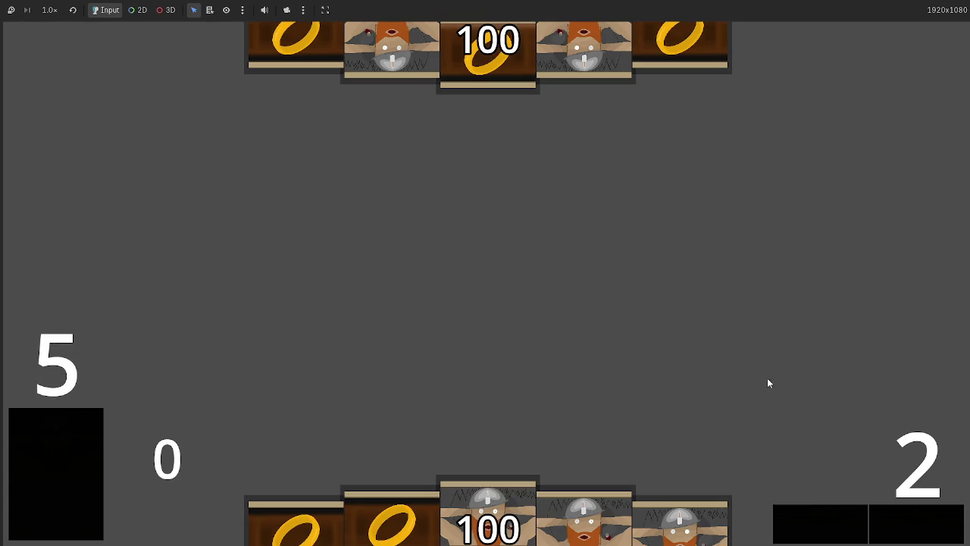
pyautogui.press('F8')
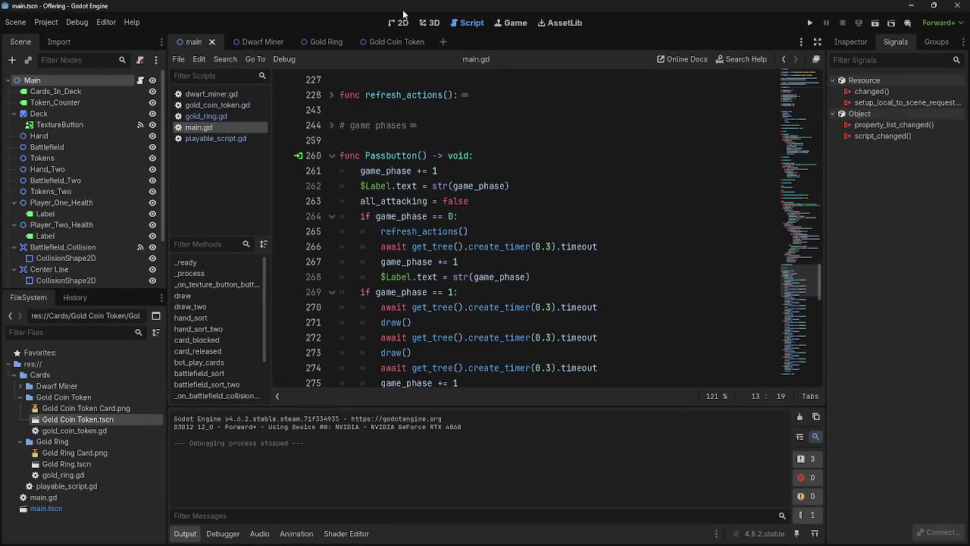
pyautogui.click(399, 22)
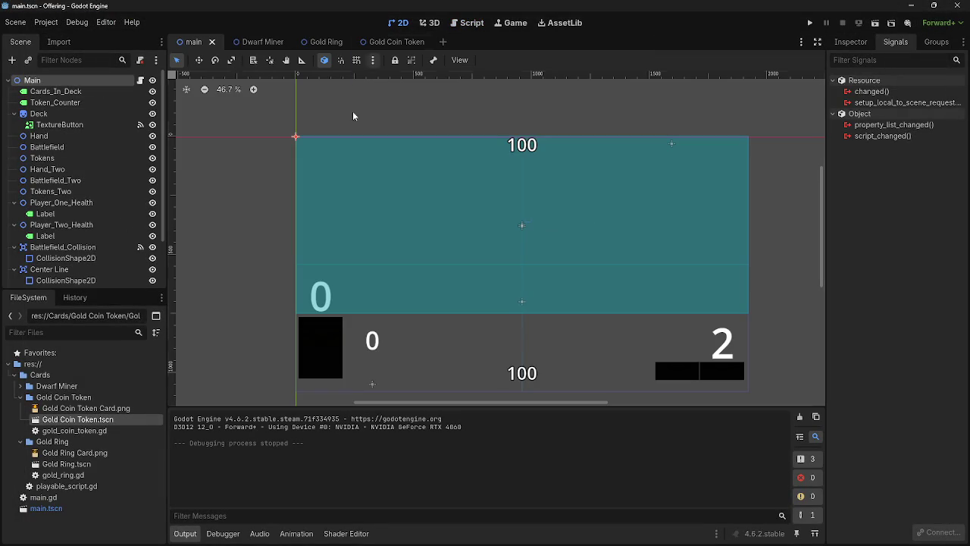
pyautogui.click(718, 353)
pyautogui.click(853, 42)
pyautogui.write('1')
pyautogui.click(809, 23)
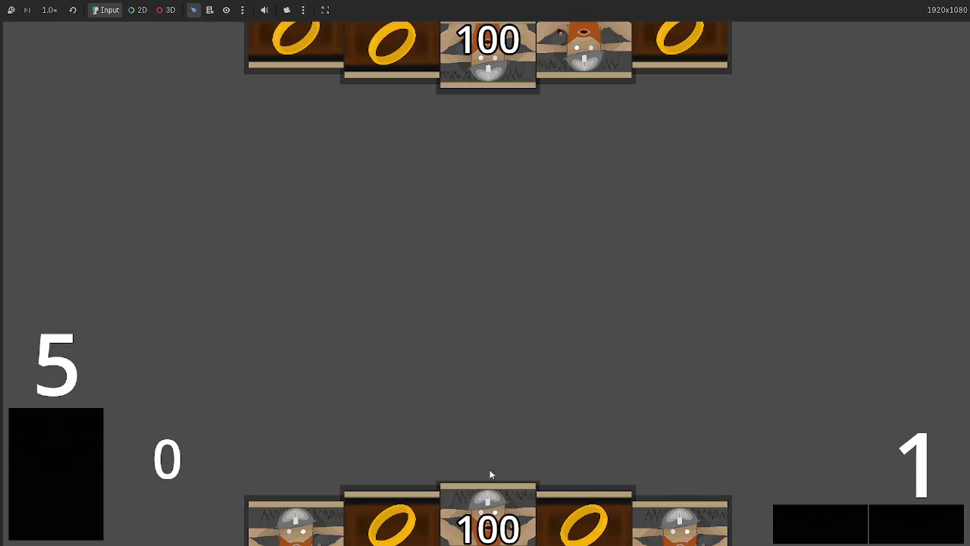
# Play three dwarf cards and a ring card onto the battlefield.
pyautogui.click(886, 516)
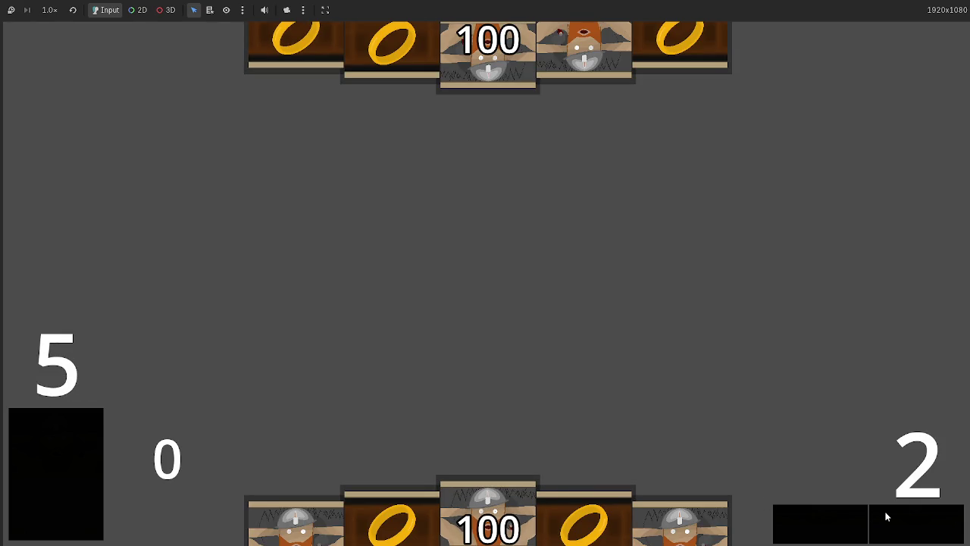
pyautogui.click(488, 503)
pyautogui.click(644, 512)
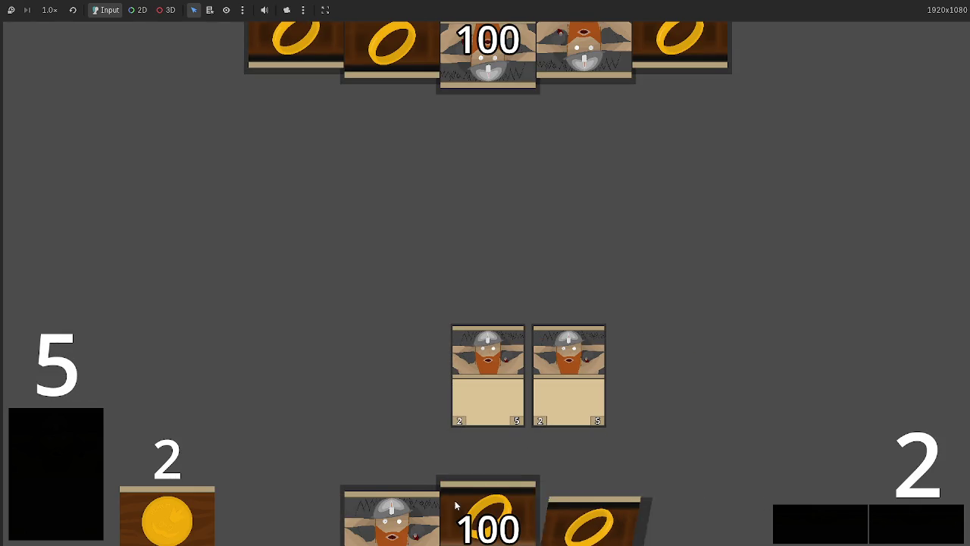
pyautogui.click(402, 515)
pyautogui.moveTo(488, 516)
pyautogui.mouseDown()
pyautogui.moveTo(500, 383)
pyautogui.moveTo(524, 398)
pyautogui.mouseUp()
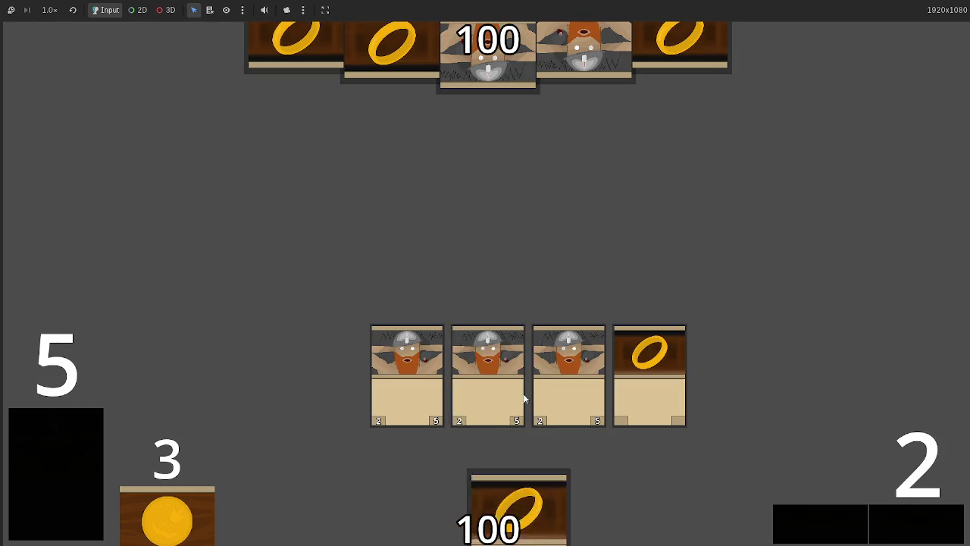
pyautogui.click(519, 507)
# Advance through the game phases into the opponent's turn.
pyautogui.click(899, 523)
pyautogui.click(900, 528)
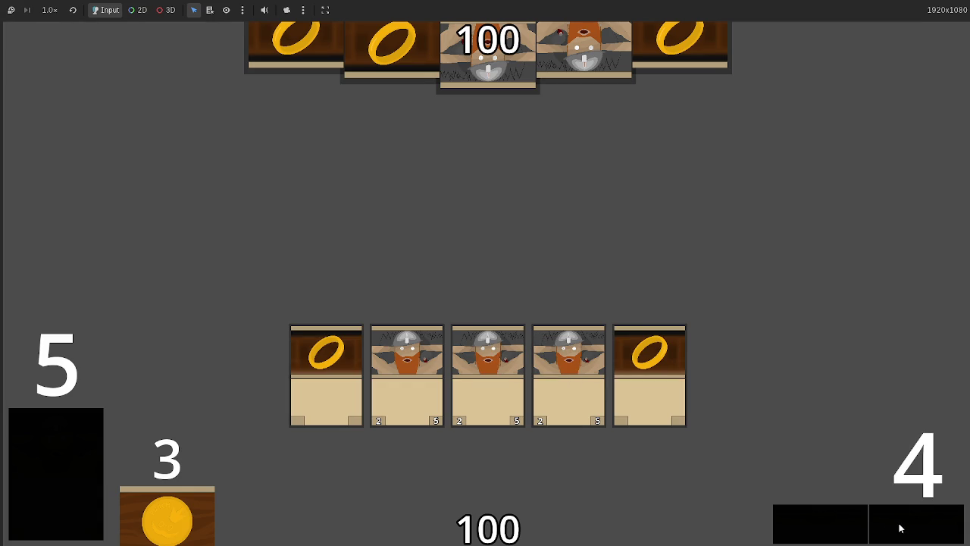
pyautogui.click(900, 528)
pyautogui.click(900, 528)
pyautogui.click(901, 528)
pyautogui.click(900, 528)
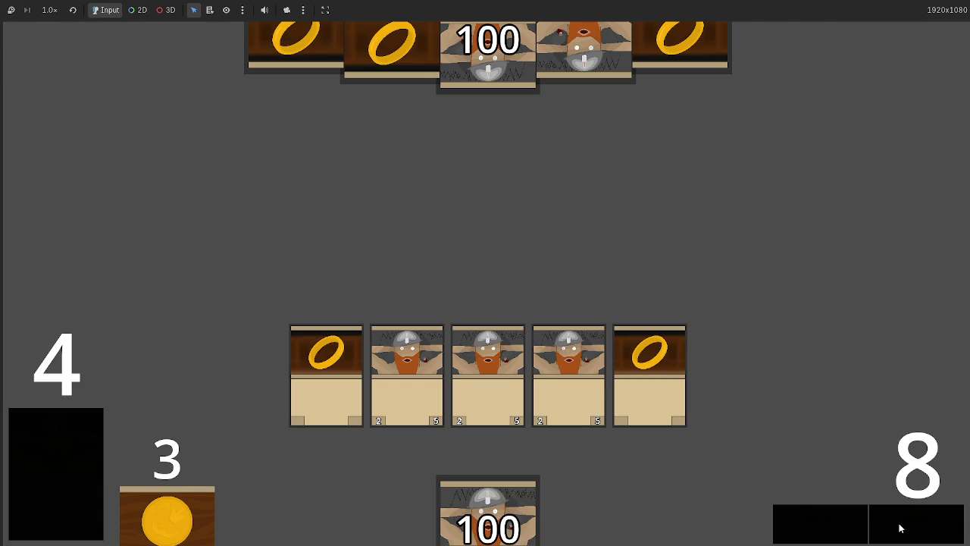
pyautogui.click(900, 528)
pyautogui.click(900, 528)
pyautogui.click(900, 528)
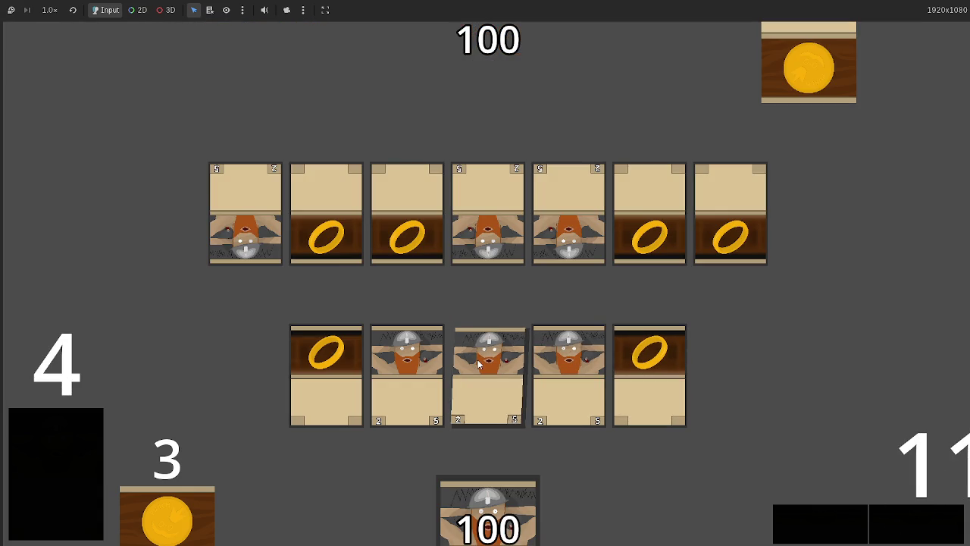
# Keep advancing phases until the counter reads 10 and the opponent fields ten cards.
pyautogui.click(942, 532)
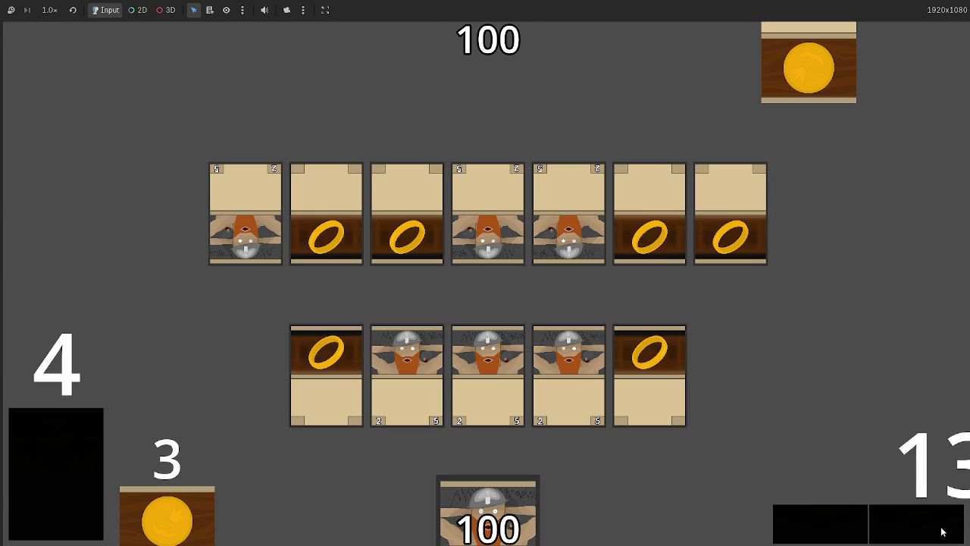
pyautogui.click(942, 532)
pyautogui.click(941, 531)
pyautogui.click(941, 532)
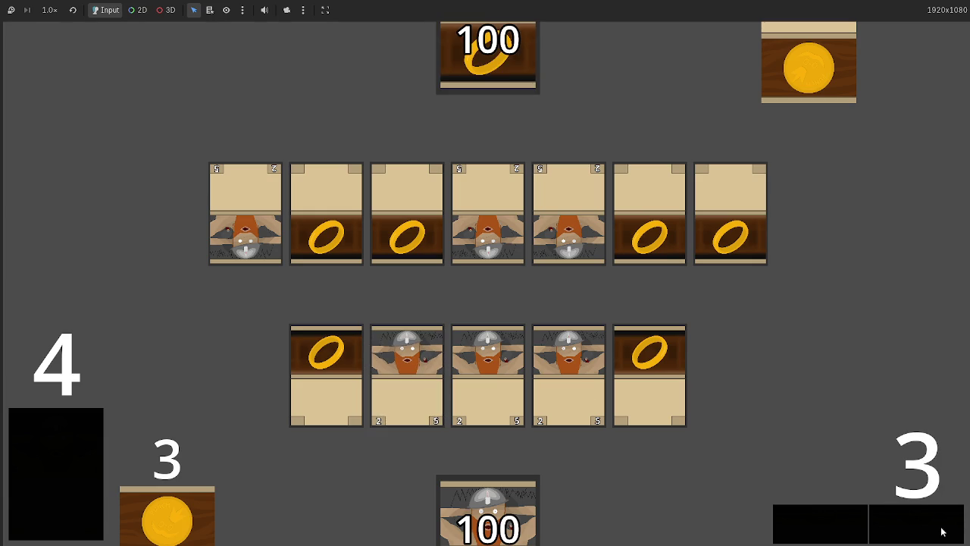
pyautogui.click(942, 531)
pyautogui.click(941, 532)
pyautogui.click(942, 531)
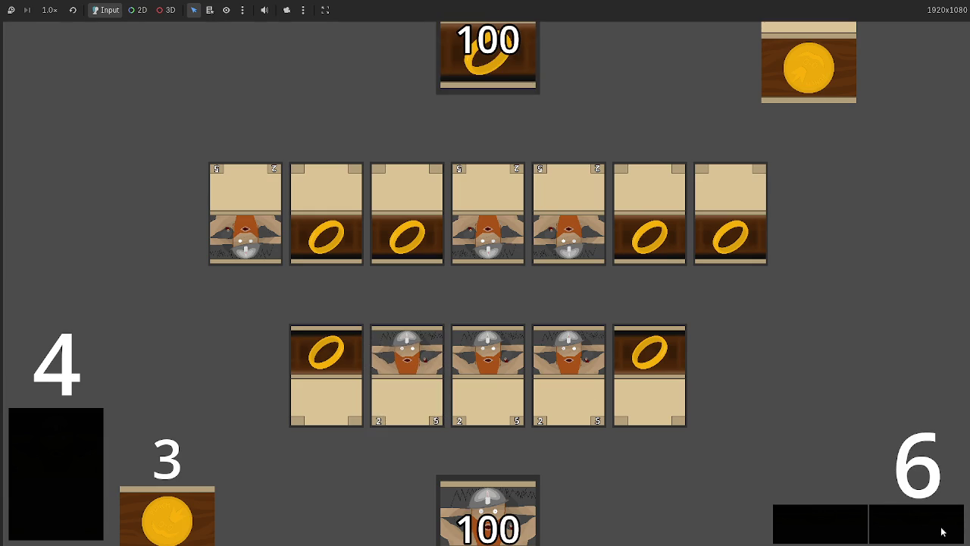
pyautogui.click(942, 532)
pyautogui.click(942, 532)
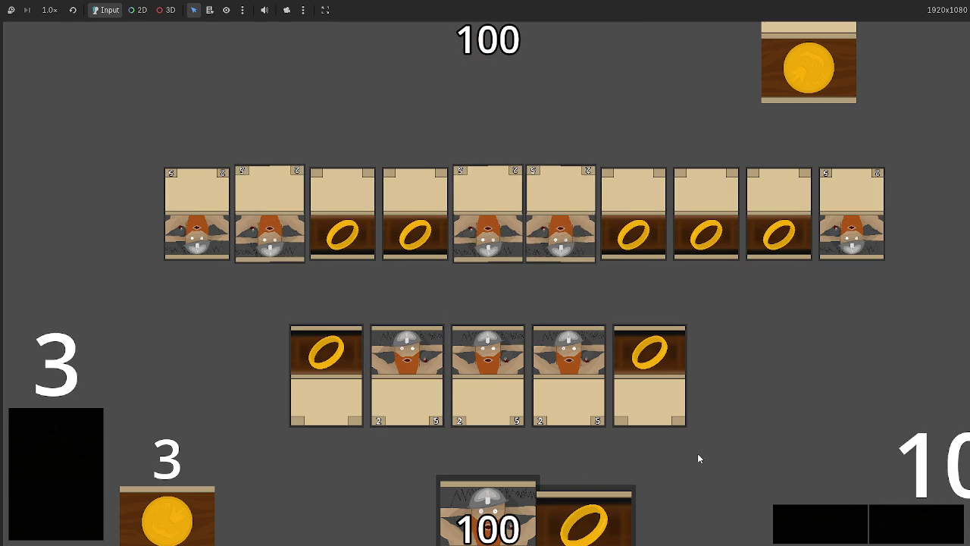
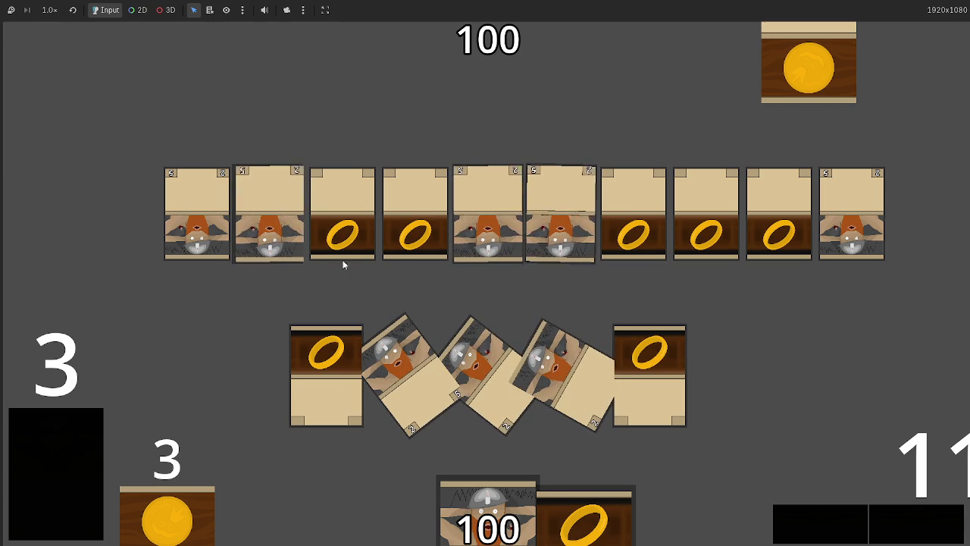
# Pass the phase in the running game to resolve blocks, then stop it with F8.
pyautogui.click(920, 524)
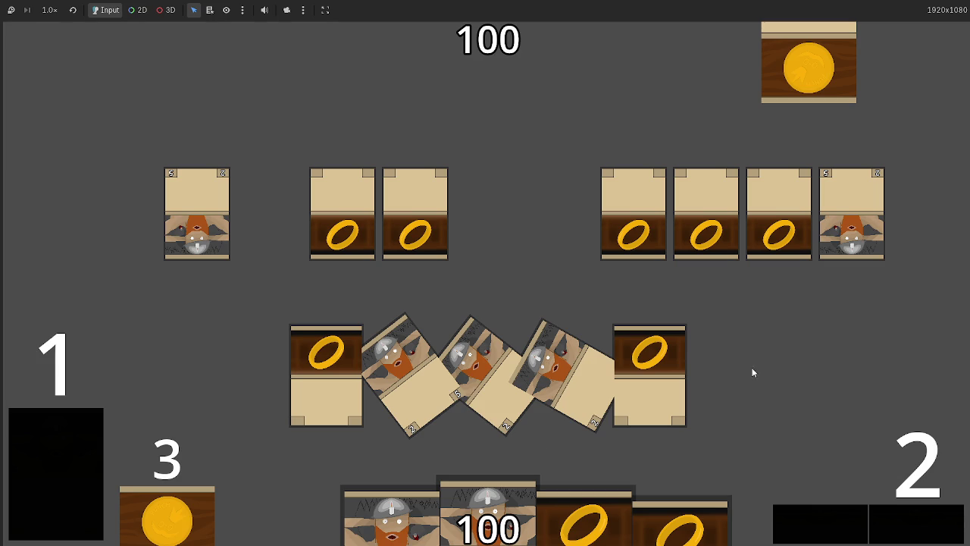
pyautogui.press('F8')
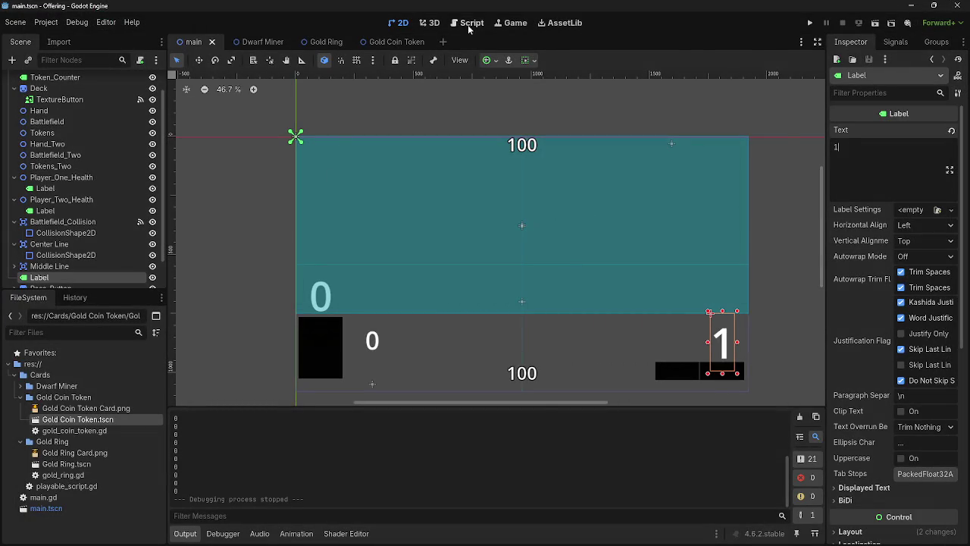
# Browse playable_script.gd and gold_ring.gd, then find card_blocked in main.gd.
pyautogui.click(466, 23)
pyautogui.click(226, 138)
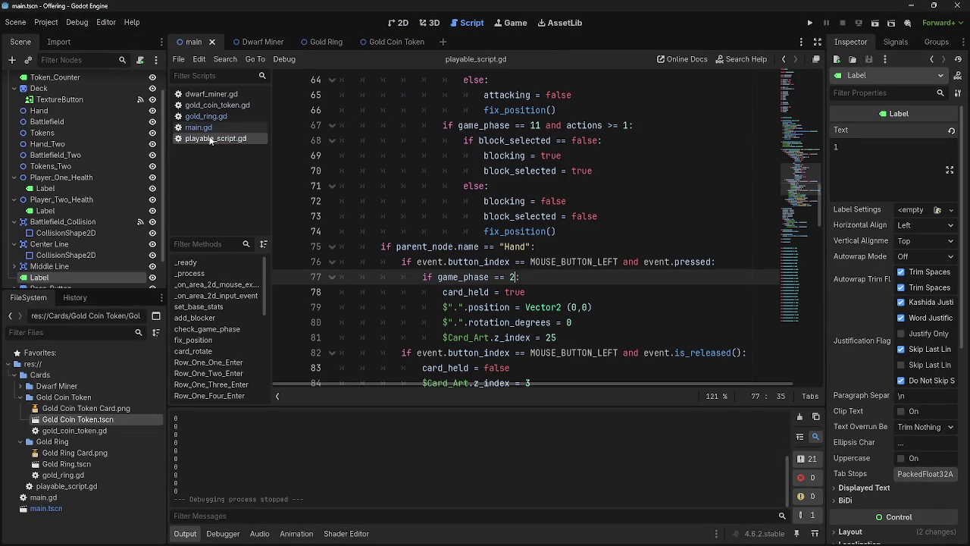
pyautogui.click(221, 116)
pyautogui.click(225, 138)
pyautogui.click(198, 127)
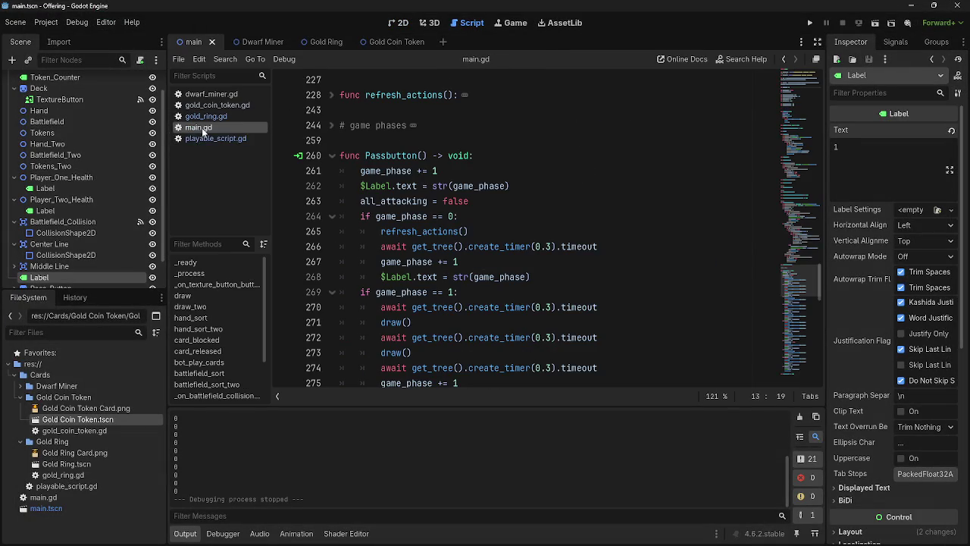
pyautogui.scroll(-20, 491, 216)
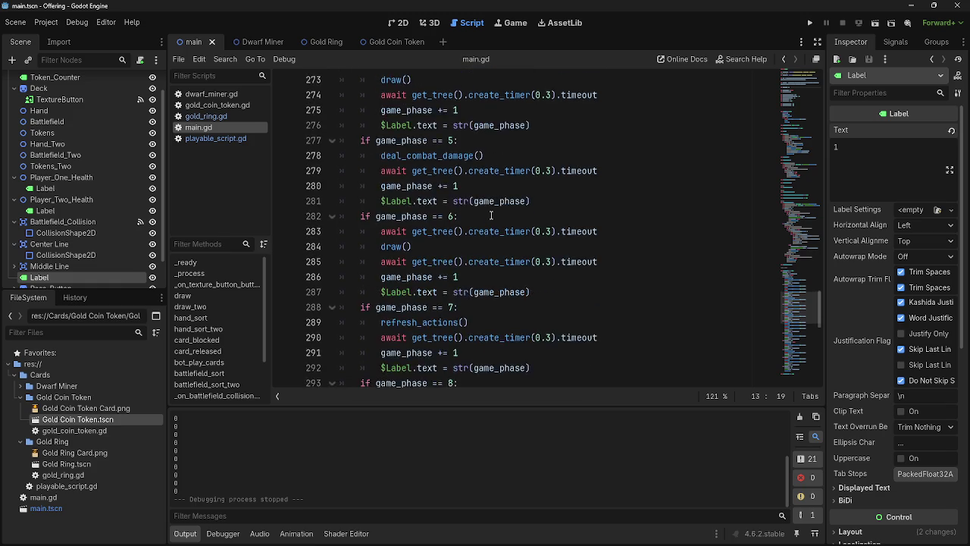
pyautogui.scroll(-3, 491, 216)
pyautogui.scroll(20, 485, 235)
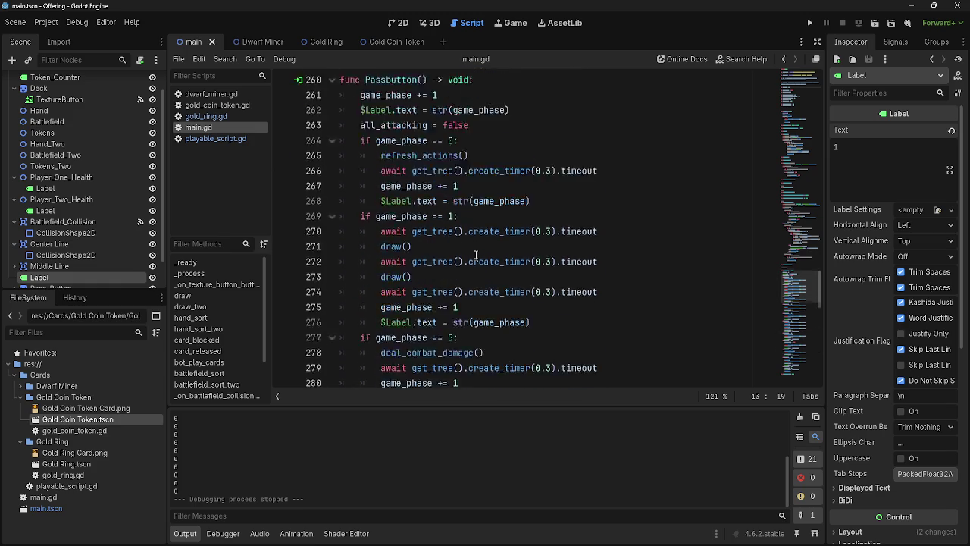
pyautogui.scroll(20, 476, 254)
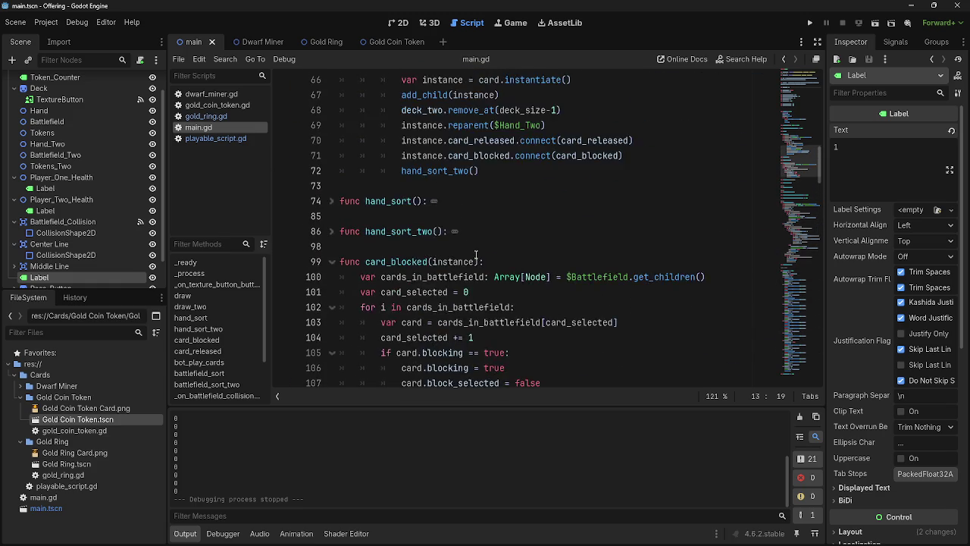
pyautogui.scroll(6, 475, 255)
pyautogui.scroll(-10, 476, 254)
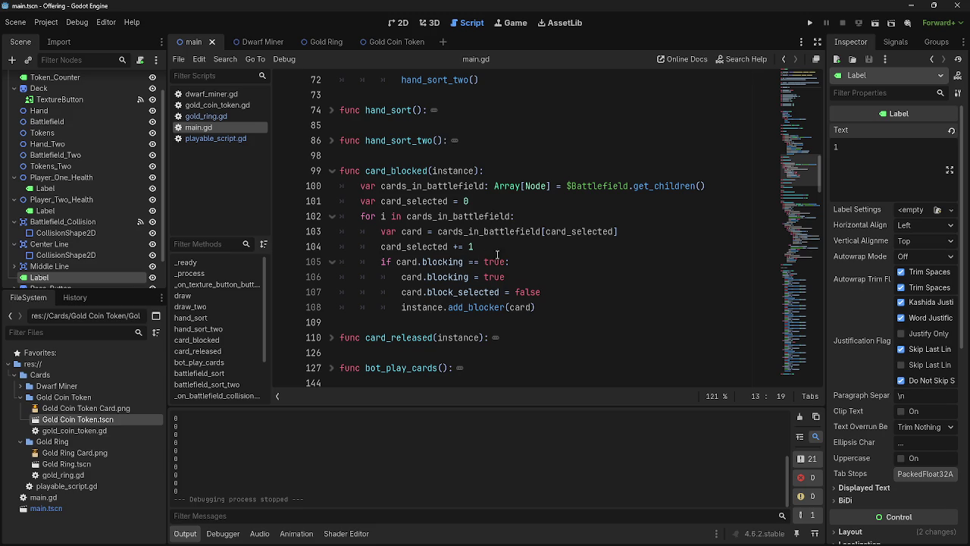
# Replace 'blocking' with 'block_selected' in the check on line 105, then open playable_script.gd.
pyautogui.click(533, 263)
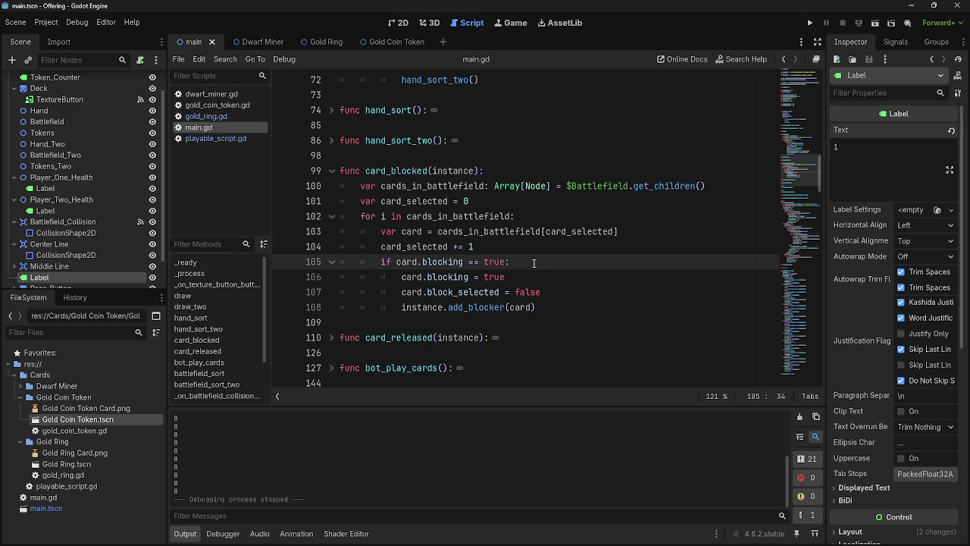
pyautogui.doubleClick(445, 261)
pyautogui.click(533, 262)
pyautogui.doubleClick(453, 261)
pyautogui.click(536, 263)
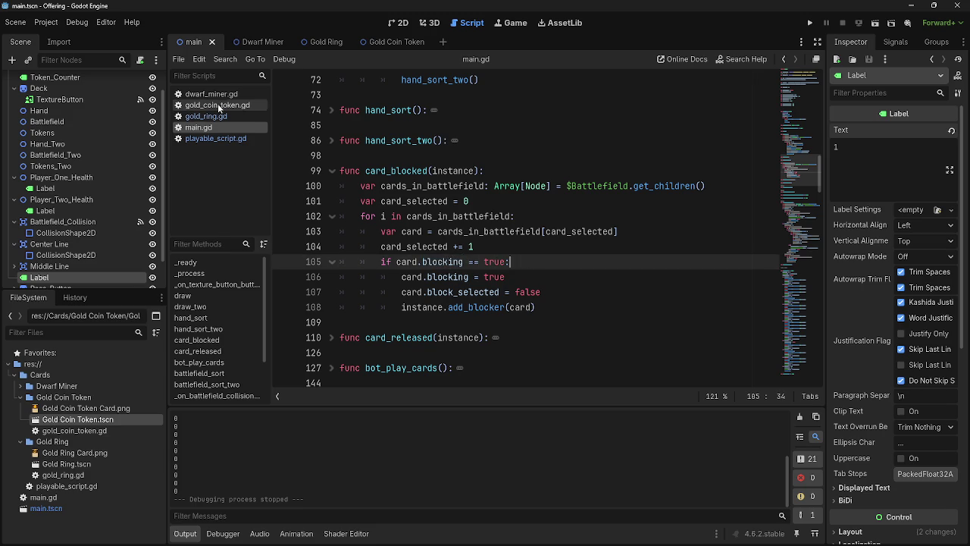
pyautogui.click(447, 262)
pyautogui.doubleClick(446, 262)
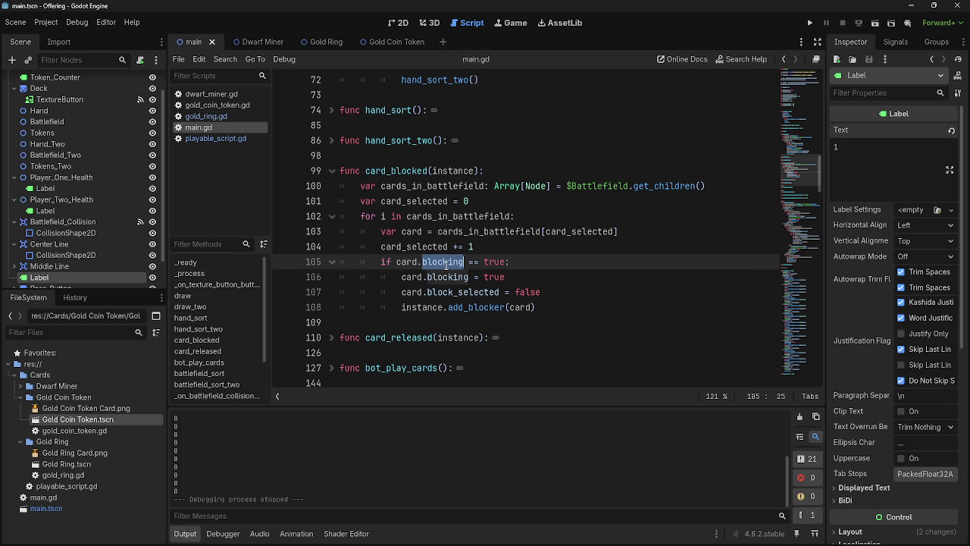
pyautogui.write('block_sele')
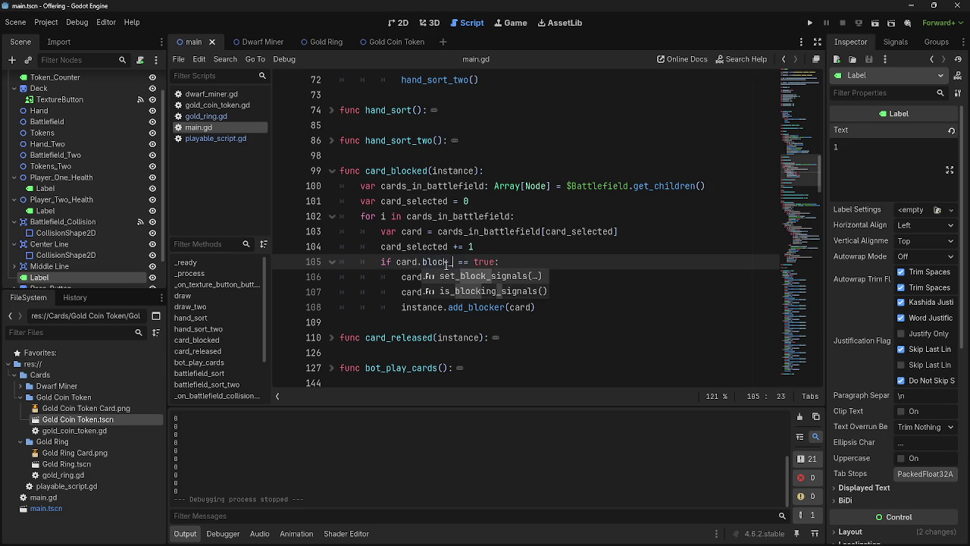
pyautogui.write('cted')
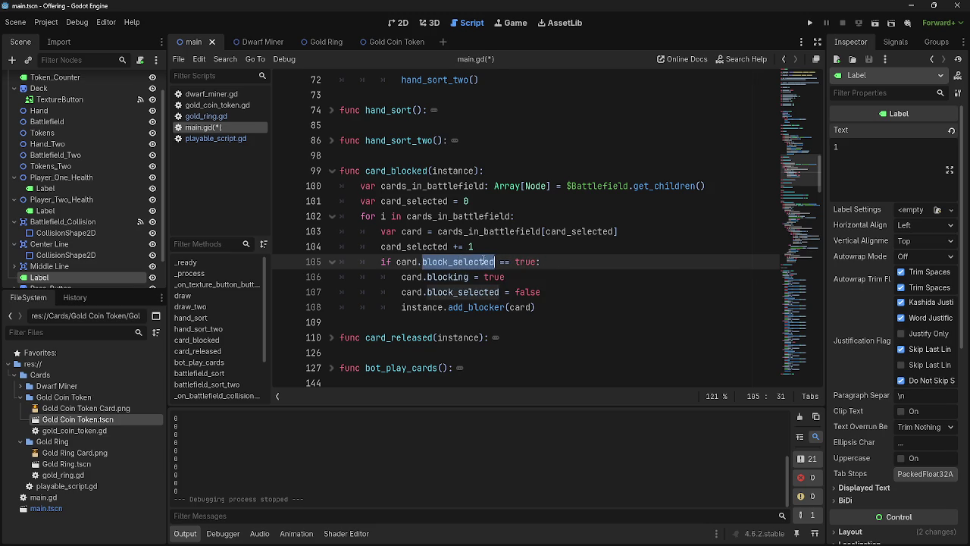
pyautogui.click(637, 274)
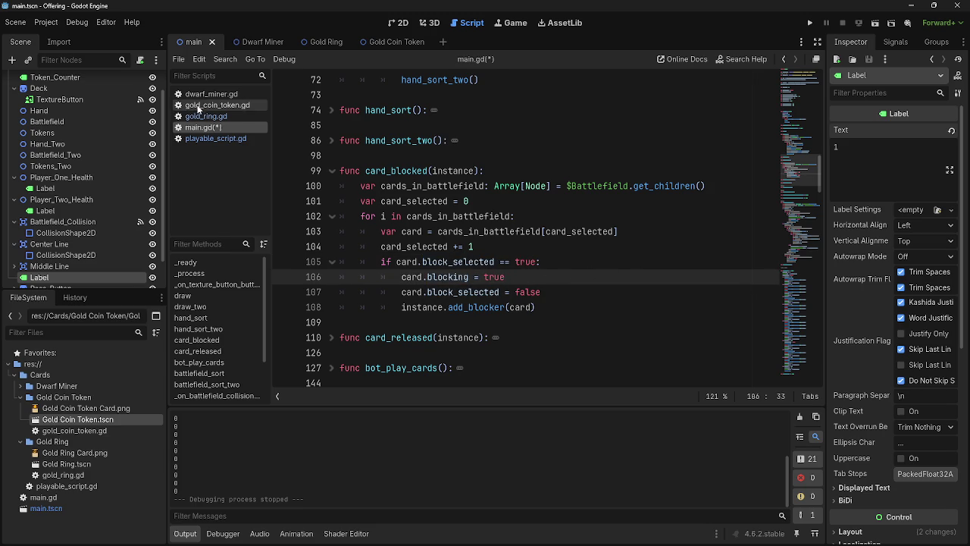
pyautogui.click(203, 137)
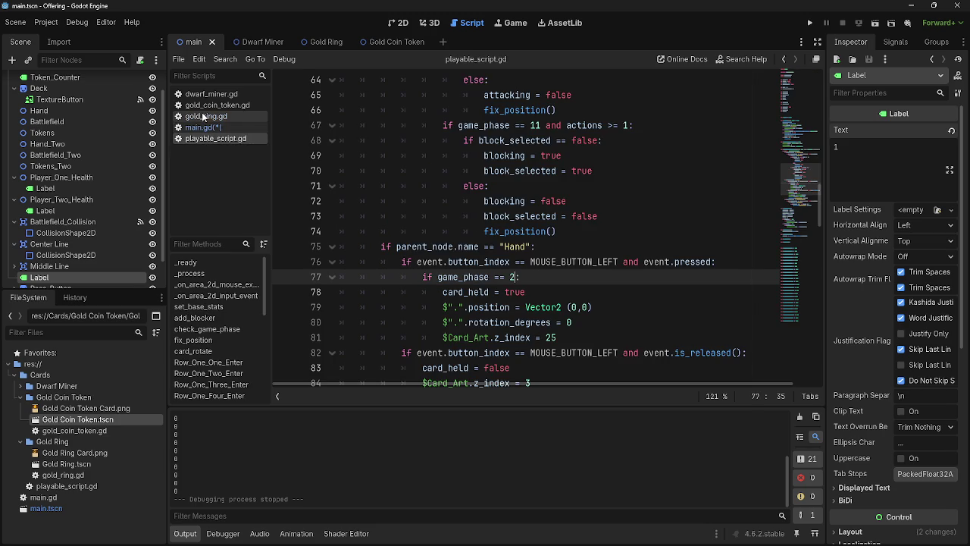
# Delete the 'blocking = false' and 'blocking = true' lines from playable_script.gd.
pyautogui.click(611, 216)
pyautogui.moveTo(581, 200); pyautogui.dragTo(338, 201)
pyautogui.press('BackSpace')
pyautogui.press('BackSpace')
pyautogui.moveTo(562, 155); pyautogui.dragTo(339, 155)
pyautogui.press('BackSpace')
pyautogui.press('BackSpace')
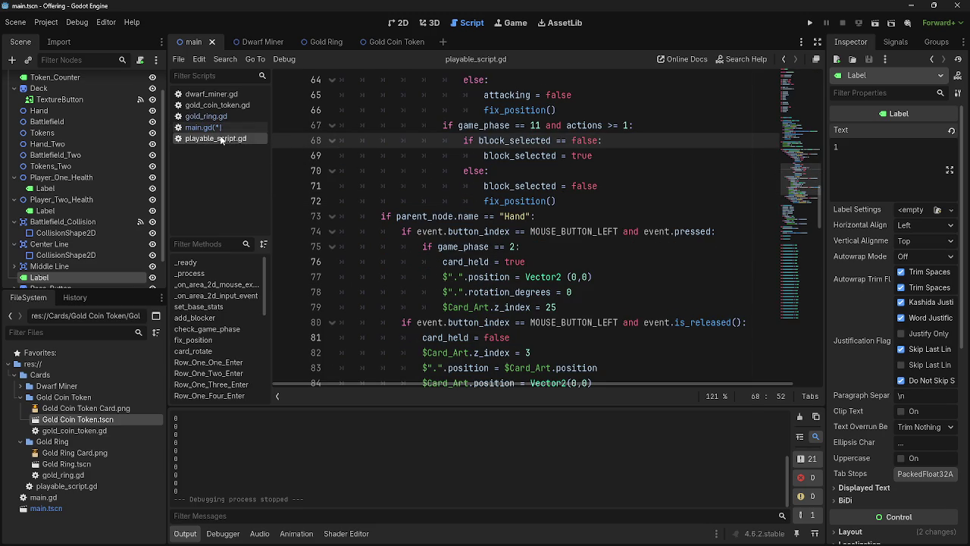
# Append 'and card.blocking == false:' to line 105 of main.gd and run the game.
pyautogui.click(216, 127)
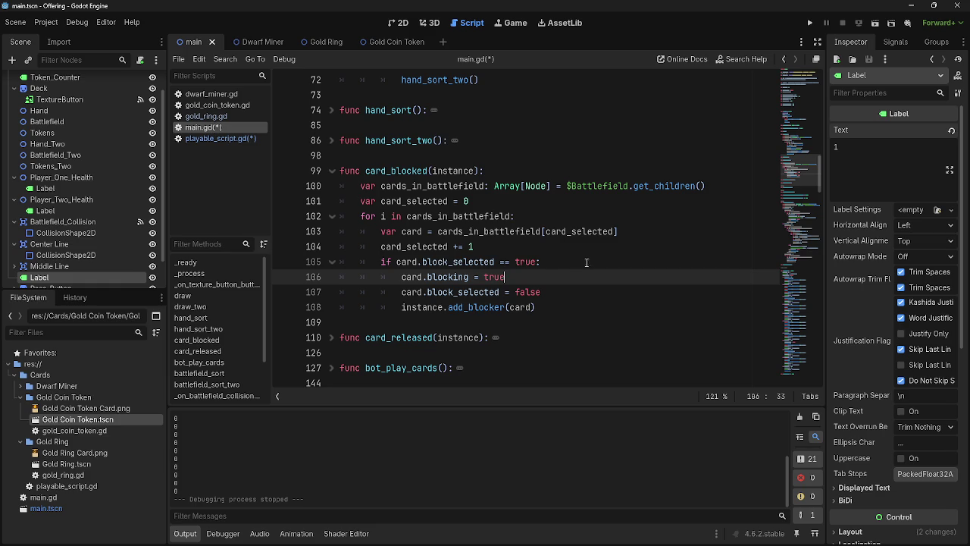
pyautogui.click(537, 261)
pyautogui.write('and ')
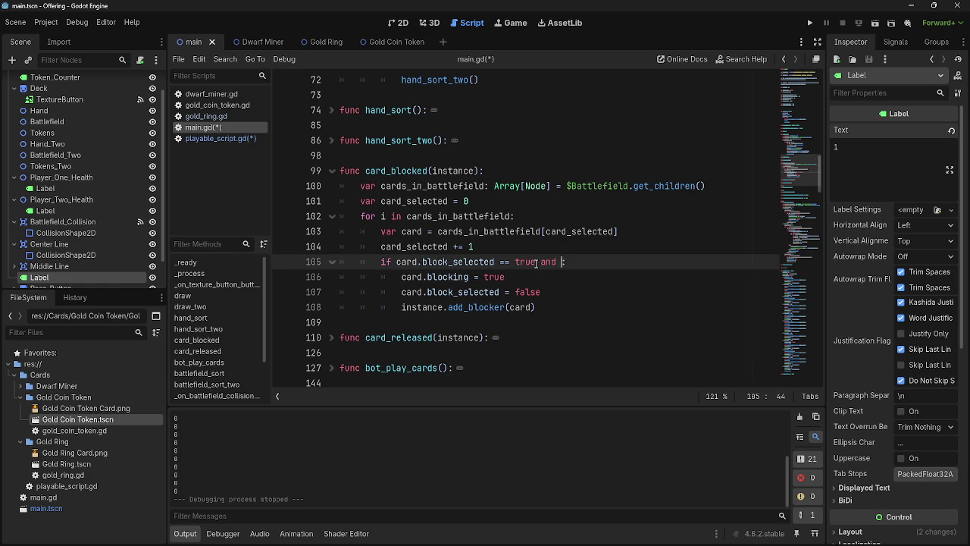
pyautogui.write('card.bl')
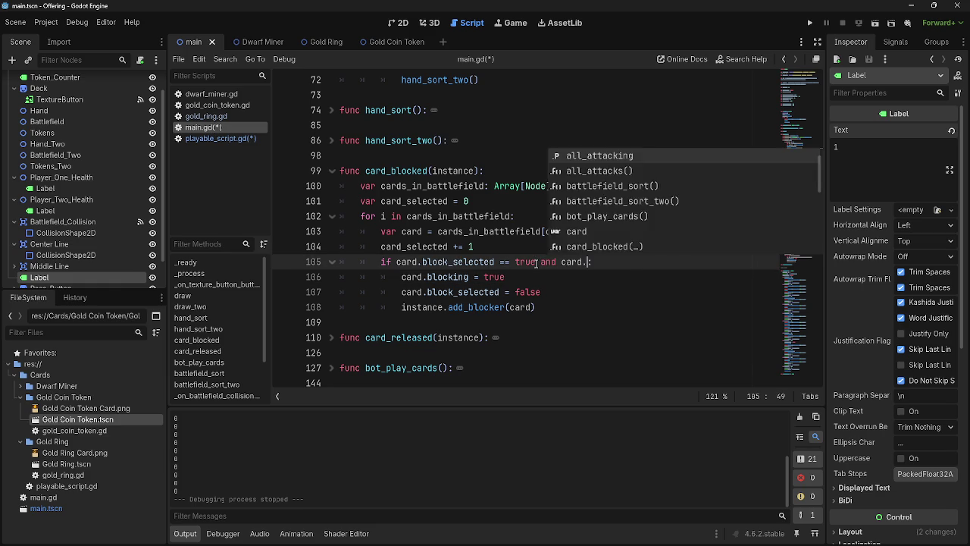
pyautogui.write('ocking +')
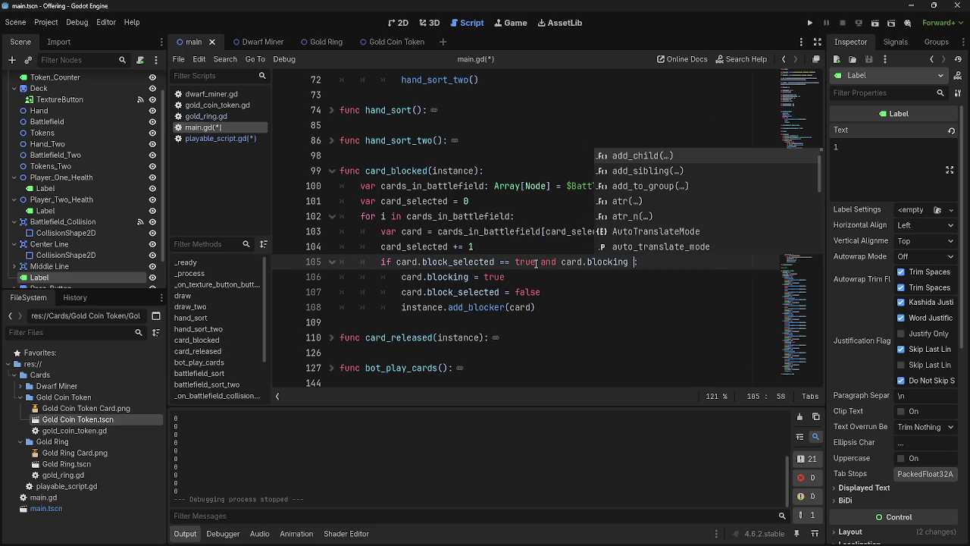
pyautogui.press('BackSpace')
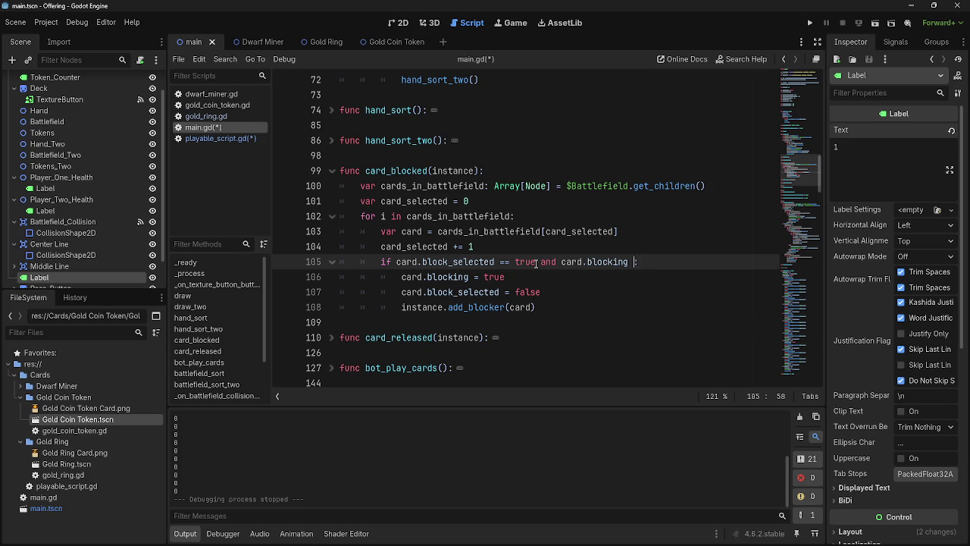
pyautogui.write('!=')
pyautogui.press('BackSpace')
pyautogui.press('BackSpace')
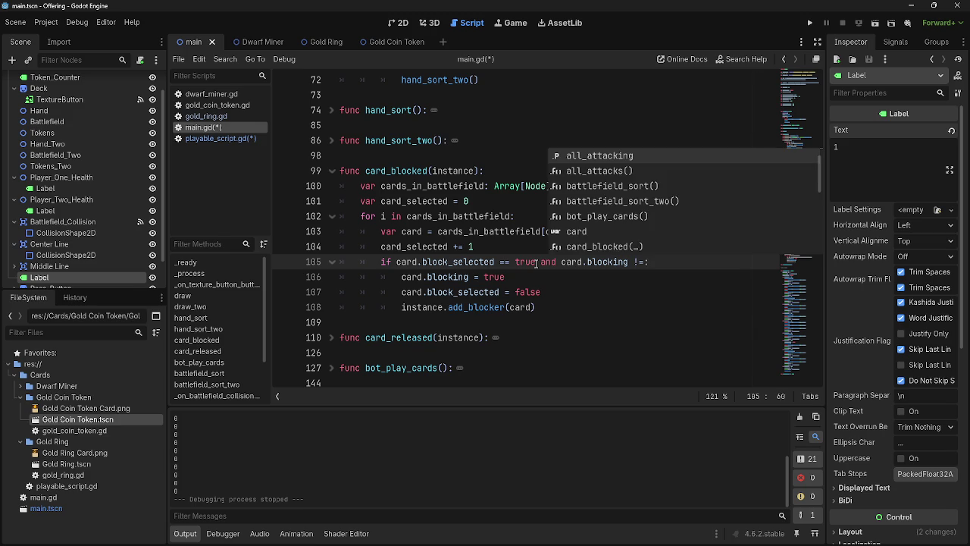
pyautogui.write('== false')
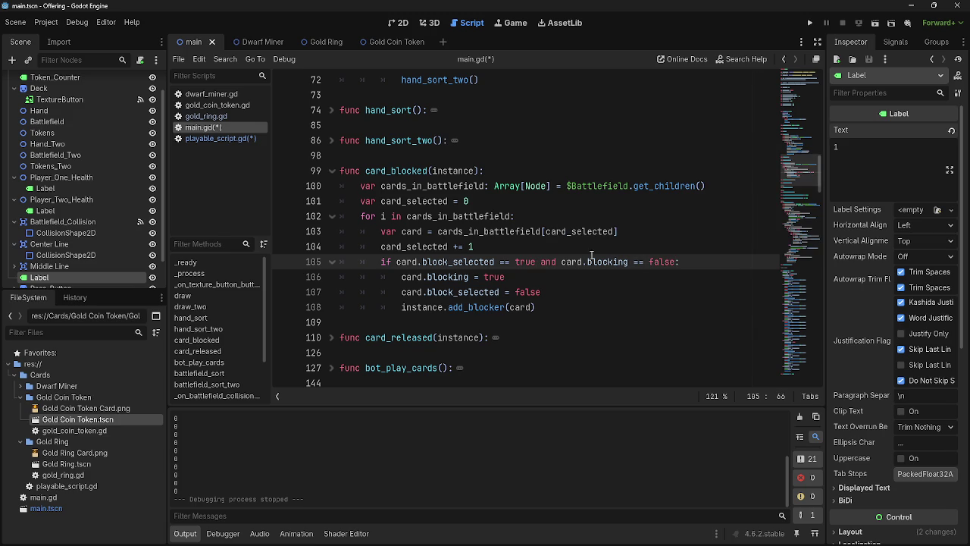
pyautogui.write(':')
pyautogui.click(809, 23)
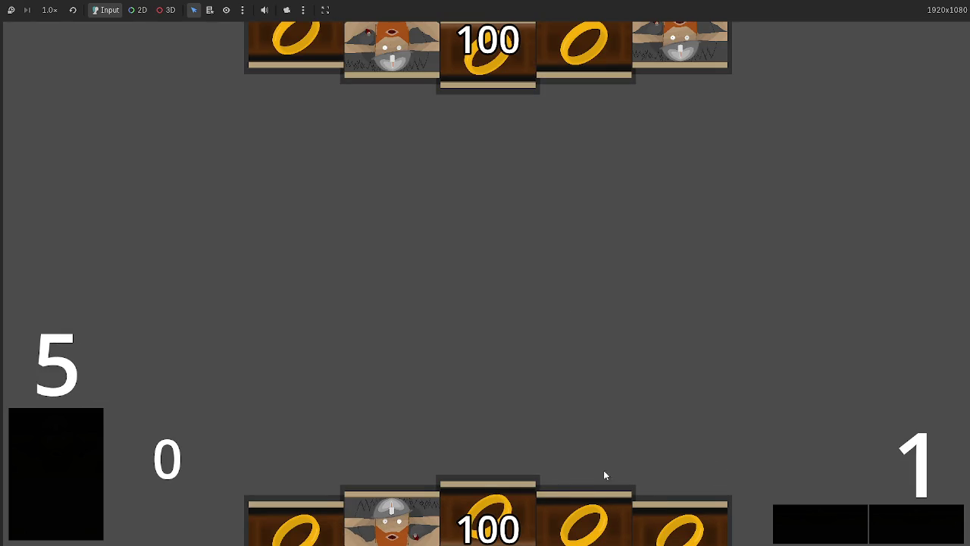
pyautogui.click(889, 519)
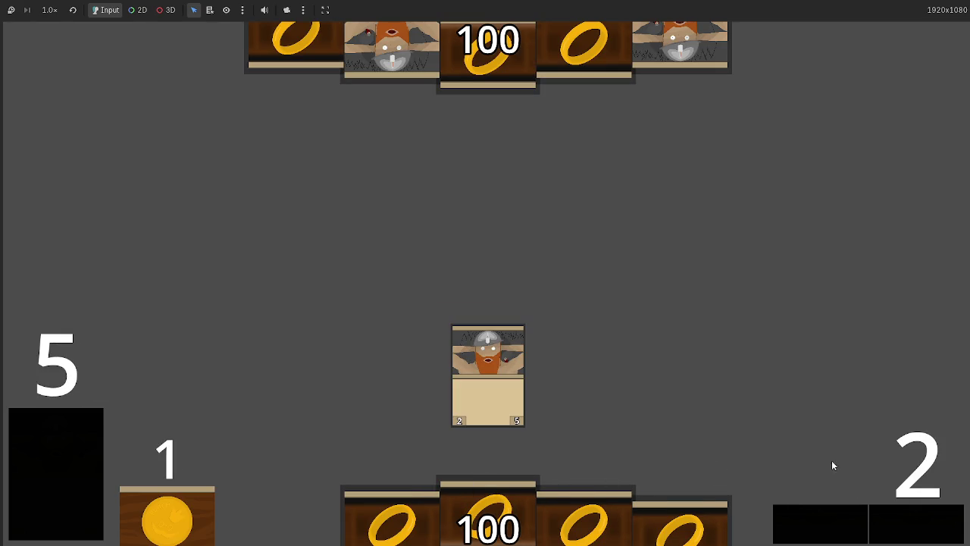
pyautogui.press('F8')
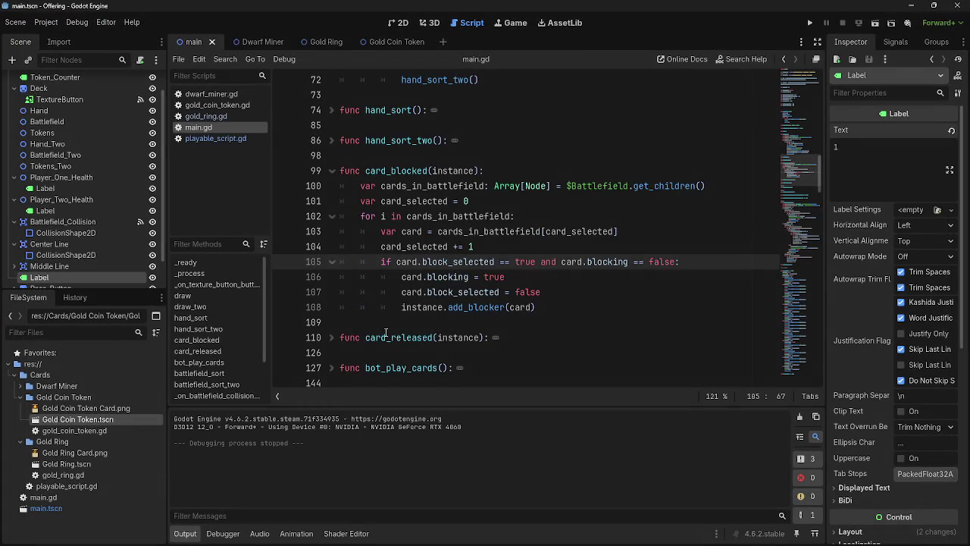
pyautogui.scroll(-10, 393, 300)
pyautogui.scroll(-20, 392, 301)
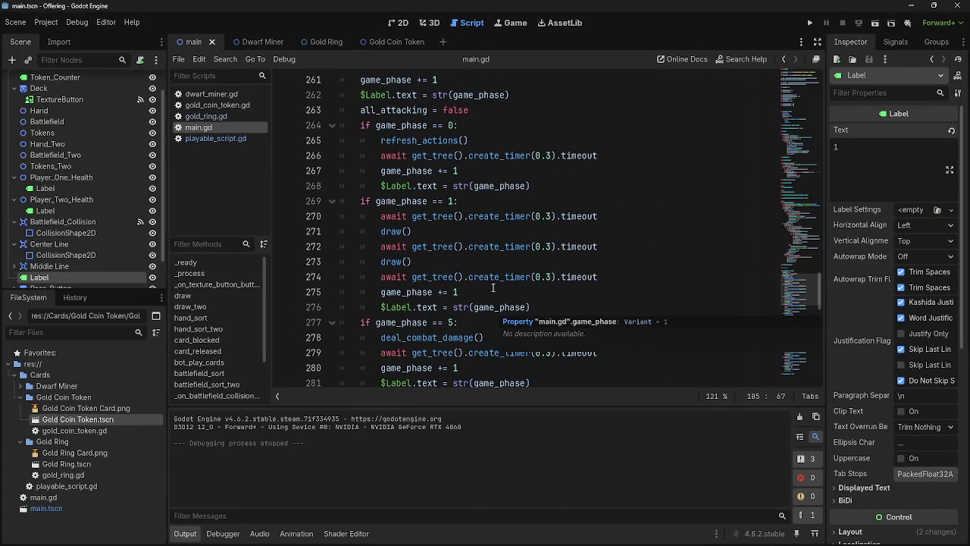
pyautogui.click(490, 291)
pyautogui.scroll(2, 490, 292)
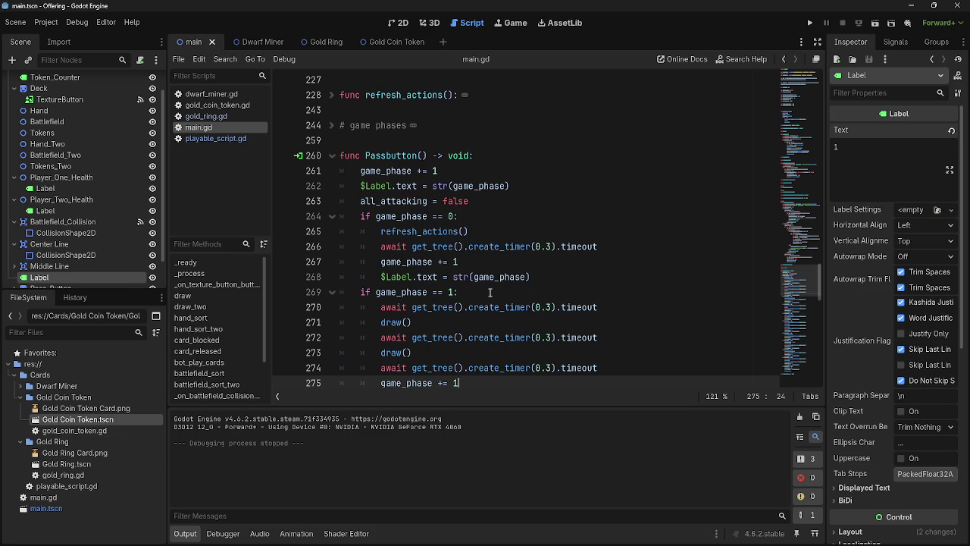
pyautogui.scroll(20, 489, 292)
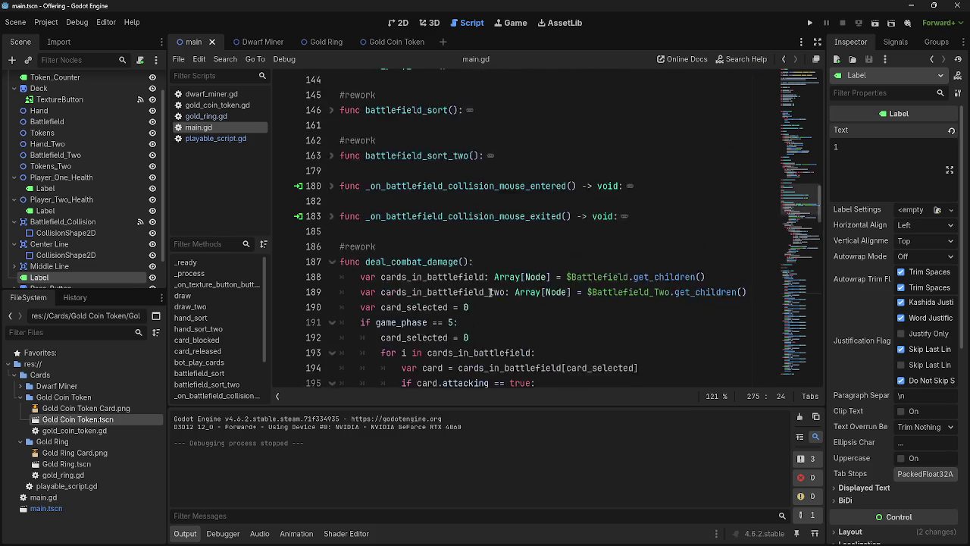
pyautogui.scroll(15, 489, 292)
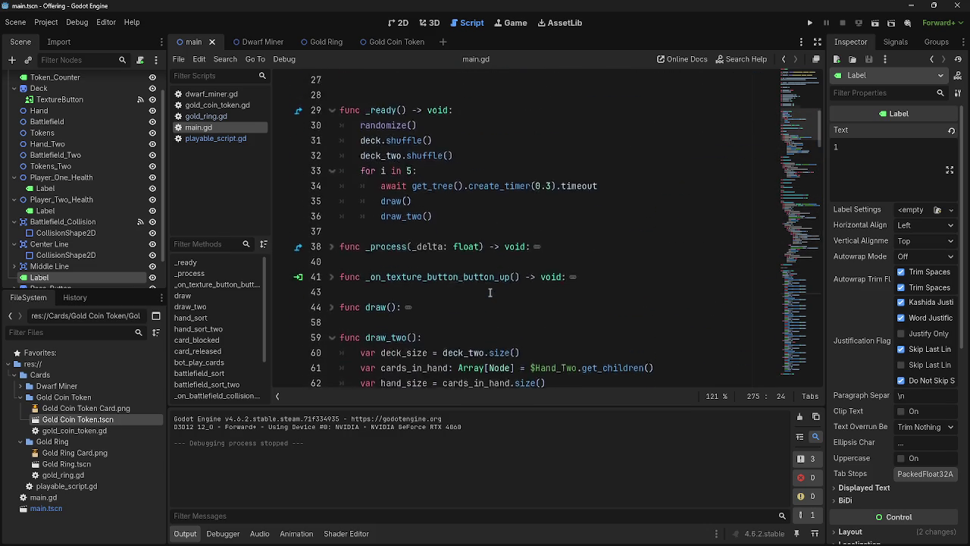
pyautogui.click(435, 307)
pyautogui.press('F5')
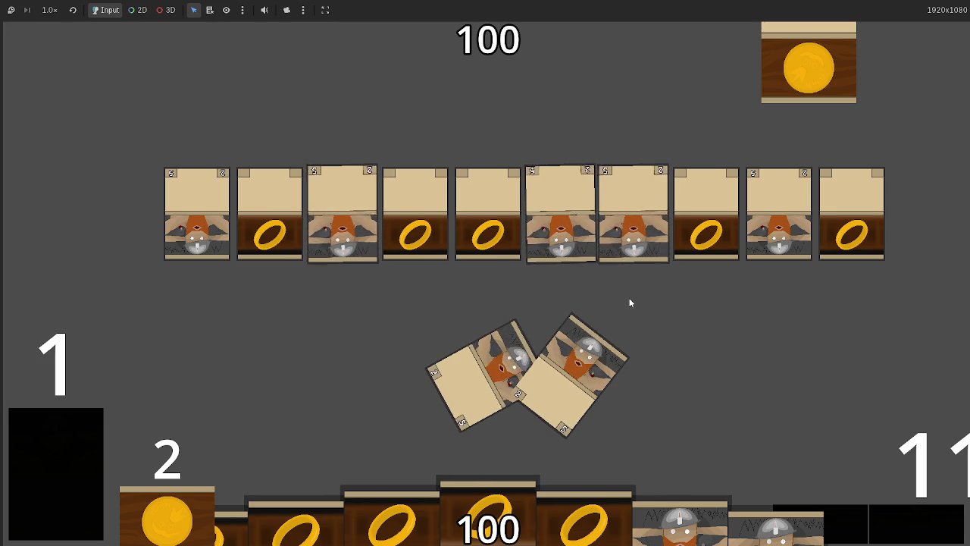
pyautogui.press('F8')
pyautogui.click(216, 138)
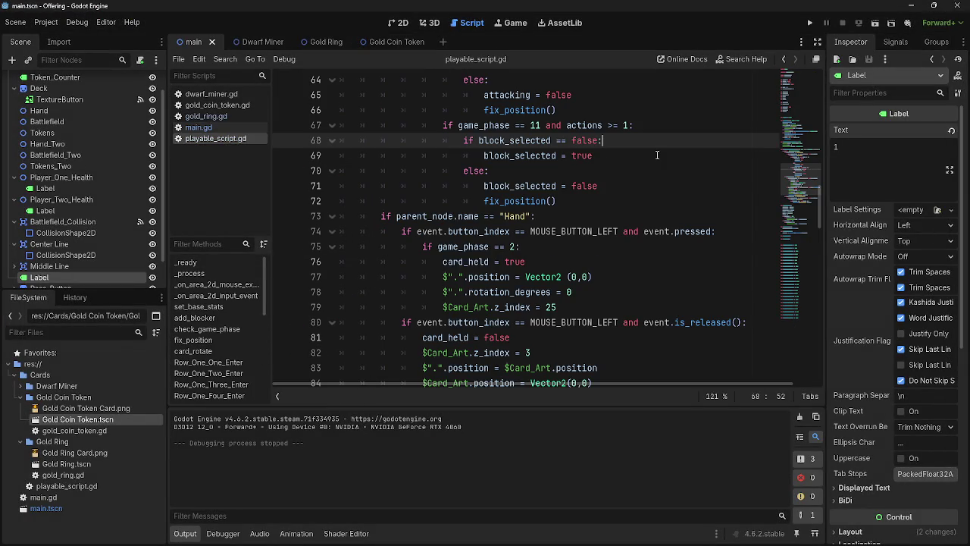
# Return to main.gd and fold the _ready and draw_two functions.
pyautogui.click(199, 127)
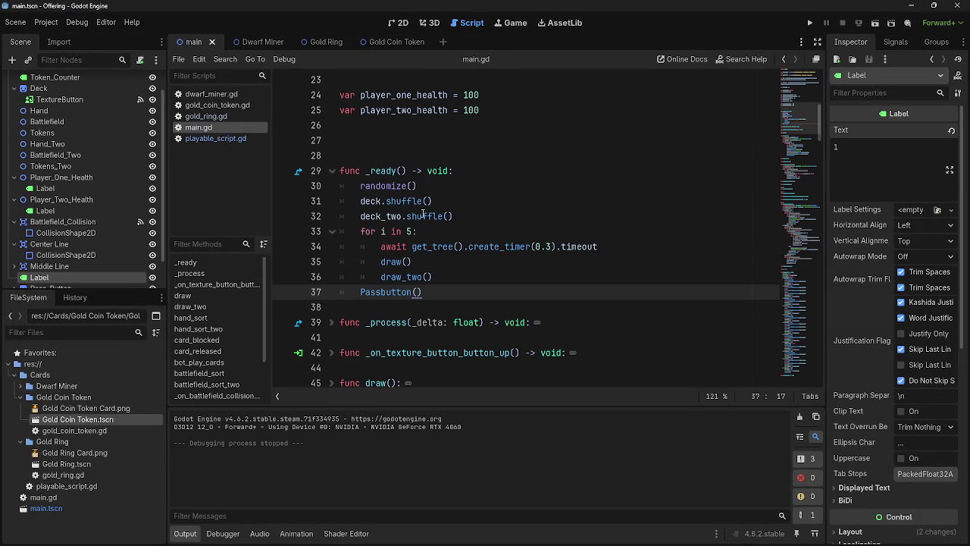
pyautogui.scroll(-4, 412, 283)
pyautogui.scroll(3, 356, 189)
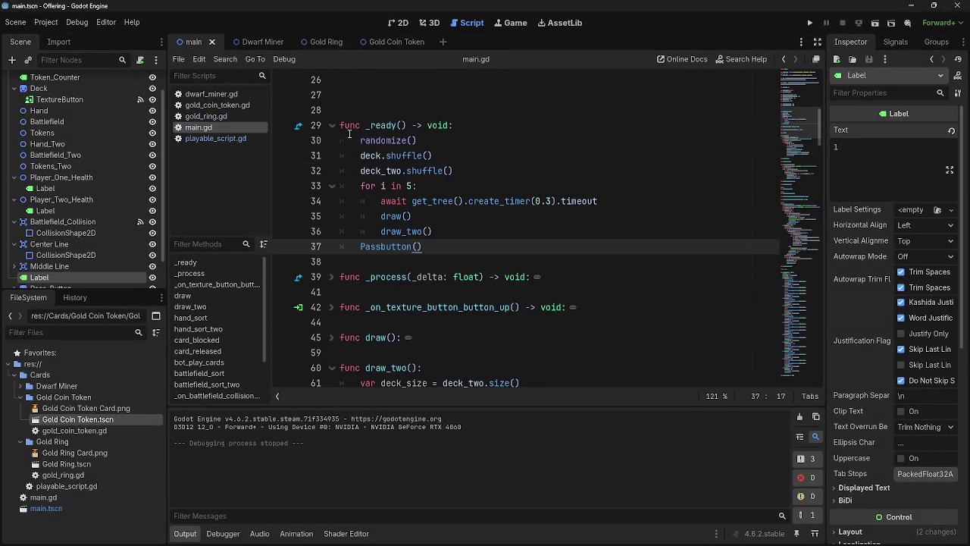
pyautogui.click(332, 129)
pyautogui.scroll(-2, 353, 217)
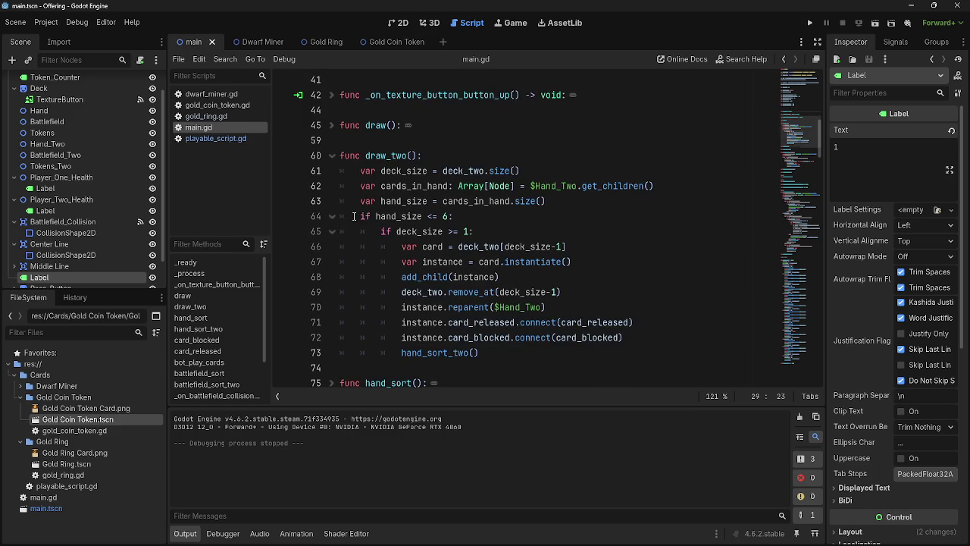
pyautogui.click(331, 156)
pyautogui.scroll(-1, 330, 156)
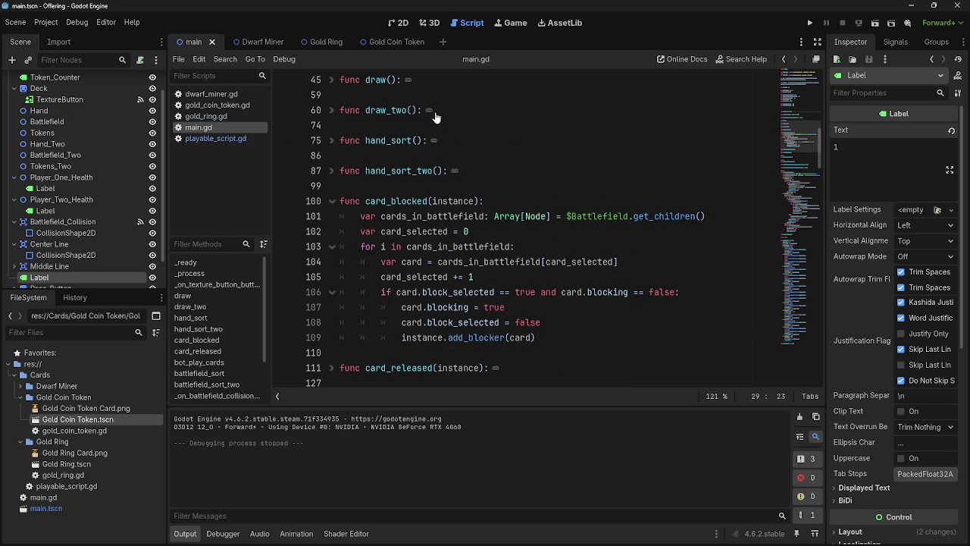
# Insert a new line below the cards_in_battlefield declaration in card_blocked.
pyautogui.click(562, 336)
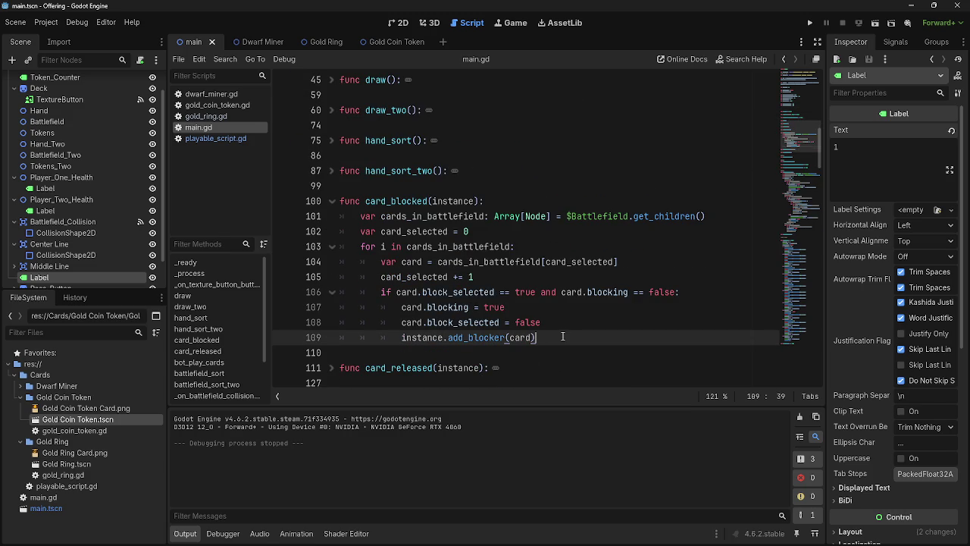
pyautogui.press('Return')
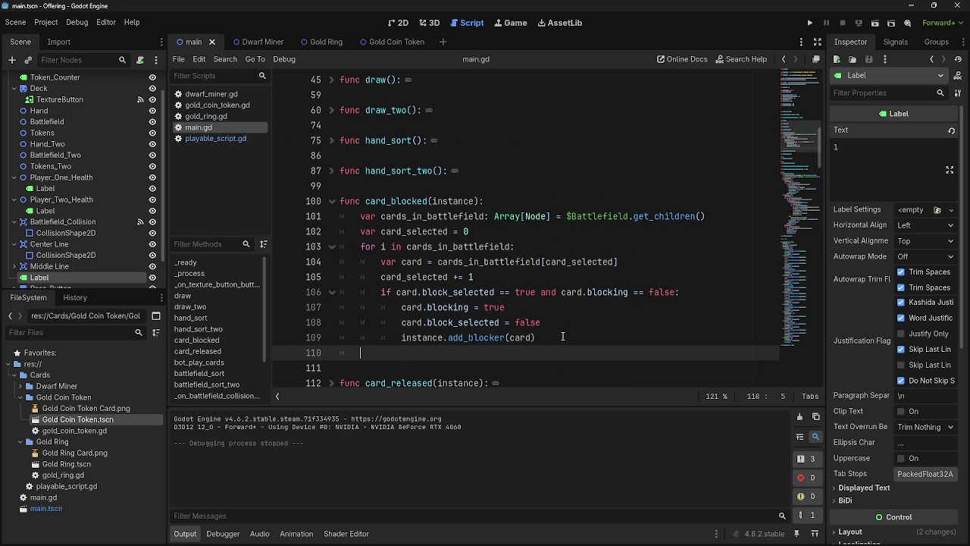
pyautogui.hotkey('ctrl', 'z')
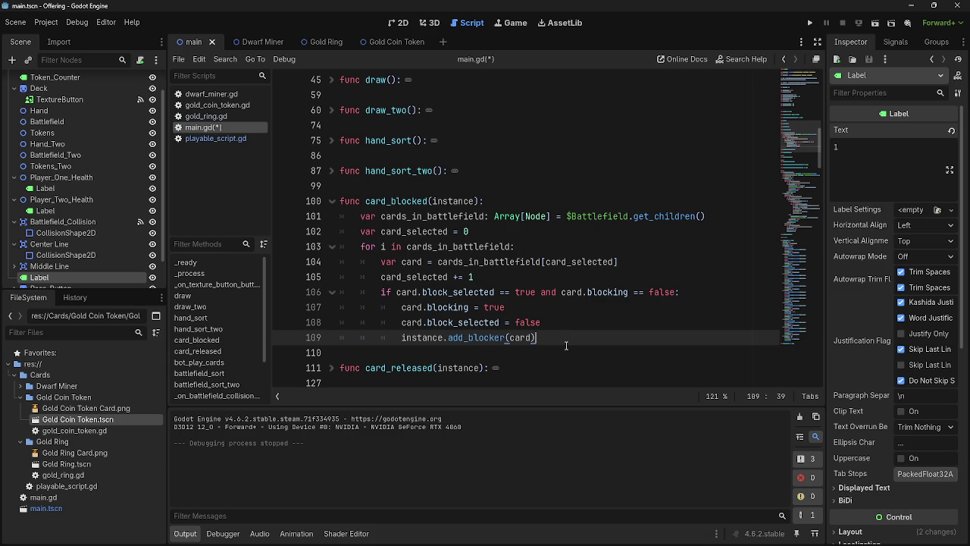
pyautogui.press('Return')
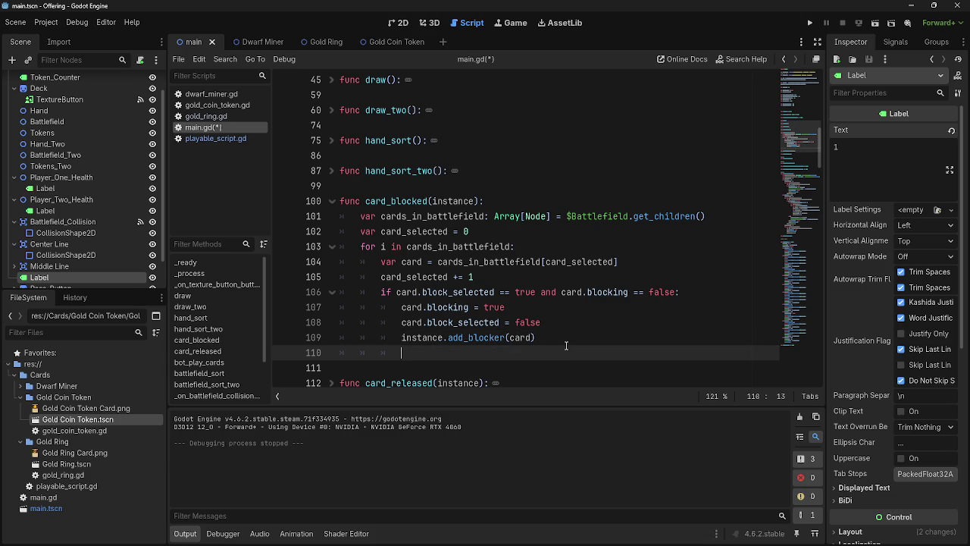
pyautogui.hotkey('ctrl', 'z')
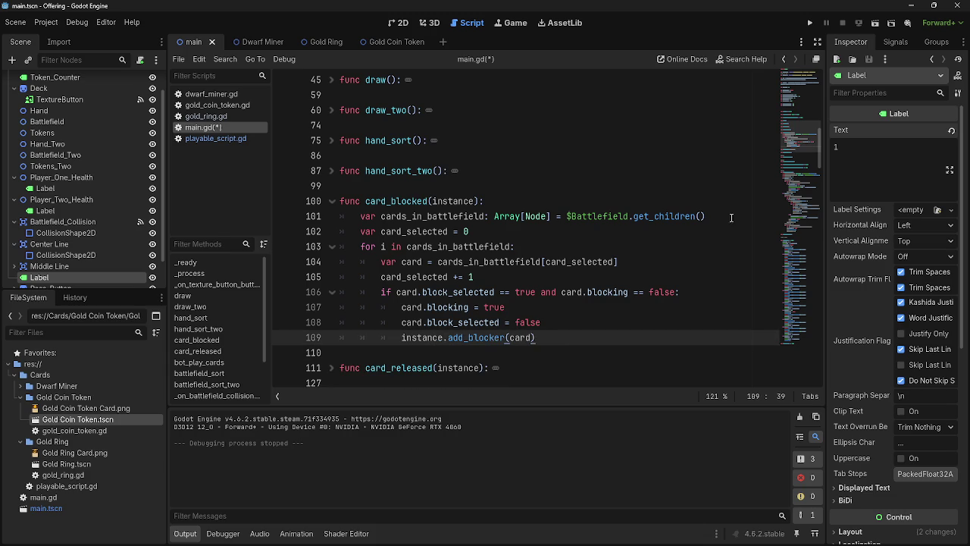
pyautogui.click(731, 217)
pyautogui.press('Return')
# Start typing a cards_in_battlefield_two variable declaration on line 102.
pyautogui.write('ar card')
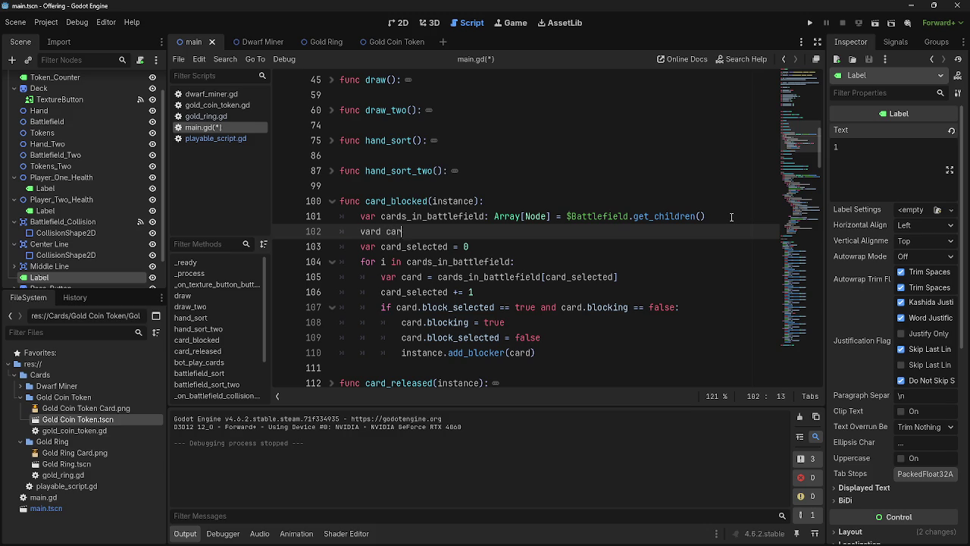
pyautogui.press('BackSpace')
pyautogui.press('BackSpace')
pyautogui.press('BackSpace')
pyautogui.write('cards_')
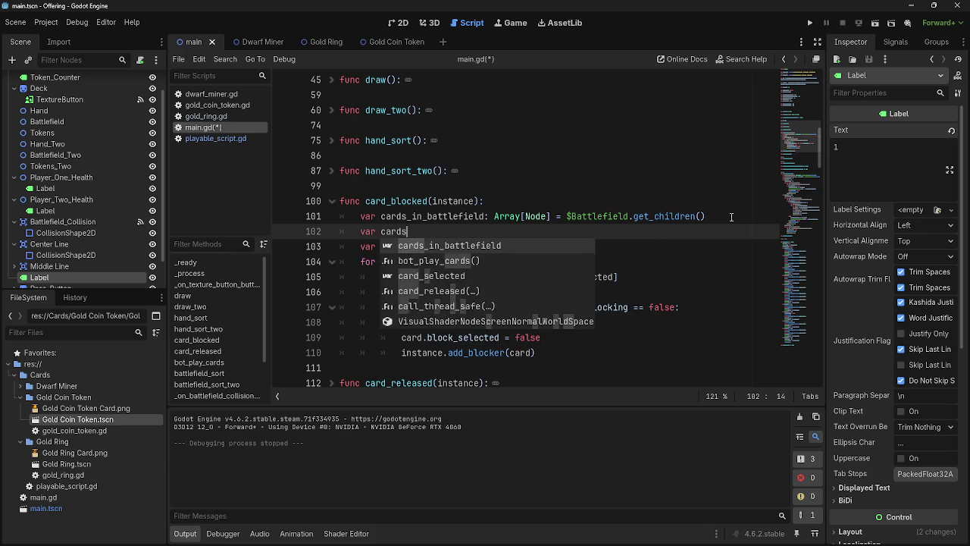
pyautogui.press('Escape')
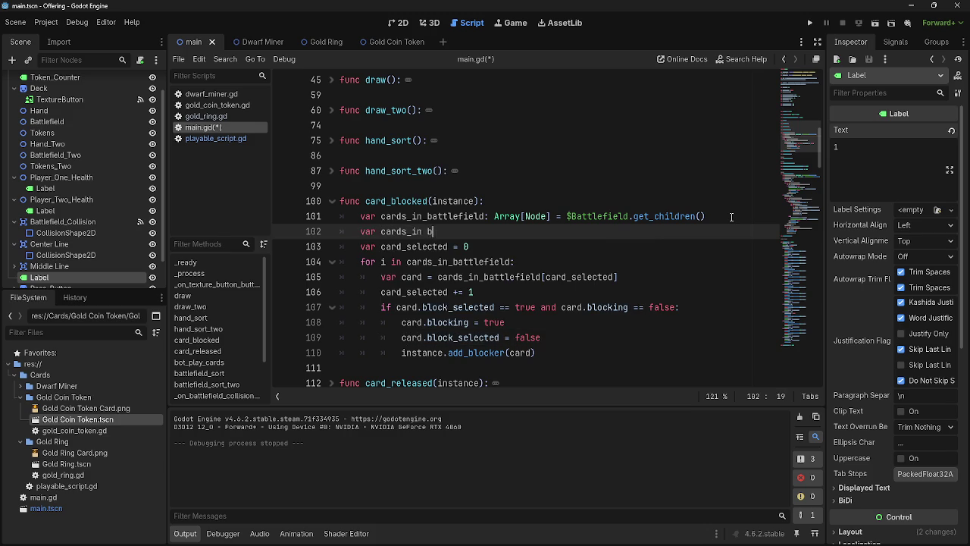
pyautogui.write('battle')
pyautogui.write('field')
pyautogui.write('_two:')
# Replace line 102 with deal_combat_damage's 'cards_in_battlefield_two: Array[Node] = $Battlefield_Two.get_children()' declaration.
pyautogui.scroll(-10, 588, 211)
pyautogui.scroll(4, 588, 211)
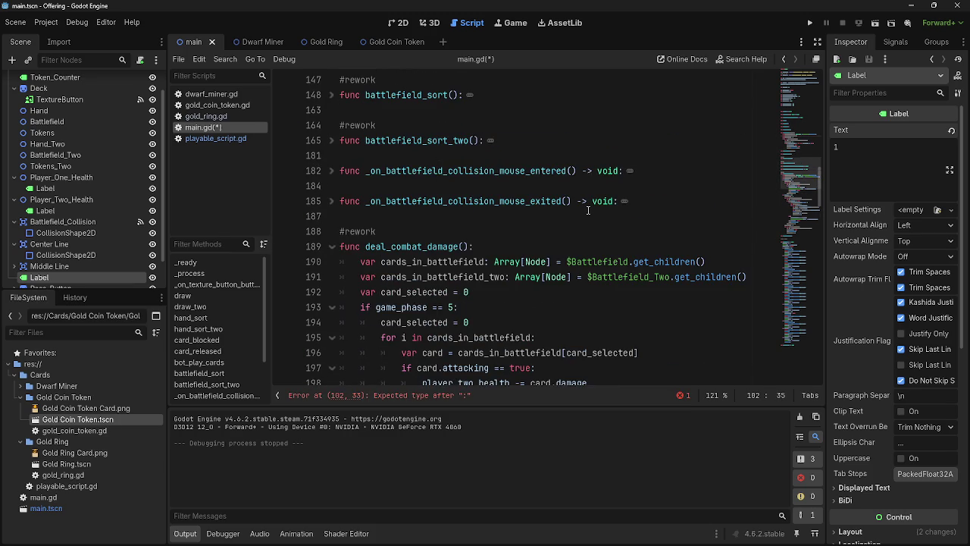
pyautogui.moveTo(748, 278)
pyautogui.mouseDown()
pyautogui.moveTo(364, 278)
pyautogui.moveTo(379, 289)
pyautogui.moveTo(354, 278)
pyautogui.mouseUp()
pyautogui.hotkey('ctrl', 'c')
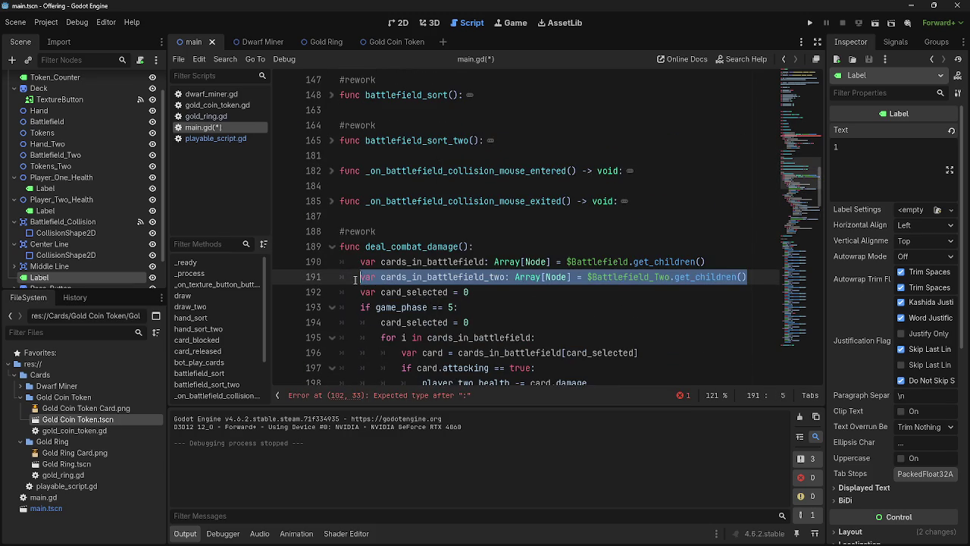
pyautogui.scroll(10, 569, 308)
pyautogui.moveTo(470, 292)
pyautogui.mouseDown()
pyautogui.moveTo(506, 278)
pyautogui.moveTo(333, 276)
pyautogui.mouseUp()
pyautogui.moveTo(517, 277); pyautogui.dragTo(359, 276)
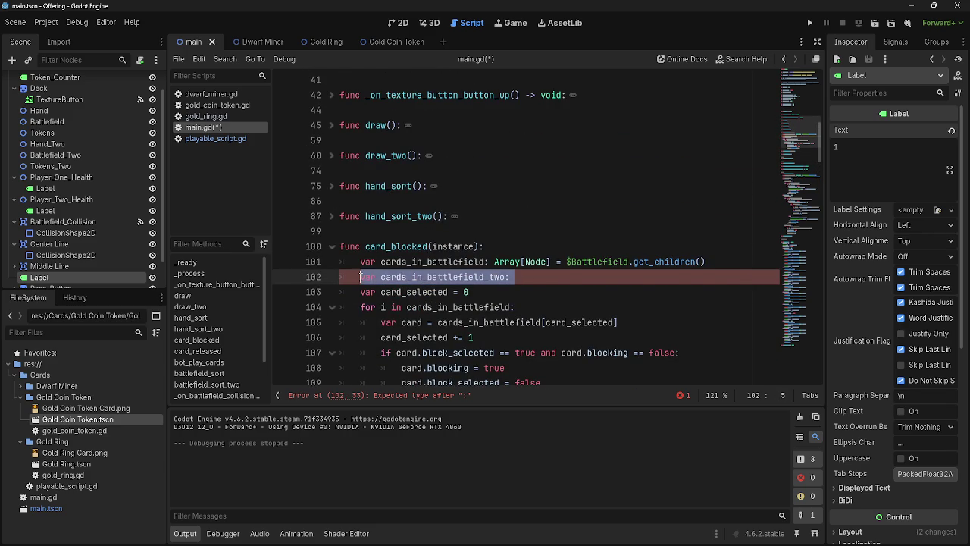
pyautogui.hotkey('ctrl', 'v')
pyautogui.click(644, 292)
pyautogui.scroll(-2, 667, 294)
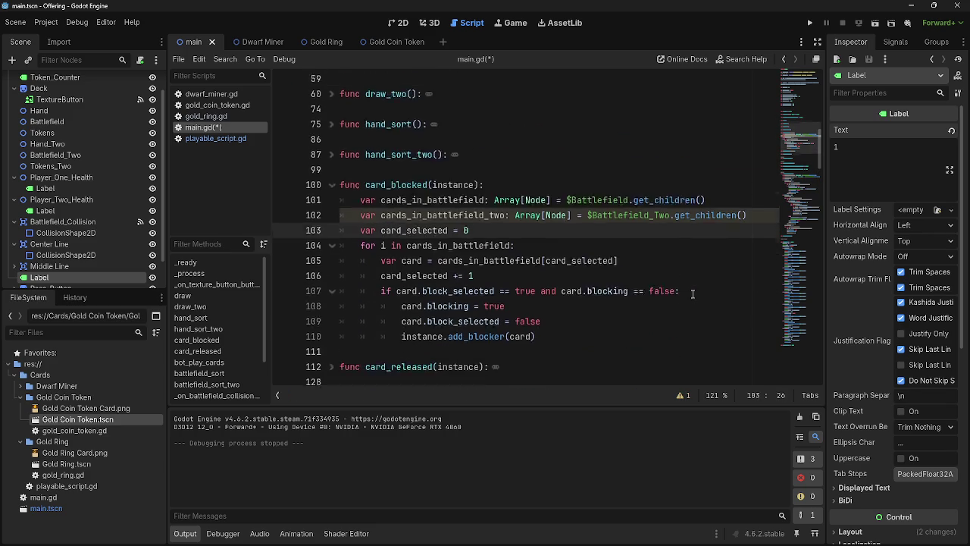
pyautogui.hotkey('ctrl', 'z')
pyautogui.hotkey('ctrl', 'y')
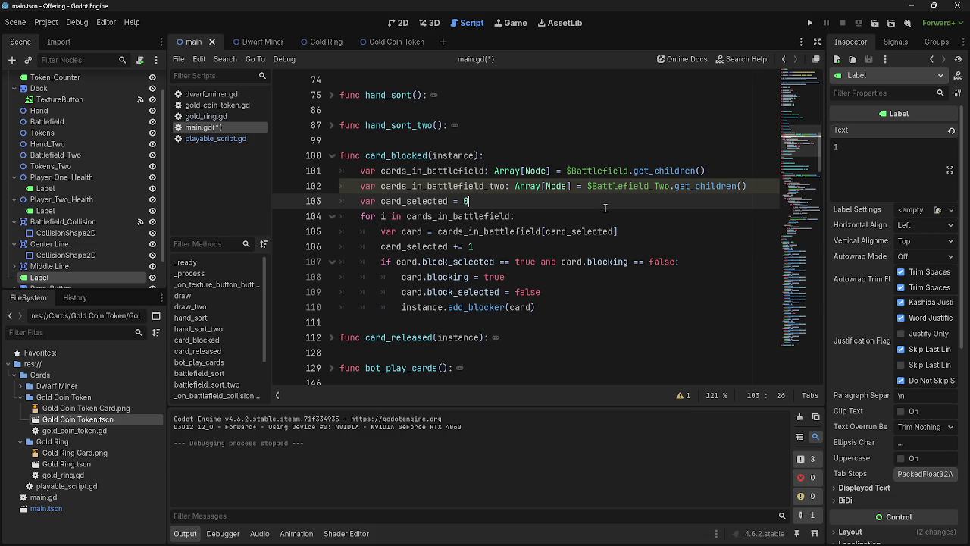
# Review card_blocked's cards_in_battlefield loop and counter lines, then switch to playable_script.gd.
pyautogui.click(588, 303)
pyautogui.click(498, 218)
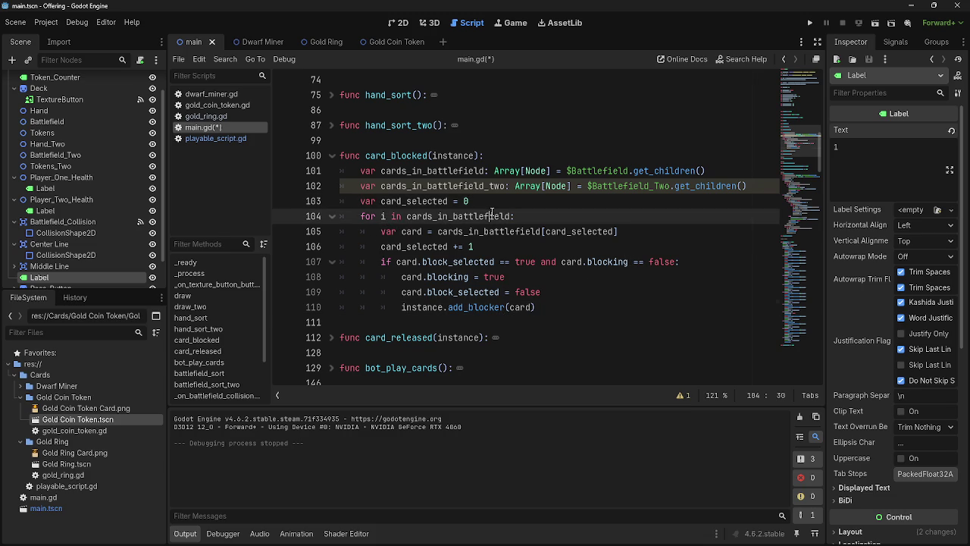
pyautogui.click(495, 203)
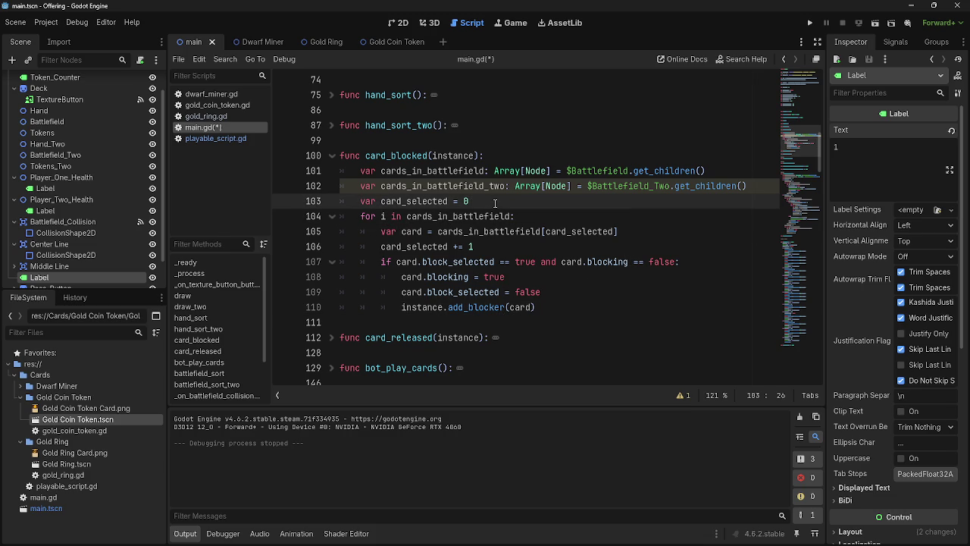
pyautogui.click(354, 216)
pyautogui.hotkey('shift', 'End')
pyautogui.press('End')
pyautogui.moveTo(382, 230); pyautogui.dragTo(505, 249)
pyautogui.click(505, 248)
pyautogui.moveTo(383, 231)
pyautogui.mouseDown()
pyautogui.moveTo(575, 232)
pyautogui.moveTo(502, 250)
pyautogui.mouseUp()
pyautogui.click(502, 251)
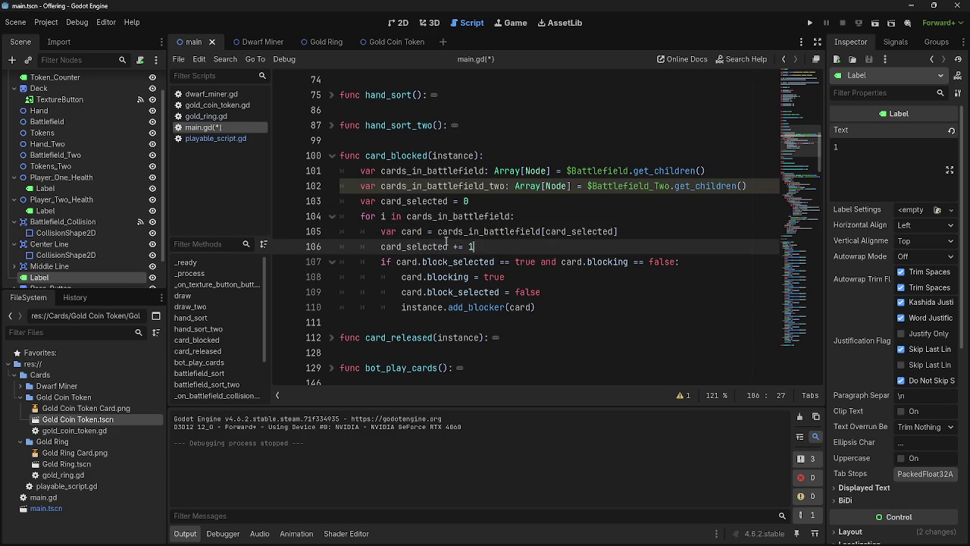
pyautogui.click(216, 138)
pyautogui.scroll(1, 599, 210)
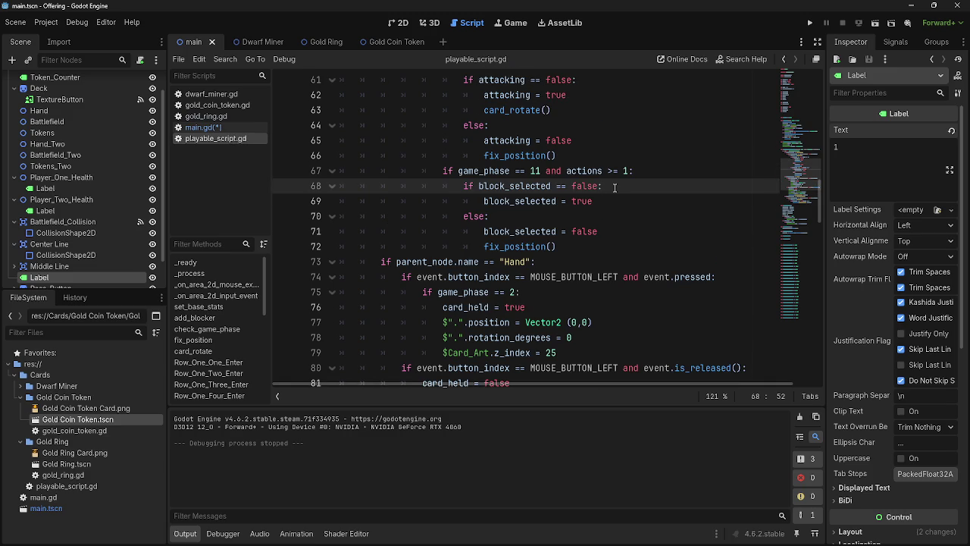
# Try adding a blocking line under the block_selected check, undo it, and save playable_script.gd.
pyautogui.press('Return')
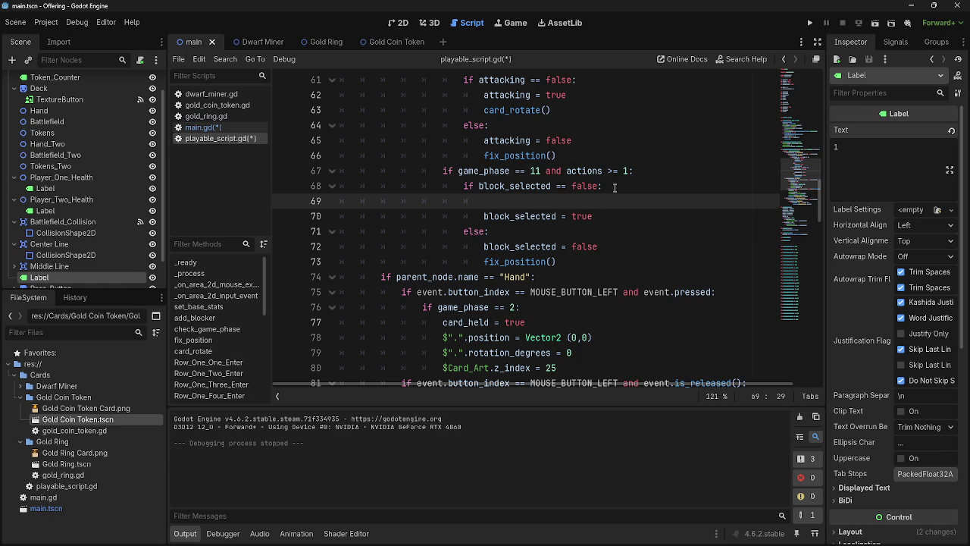
pyautogui.write('blocking')
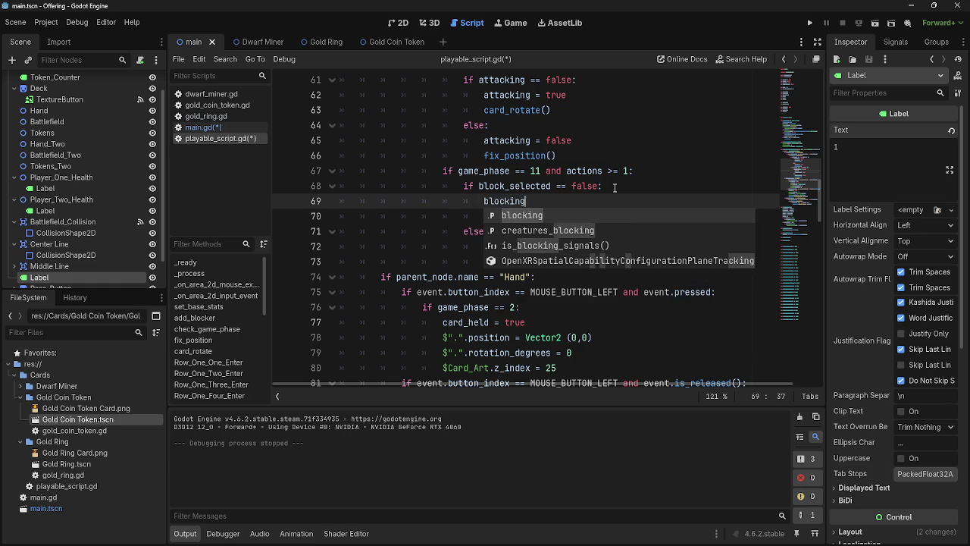
pyautogui.press('BackSpace')
pyautogui.press('BackSpace')
pyautogui.press('BackSpace')
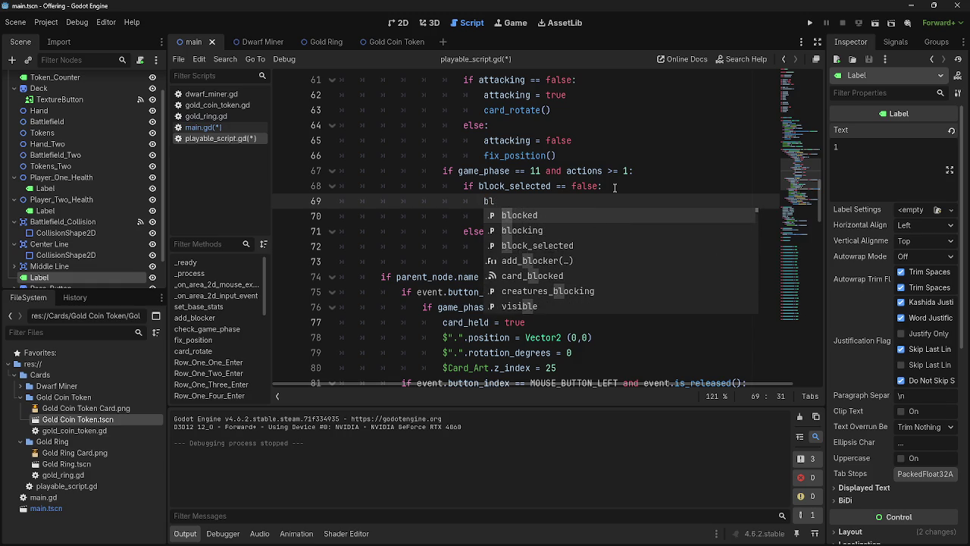
pyautogui.press('BackSpace')
pyautogui.press('BackSpace')
pyautogui.press('BackSpace')
pyautogui.write('e:')
pyautogui.press('Return')
pyautogui.write('blocking')
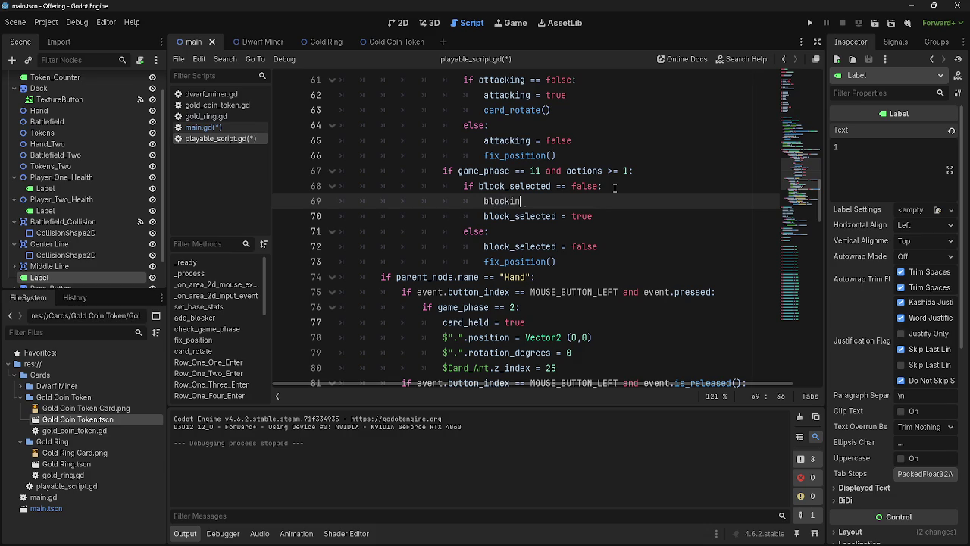
pyautogui.hotkey('ctrl', 'z')
pyautogui.hotkey('ctrl', 'z')
pyautogui.click(612, 206)
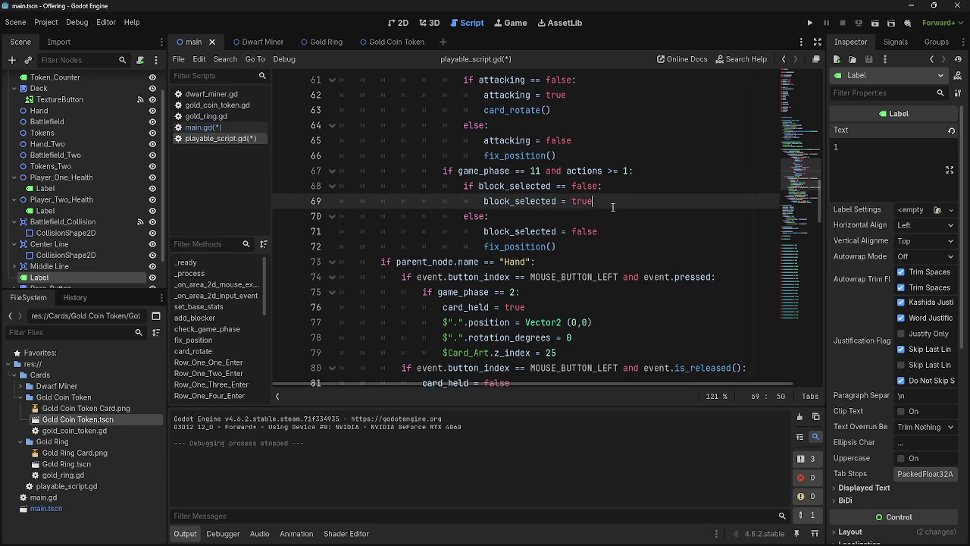
pyautogui.hotkey('ctrl', 's')
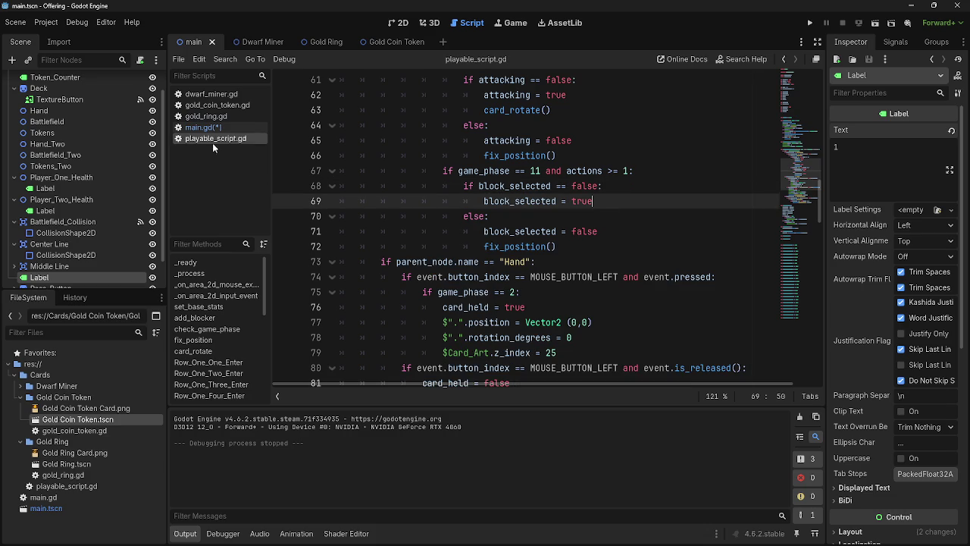
# After checking main.gd's blocking condition, add 'blocking = false' below 'block_selected = true' in playable_script.gd.
pyautogui.click(203, 128)
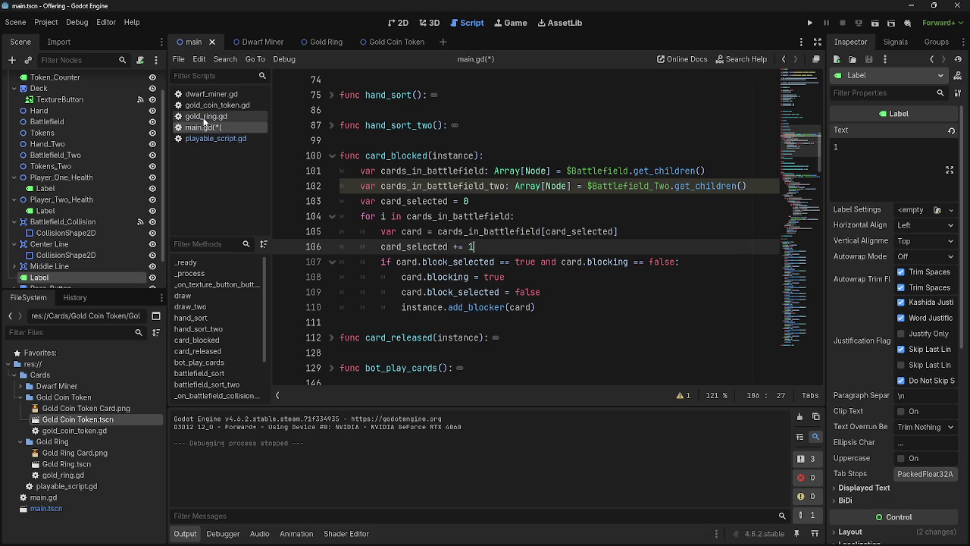
pyautogui.click(614, 262)
pyautogui.doubleClick(606, 262)
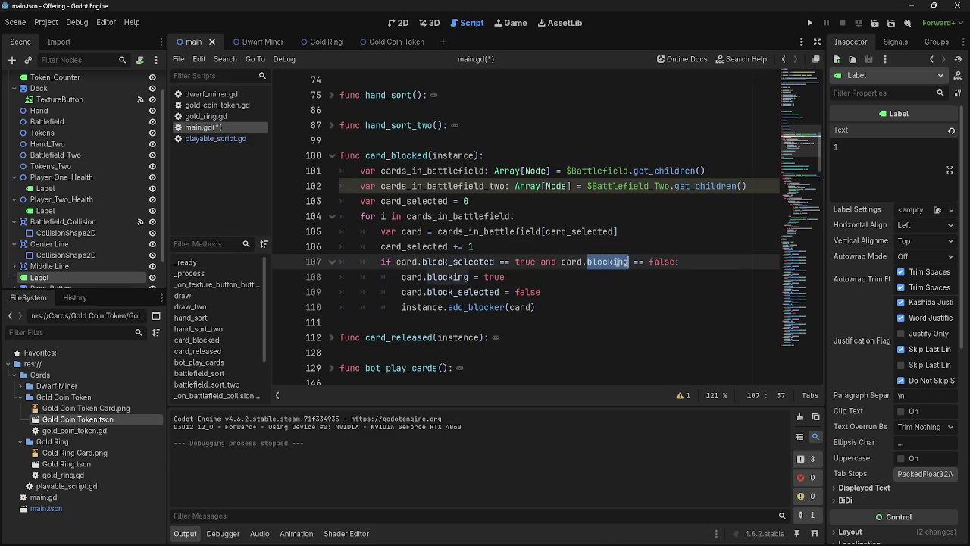
pyautogui.click(216, 138)
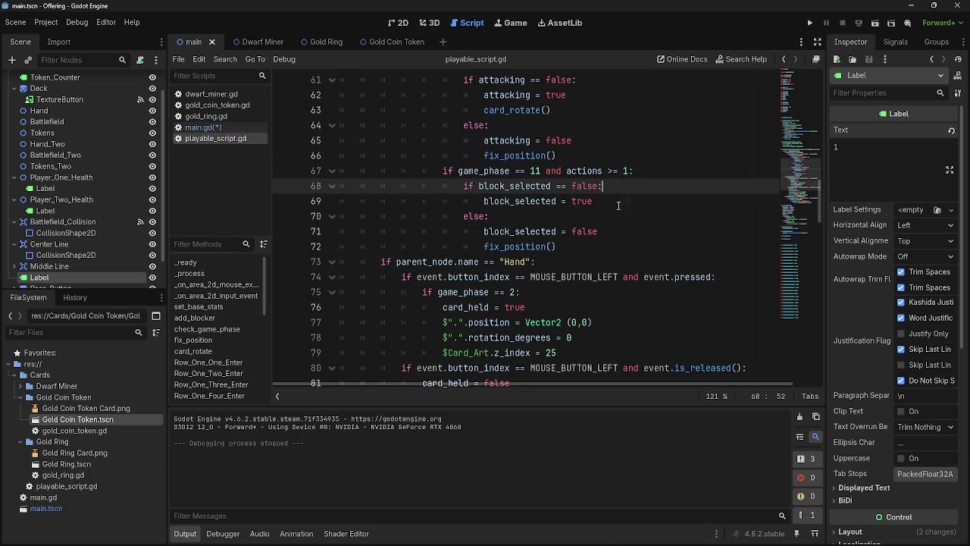
pyautogui.press('Return')
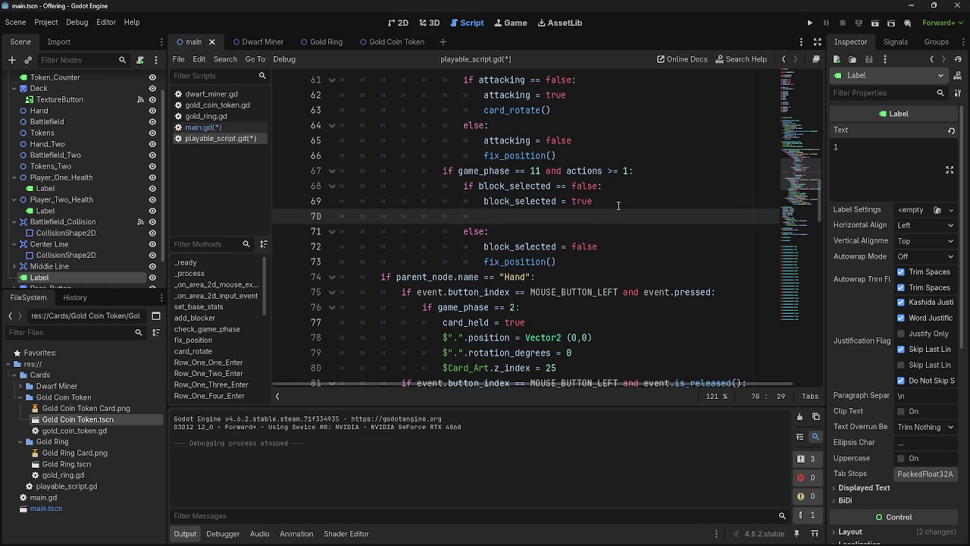
pyautogui.write('blocking =')
pyautogui.write(' false')
# Review the blocking condition, card.blocking = true and card_selected lines in main.gd's card_blocked.
pyautogui.click(229, 132)
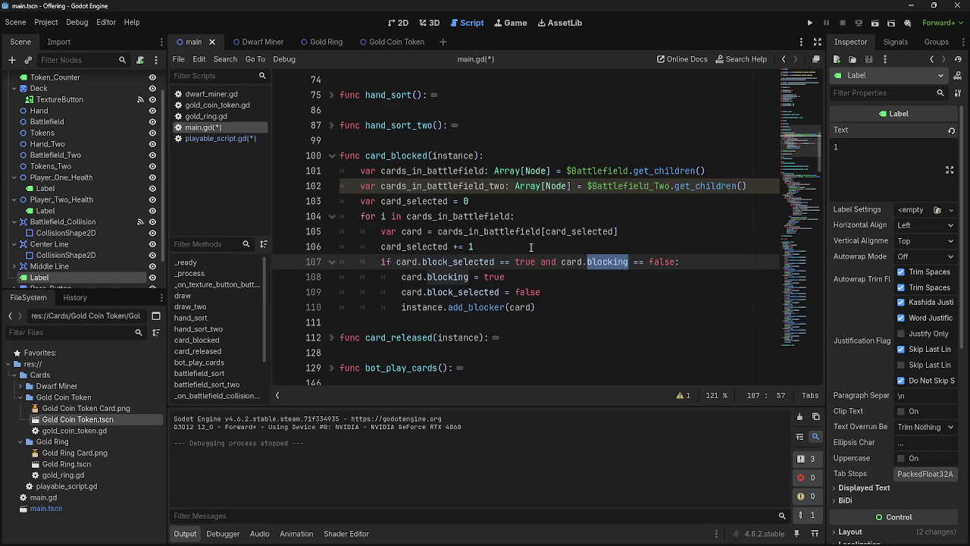
pyautogui.click(613, 275)
pyautogui.moveTo(672, 263); pyautogui.dragTo(552, 262)
pyautogui.click(551, 280)
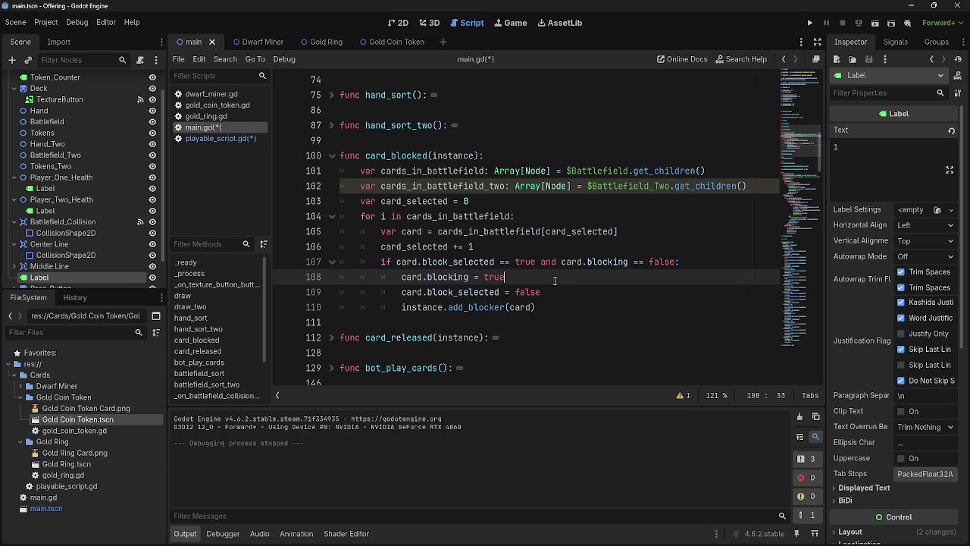
pyautogui.moveTo(506, 278); pyautogui.dragTo(404, 277)
pyautogui.click(530, 278)
pyautogui.click(533, 241)
pyautogui.doubleClick(547, 235)
pyautogui.click(547, 243)
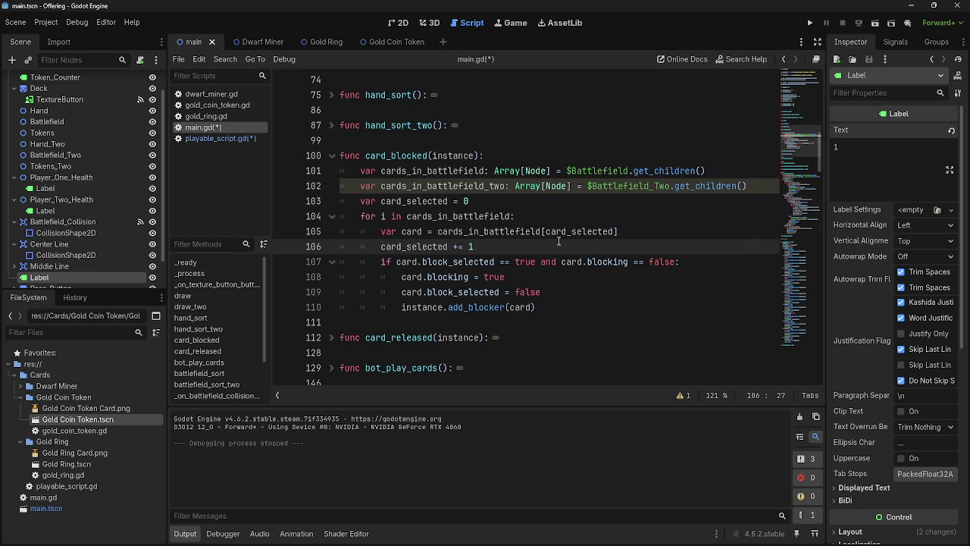
pyautogui.click(205, 139)
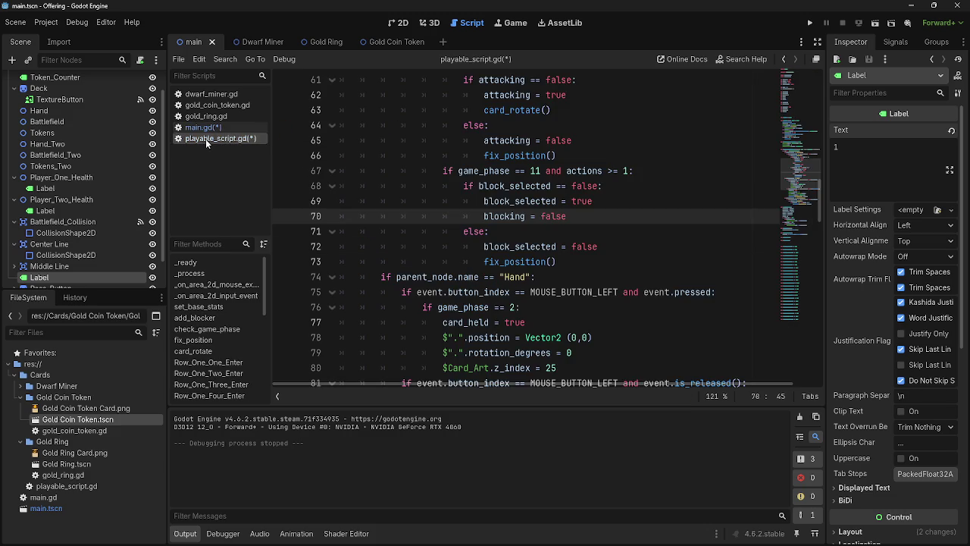
pyautogui.click(204, 128)
pyautogui.scroll(-15, 452, 254)
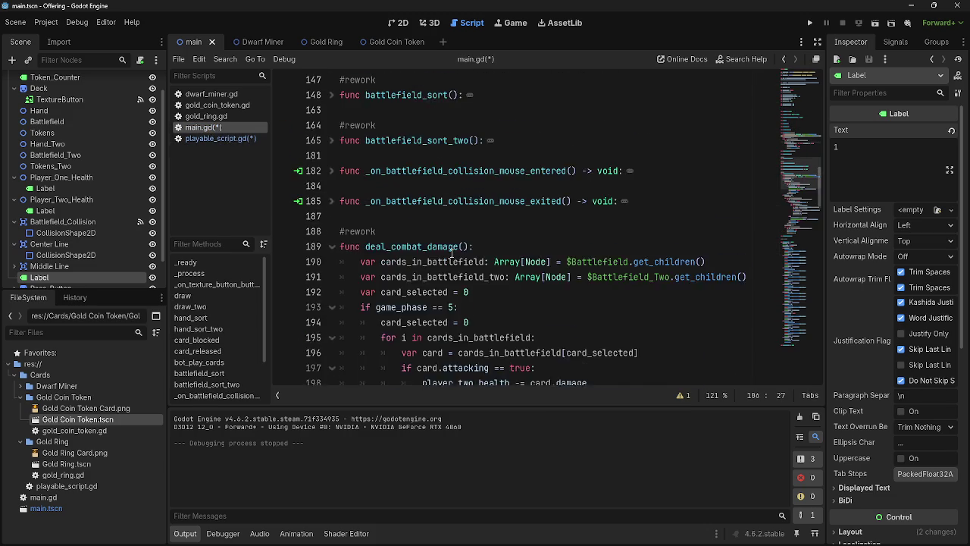
# Review deal_combat_damage and card_blocked in main.gd, briefly checking playable_script.gd.
pyautogui.scroll(-12, 452, 254)
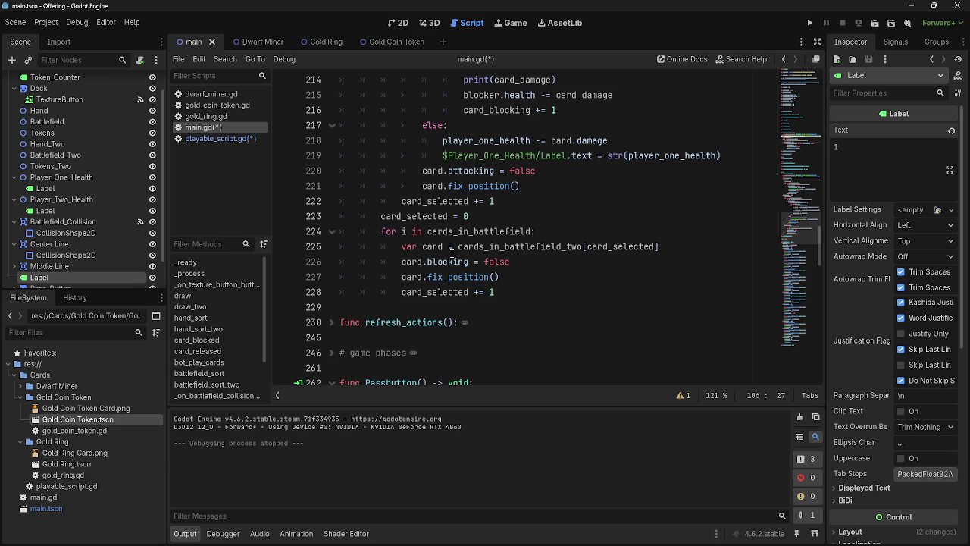
pyautogui.scroll(5, 453, 257)
pyautogui.click(222, 139)
pyautogui.click(203, 127)
pyautogui.scroll(5, 460, 250)
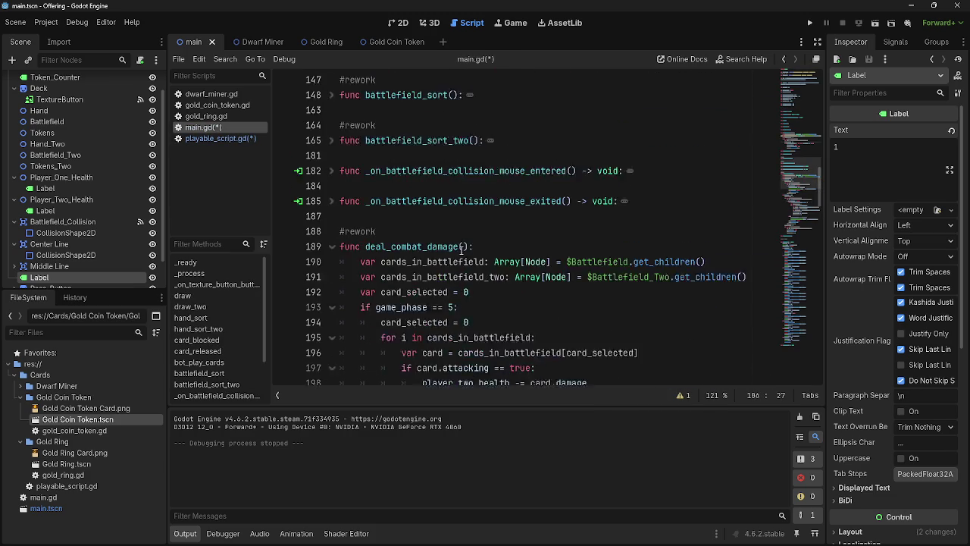
pyautogui.scroll(7, 460, 250)
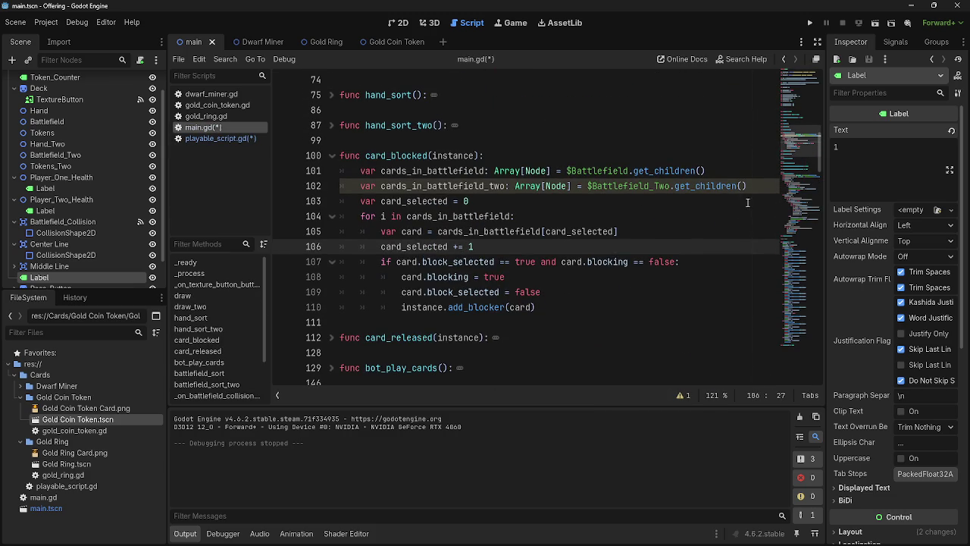
pyautogui.click(762, 187)
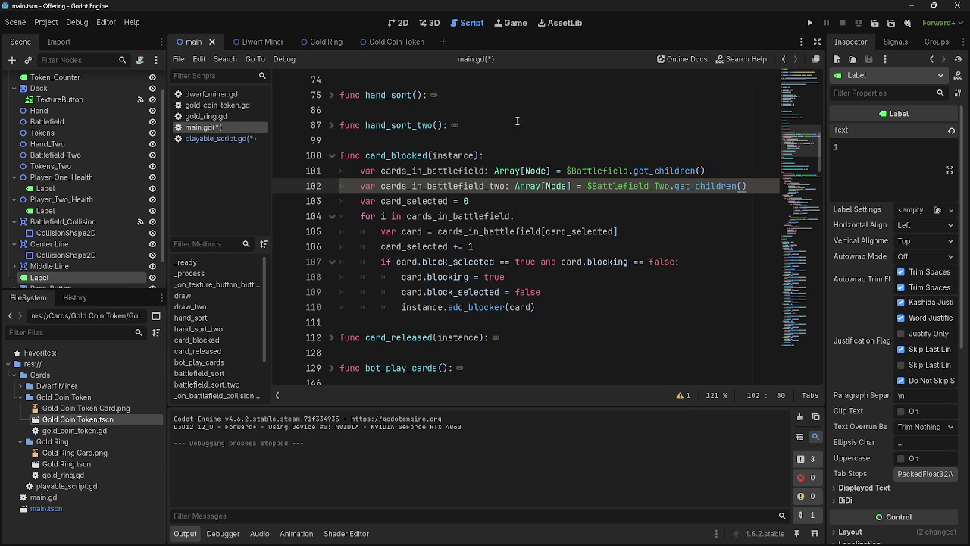
pyautogui.click(509, 200)
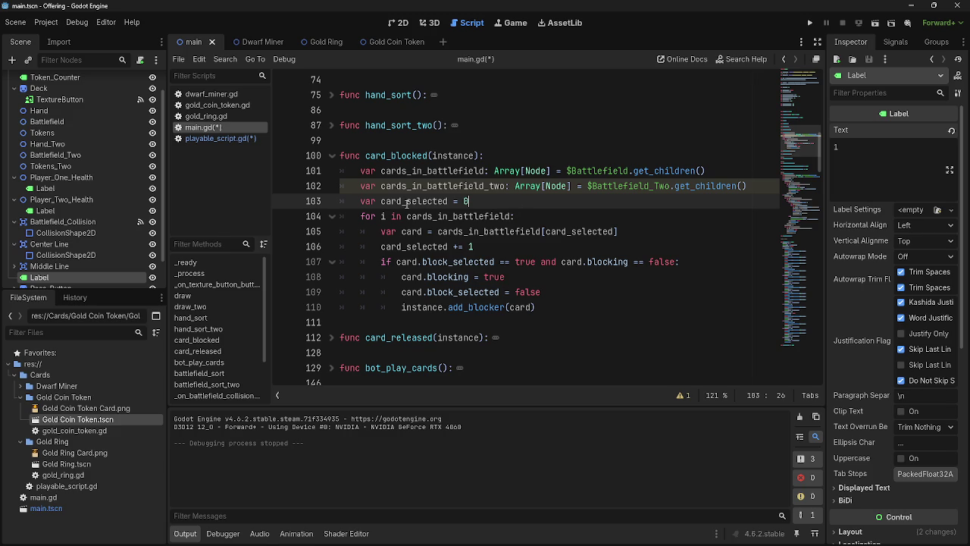
pyautogui.doubleClick(563, 231)
pyautogui.click(566, 200)
pyautogui.click(432, 201)
pyautogui.click(552, 216)
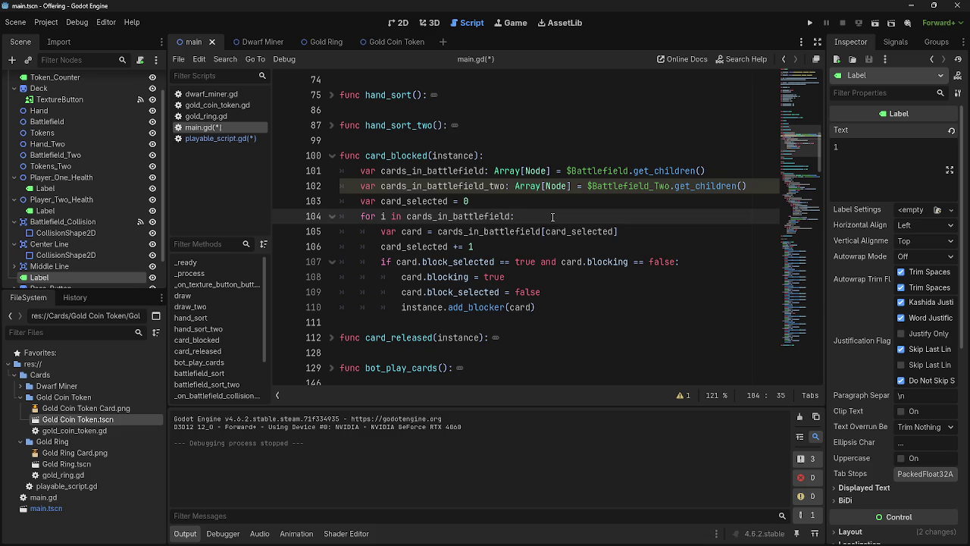
# Trace cards_in_battlefield and card_selected usage in card_blocked, then add an empty line after card_selected = 0.
pyautogui.doubleClick(504, 231)
pyautogui.doubleClick(424, 246)
pyautogui.doubleClick(476, 231)
pyautogui.doubleClick(459, 216)
pyautogui.click(582, 216)
pyautogui.click(646, 237)
pyautogui.doubleClick(579, 231)
pyautogui.doubleClick(493, 232)
pyautogui.click(517, 231)
pyautogui.doubleClick(509, 231)
pyautogui.click(507, 244)
pyautogui.doubleClick(507, 232)
pyautogui.click(506, 241)
pyautogui.doubleClick(493, 231)
pyautogui.doubleClick(447, 216)
pyautogui.click(450, 171)
pyautogui.doubleClick(449, 171)
pyautogui.doubleClick(455, 216)
pyautogui.doubleClick(496, 231)
pyautogui.click(500, 241)
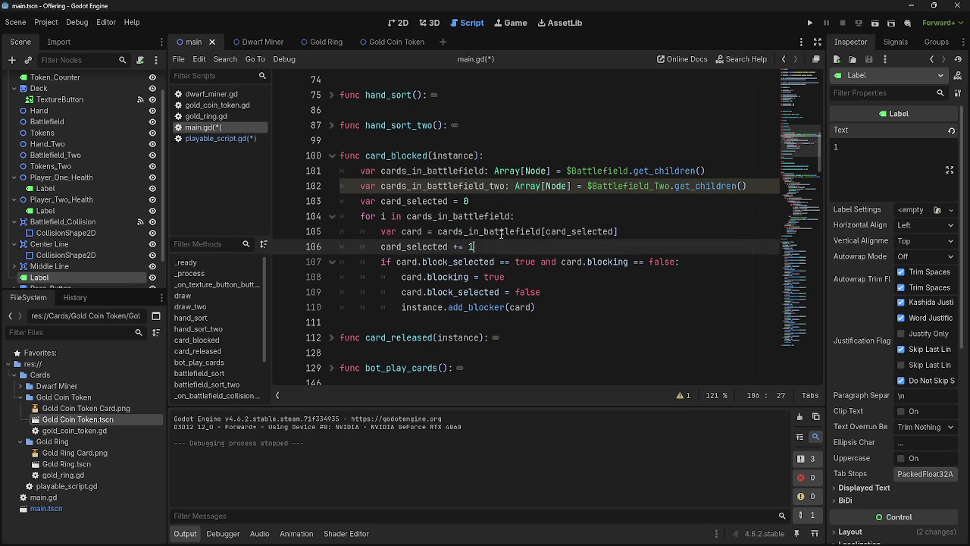
pyautogui.doubleClick(489, 188)
pyautogui.click(506, 203)
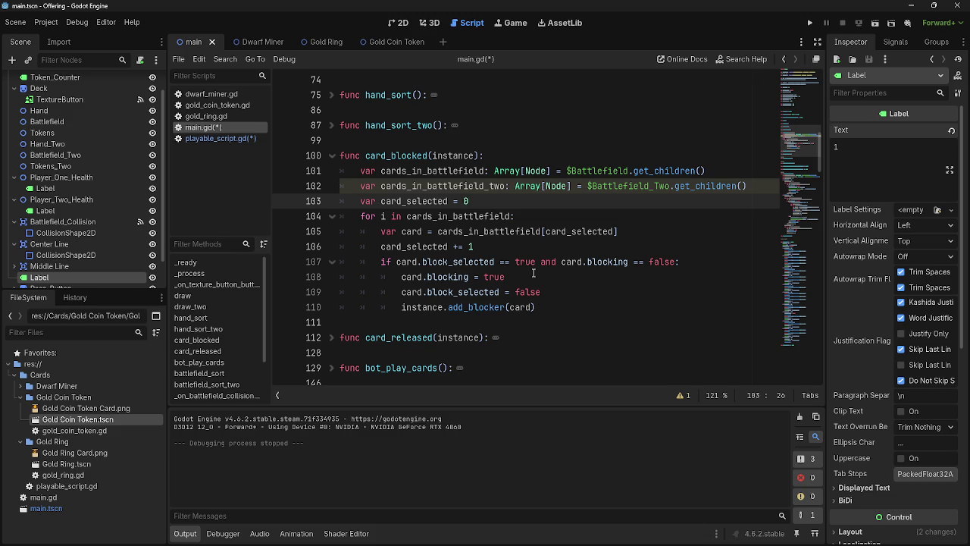
pyautogui.press('Return')
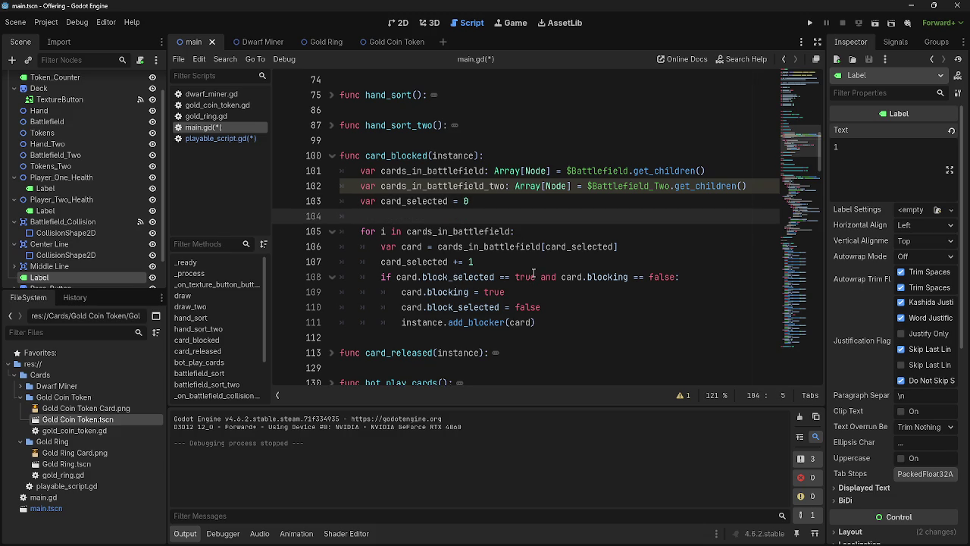
# Start a new loop 'for i in cards_in_battlefield_two' with a pass body.
pyautogui.write('for i in ca')
pyautogui.write('rds')
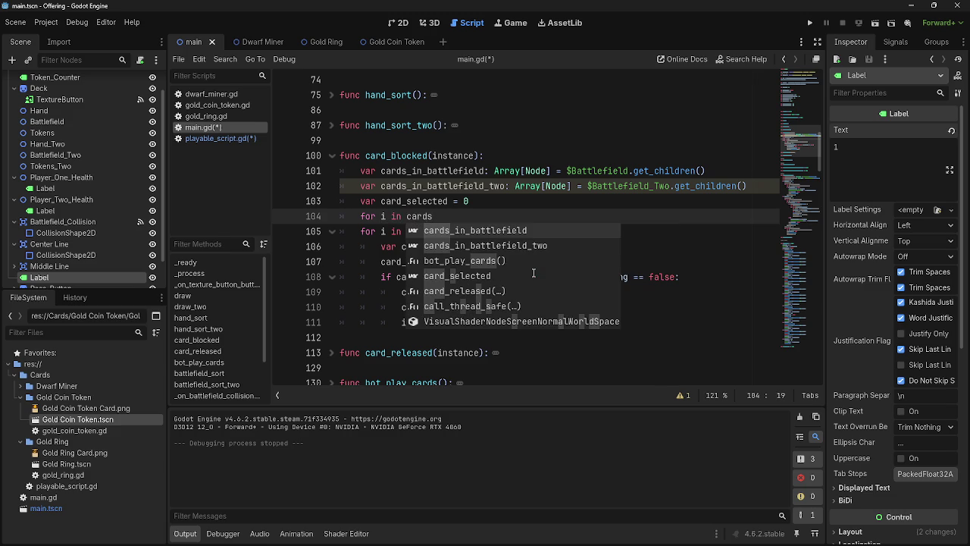
pyautogui.press('Down')
pyautogui.press('Return')
pyautogui.press('Return')
pyautogui.write('pass')
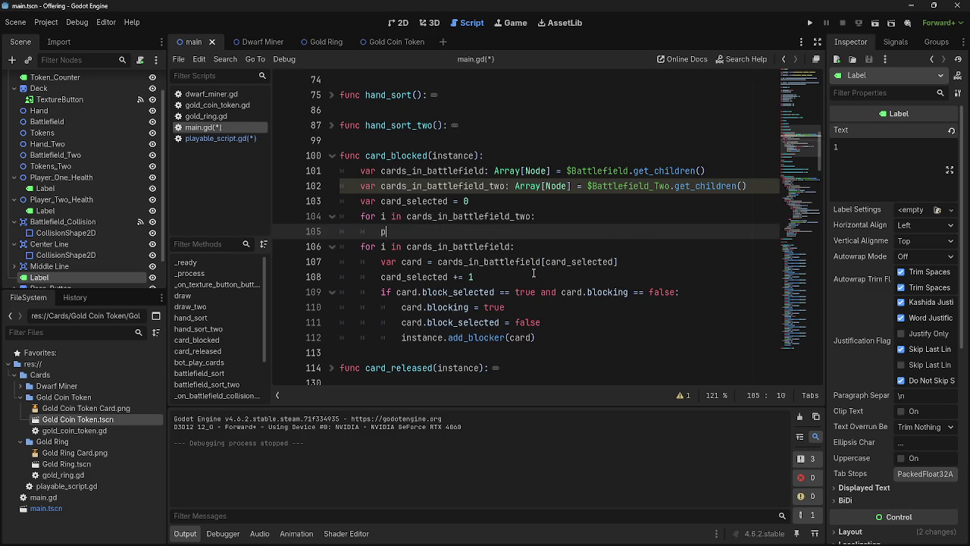
pyautogui.click(603, 222)
pyautogui.press('Return')
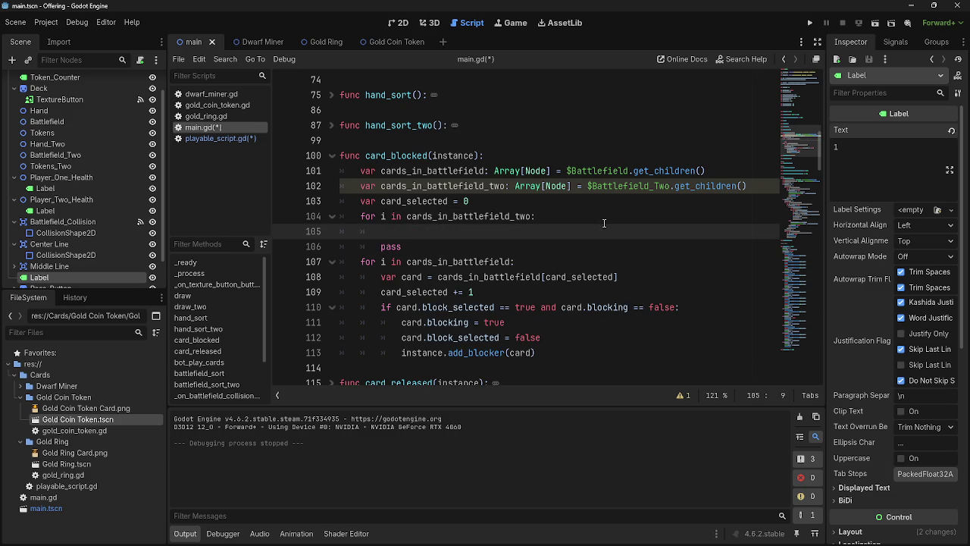
pyautogui.write('var')
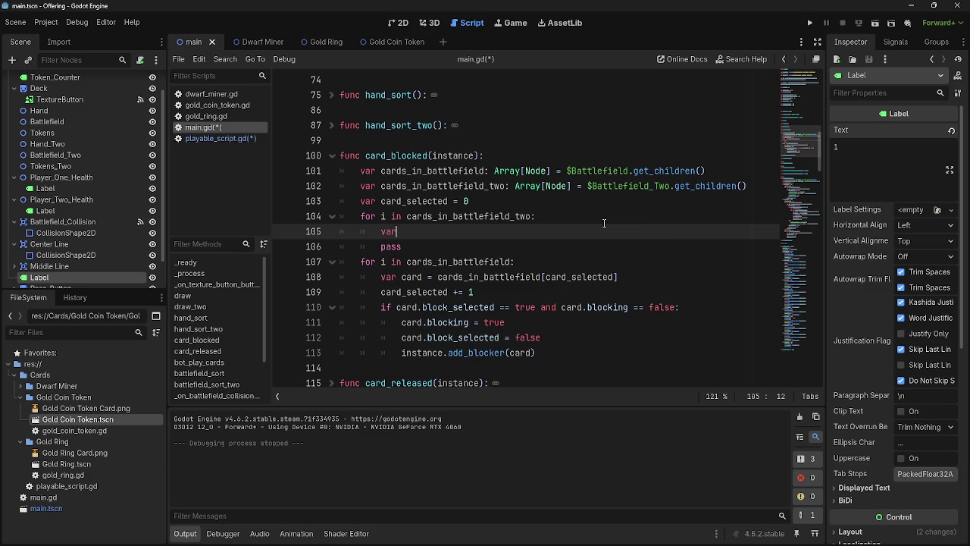
pyautogui.press('BackSpace')
pyautogui.press('BackSpace')
pyautogui.press('BackSpace')
# Copy the card lookup and increment lines into the new loop.
pyautogui.moveTo(496, 291); pyautogui.dragTo(375, 283)
pyautogui.hotkey('ctrl', 'c')
pyautogui.click(408, 234)
pyautogui.hotkey('ctrl', 'v')
pyautogui.press('Down')
pyautogui.press('Down')
pyautogui.press('Down')
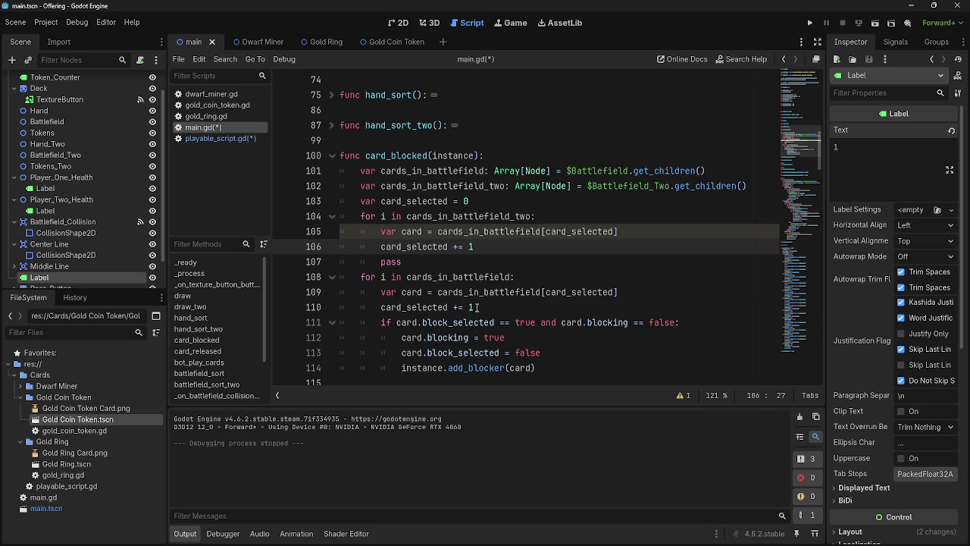
pyautogui.press('Up')
pyautogui.press('Up')
pyautogui.press('Up')
# Add an if condition by pasting the creature-type check from playable_script.gd, prefixed with card.
pyautogui.press('Return')
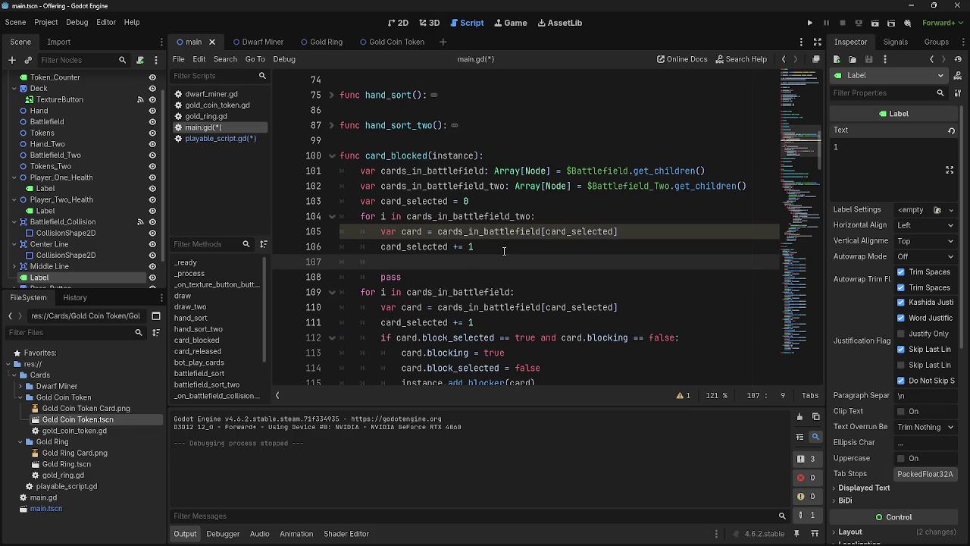
pyautogui.write('if card.')
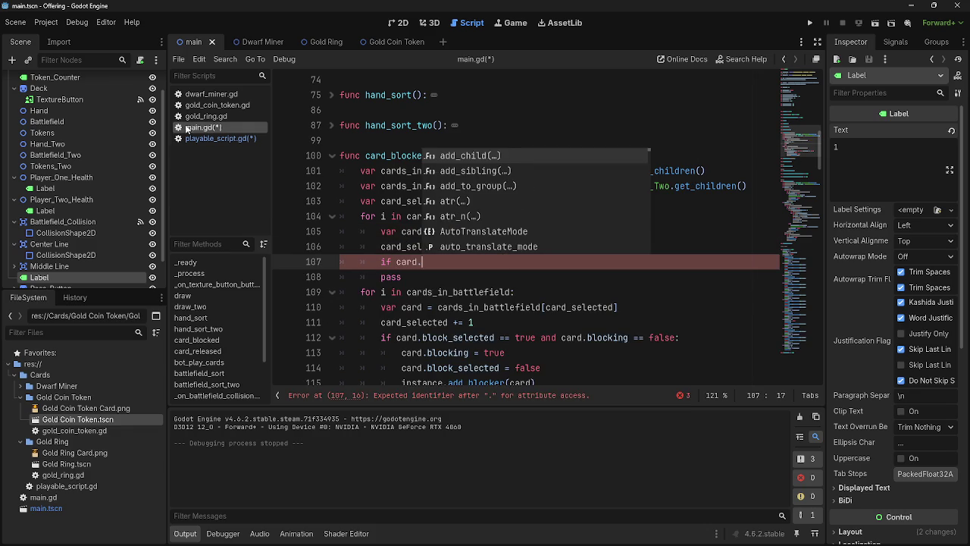
pyautogui.hotkey('alt', 'Tab')
pyautogui.hotkey('alt', 'Tab')
pyautogui.press('Escape')
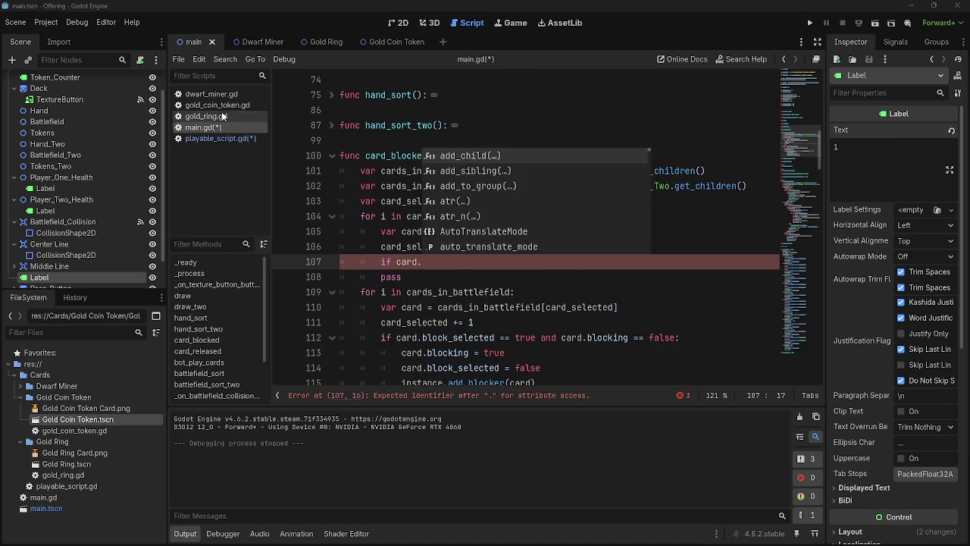
pyautogui.click(220, 116)
pyautogui.click(208, 136)
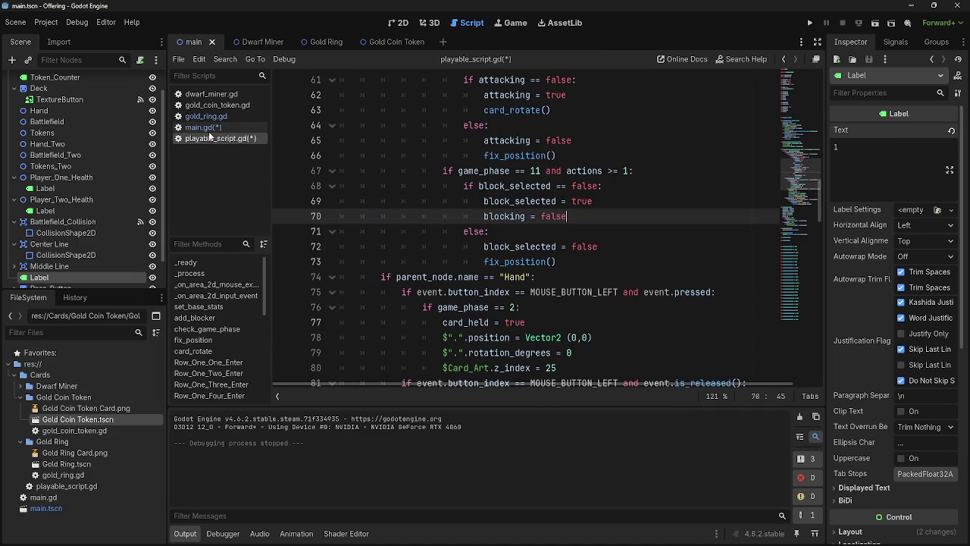
pyautogui.scroll(-3, 568, 279)
pyautogui.scroll(-1, 569, 279)
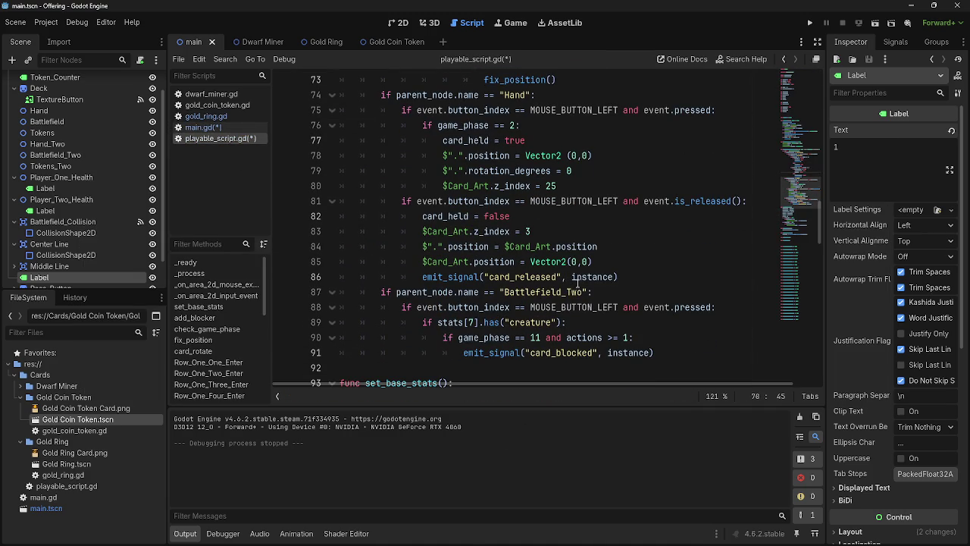
pyautogui.moveTo(567, 323)
pyautogui.mouseDown()
pyautogui.moveTo(402, 323)
pyautogui.moveTo(422, 323)
pyautogui.mouseUp()
pyautogui.click(206, 127)
pyautogui.hotkey('ctrl', 'v')
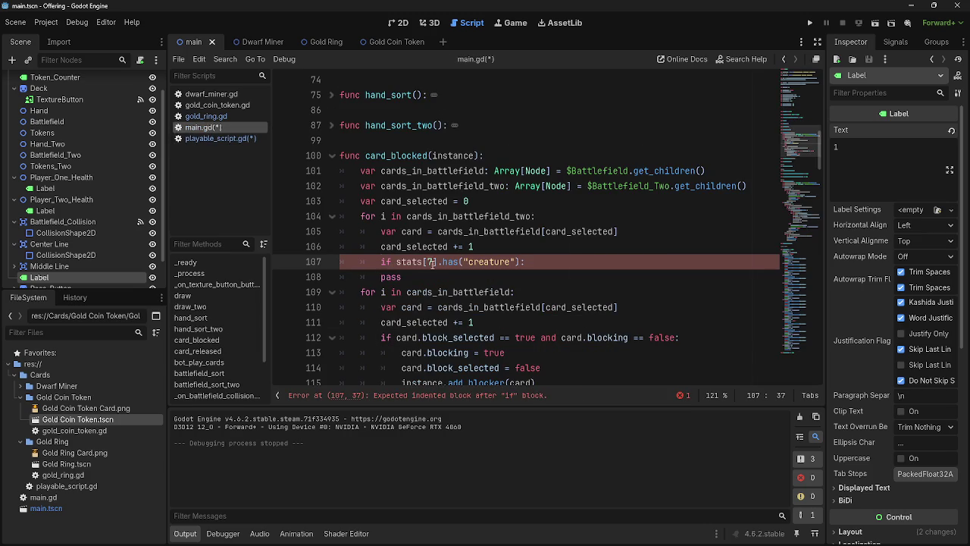
pyautogui.doubleClick(421, 262)
pyautogui.click(397, 263)
pyautogui.write('card.')
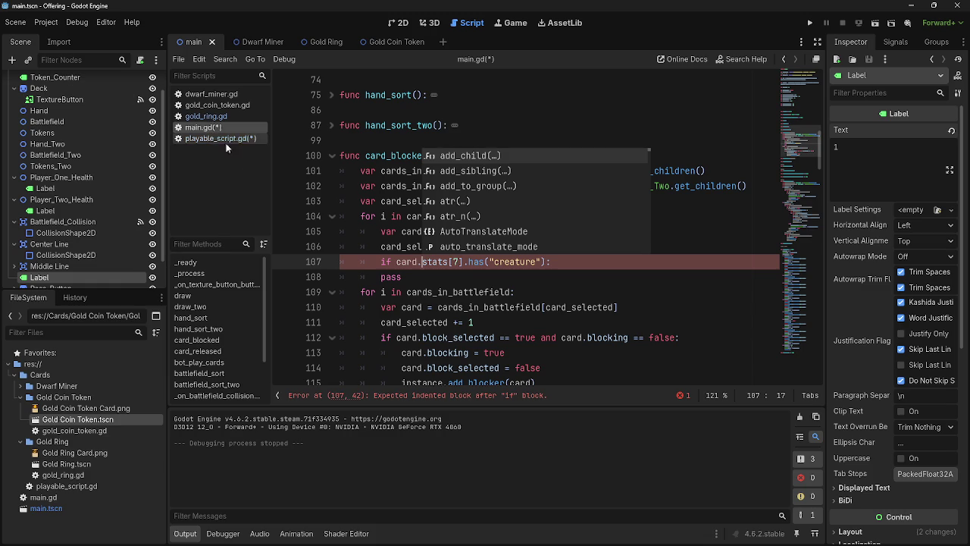
pyautogui.moveTo(463, 261); pyautogui.dragTo(422, 262)
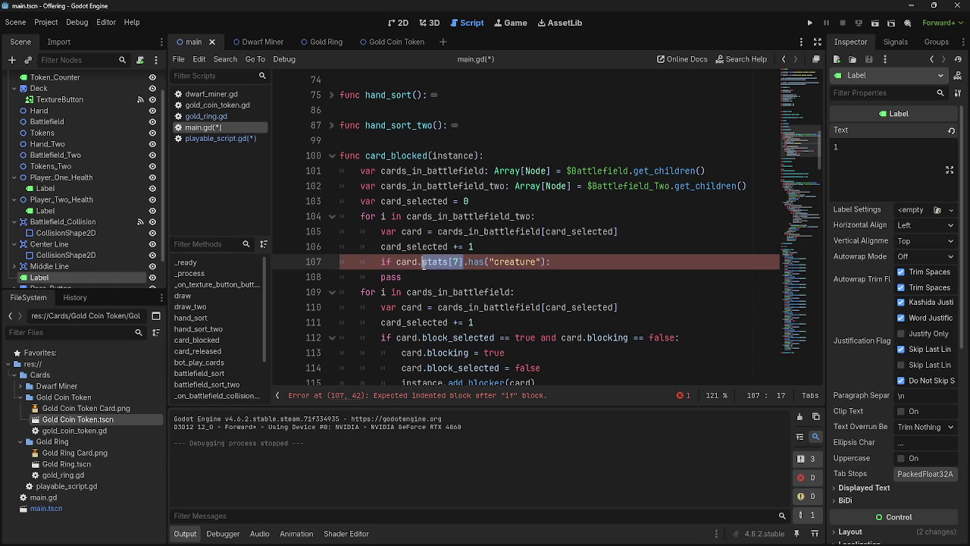
# Change the condition to card.creatures_blocking.has(instance) and open a line inside the if block.
pyautogui.click(218, 138)
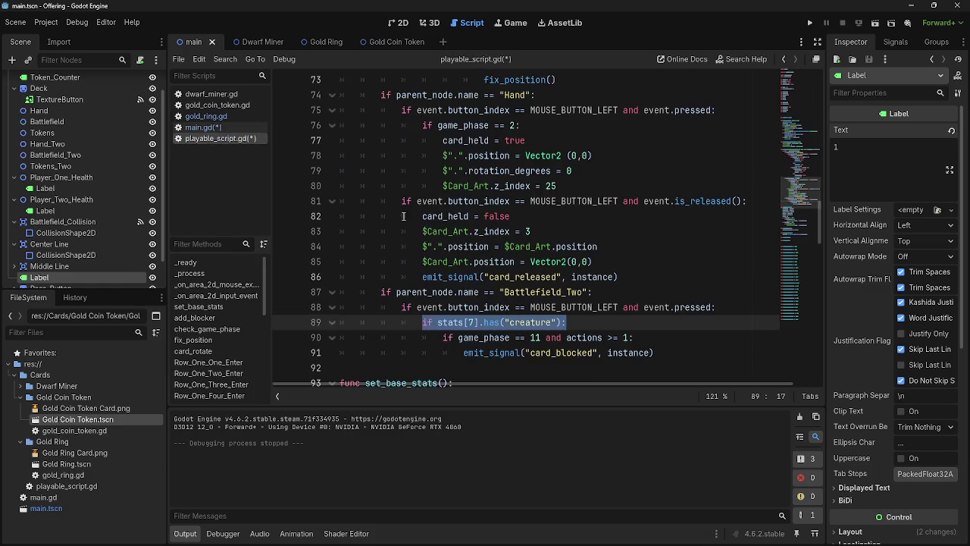
pyautogui.scroll(10, 416, 233)
pyautogui.scroll(-12, 341, 217)
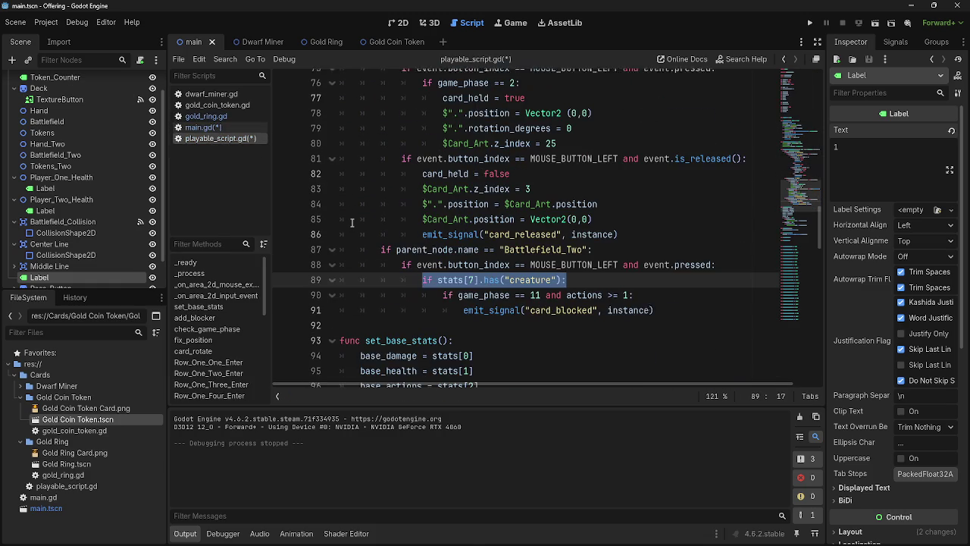
pyautogui.scroll(20, 411, 271)
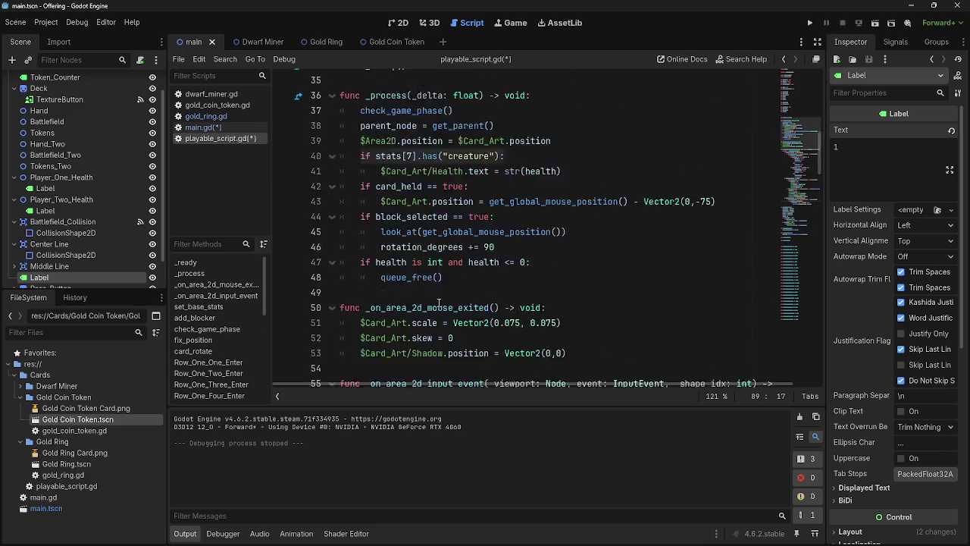
pyautogui.click(411, 271)
pyautogui.click(226, 123)
pyautogui.write('creatures')
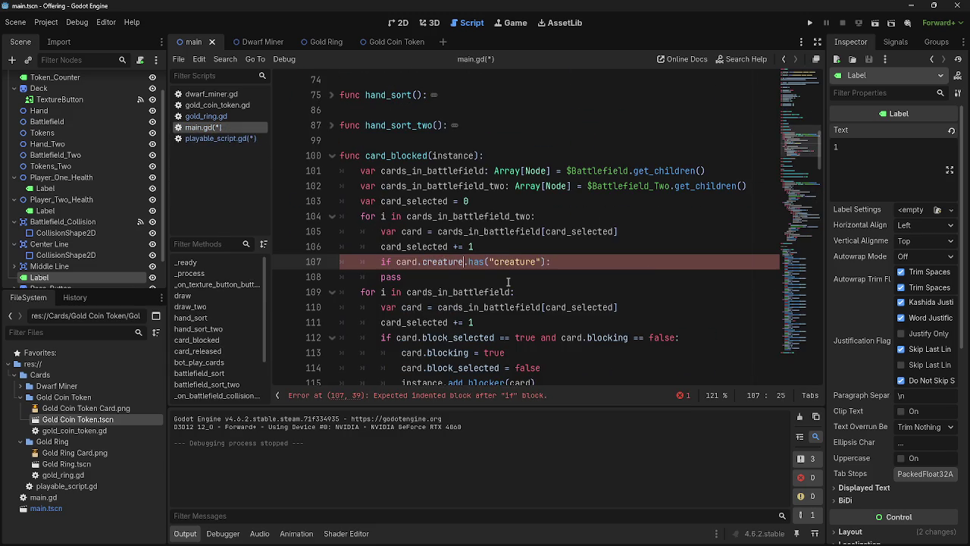
pyautogui.write('_blo')
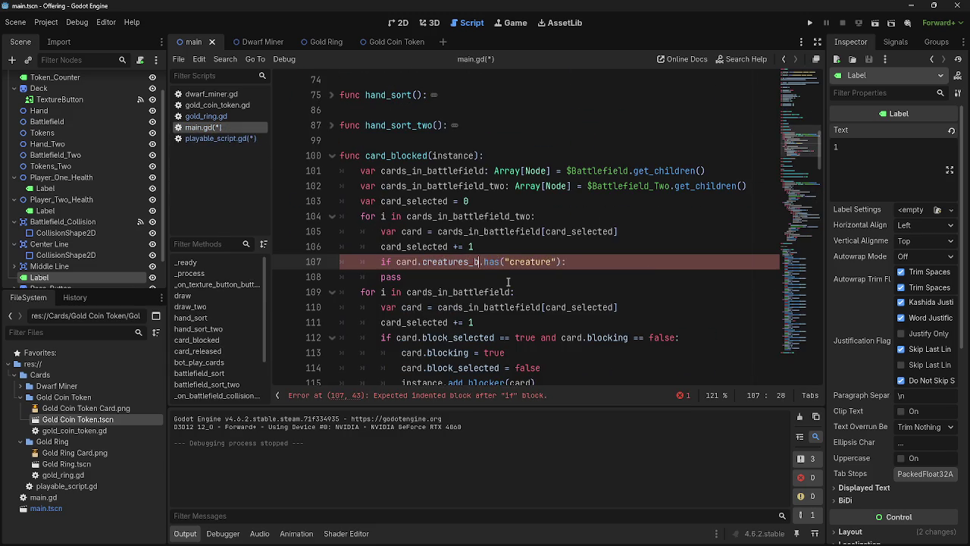
pyautogui.write('cking')
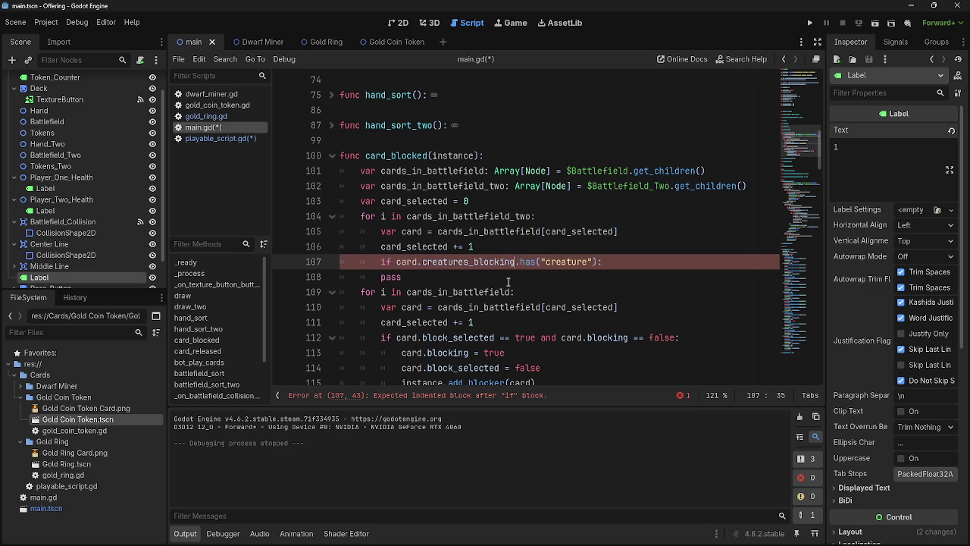
pyautogui.moveTo(592, 261); pyautogui.dragTo(541, 262)
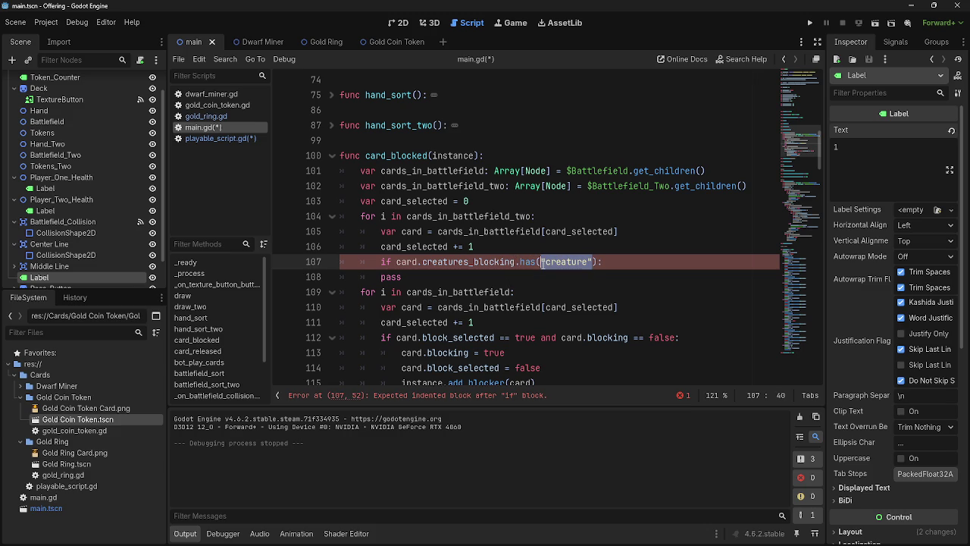
pyautogui.write('instance')
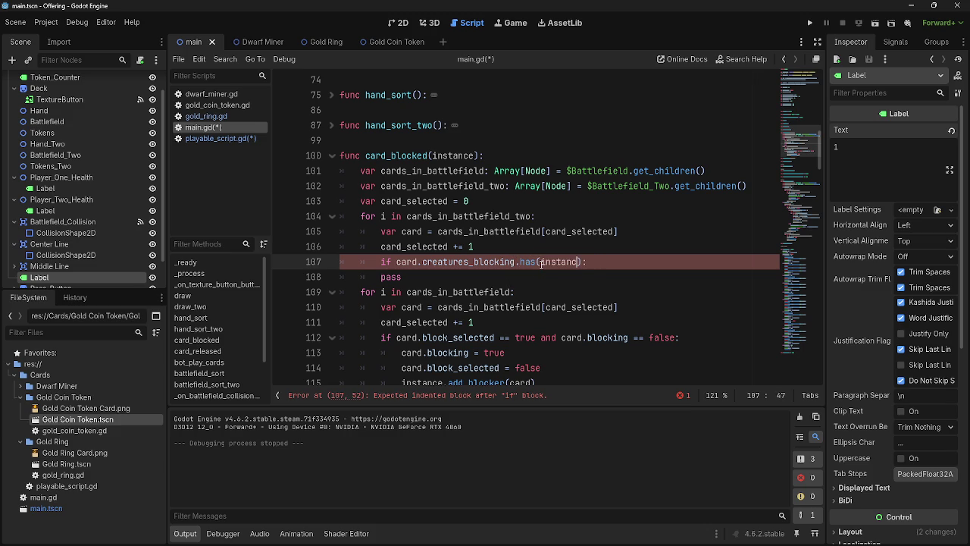
pyautogui.click(603, 262)
pyautogui.press('Return')
# Write card.creatures_blocking.erase(instance) inside the if block on line 108.
pyautogui.write('pass')
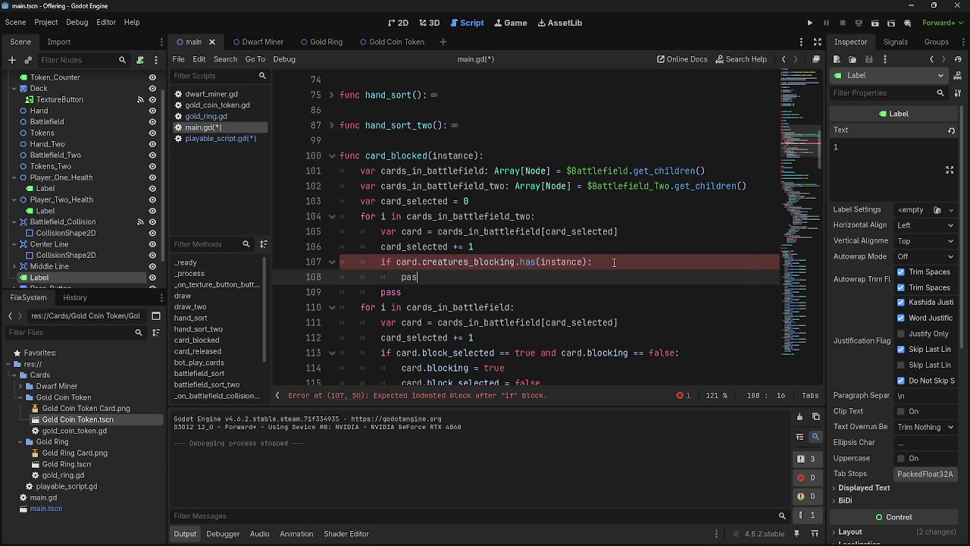
pyautogui.click(319, 290)
pyautogui.hotkey('ctrl', 'z')
pyautogui.hotkey('ctrl', 'z')
pyautogui.hotkey('ctrl', 'z')
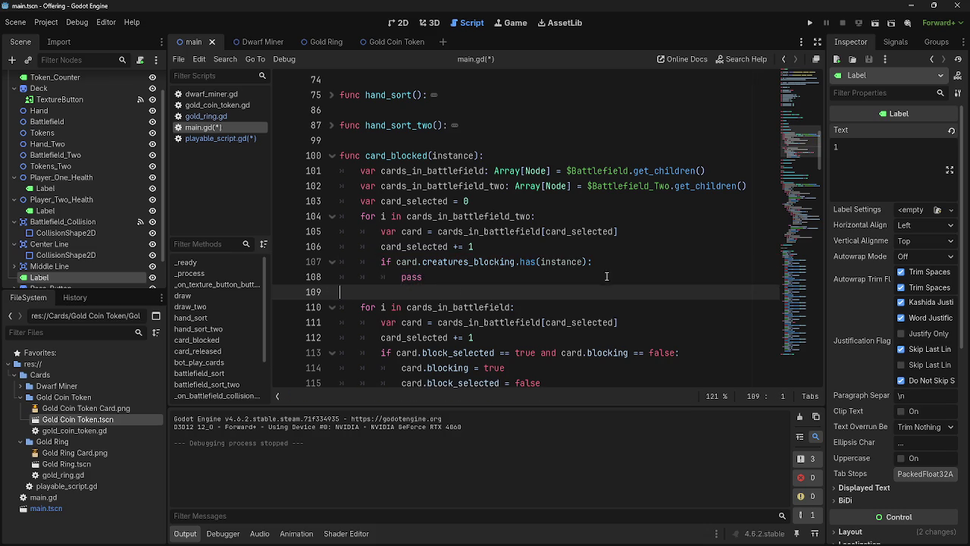
pyautogui.hotkey('alt', 'Tab')
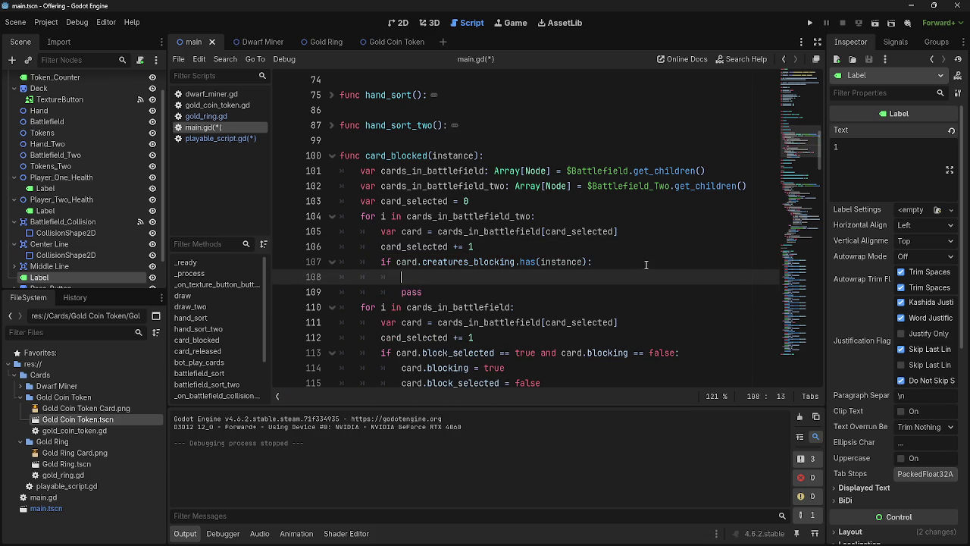
pyautogui.press('Escape')
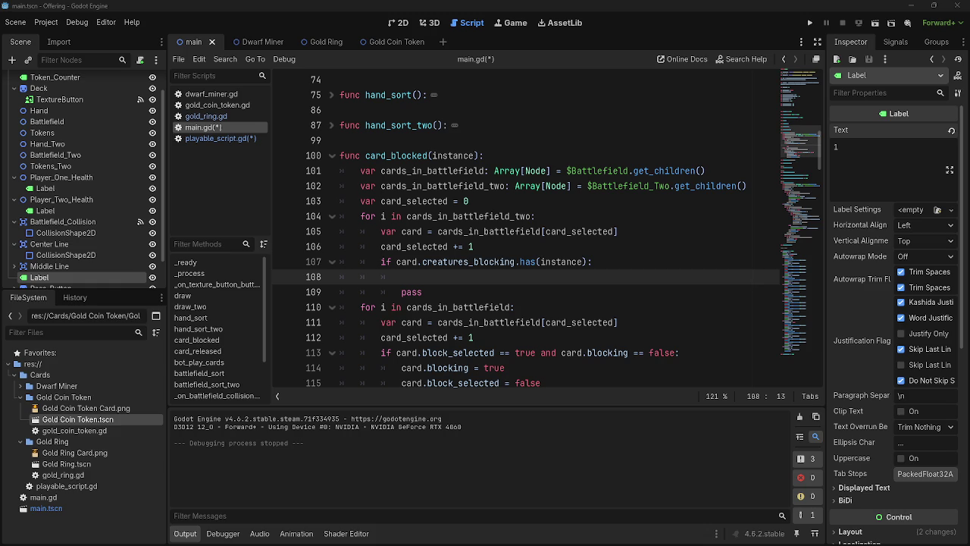
pyautogui.click(626, 264)
pyautogui.click(612, 277)
pyautogui.write('erase')
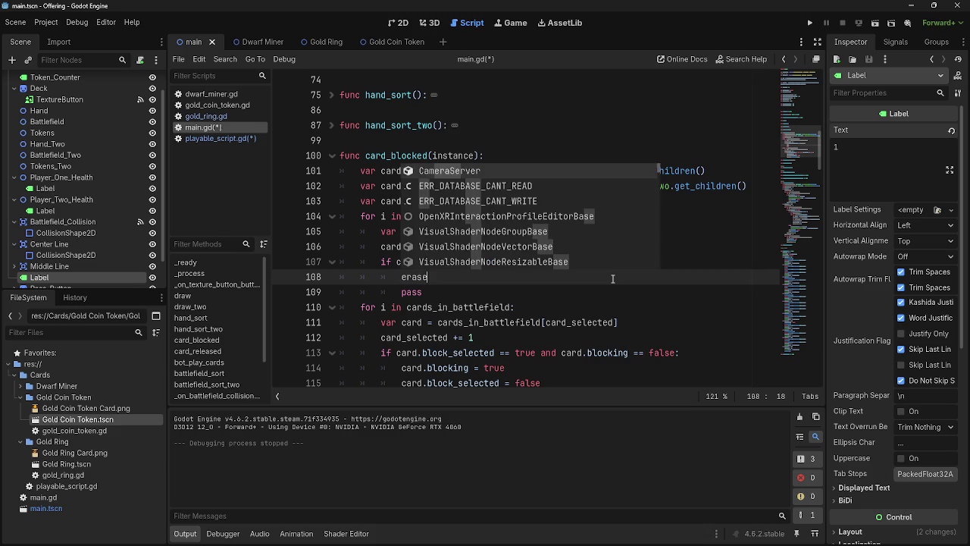
pyautogui.press('Return')
pyautogui.press('BackSpace')
pyautogui.press('BackSpace')
pyautogui.press('BackSpace')
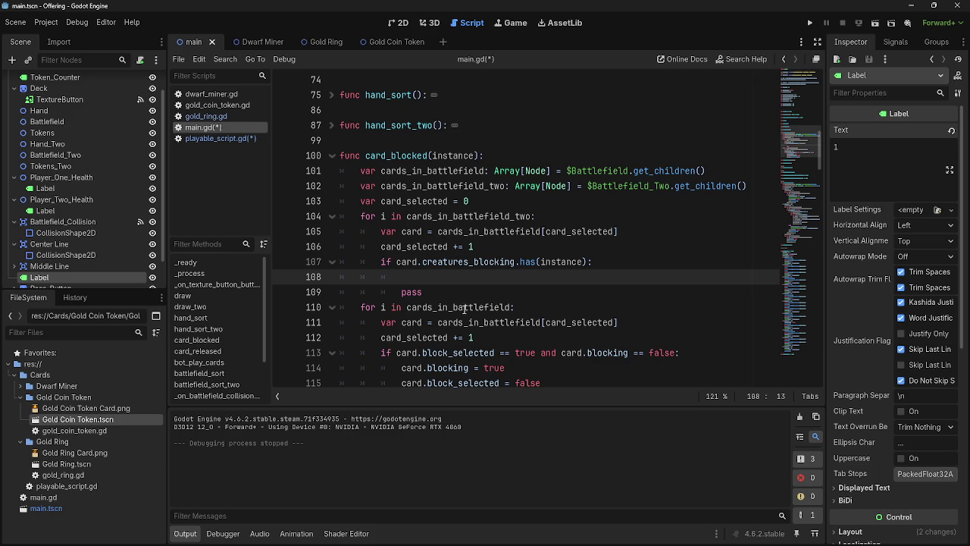
pyautogui.write('card.creat')
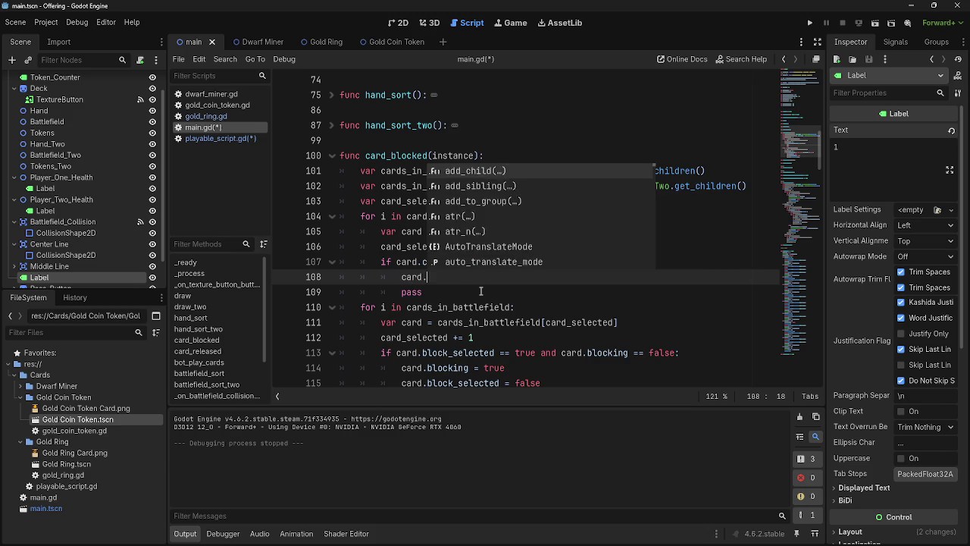
pyautogui.write('ures')
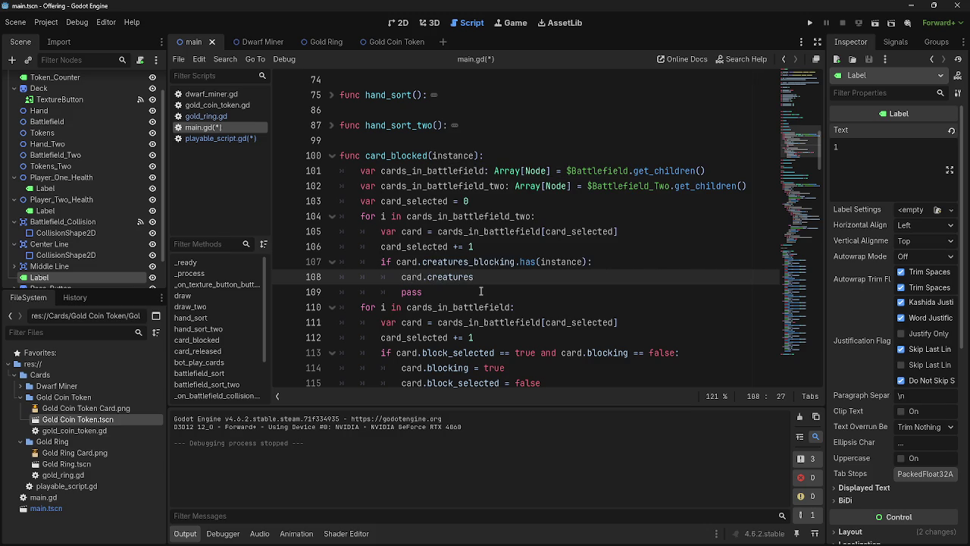
pyautogui.write('_blocking.')
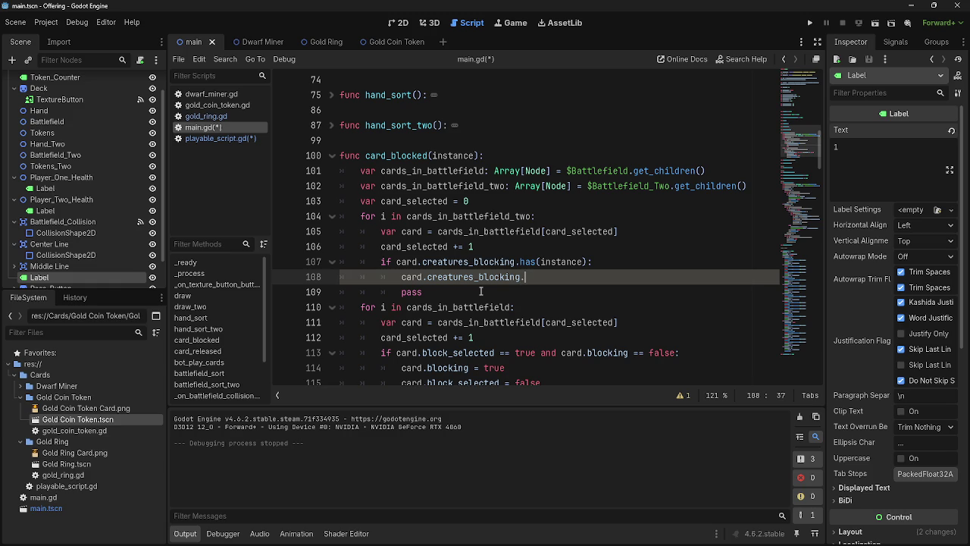
pyautogui.write('er')
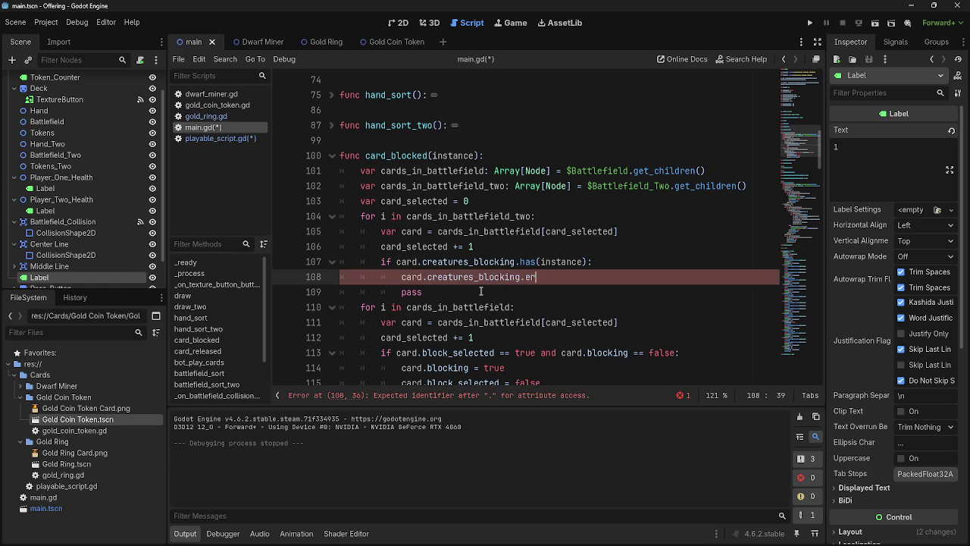
pyautogui.write('ase(instance')
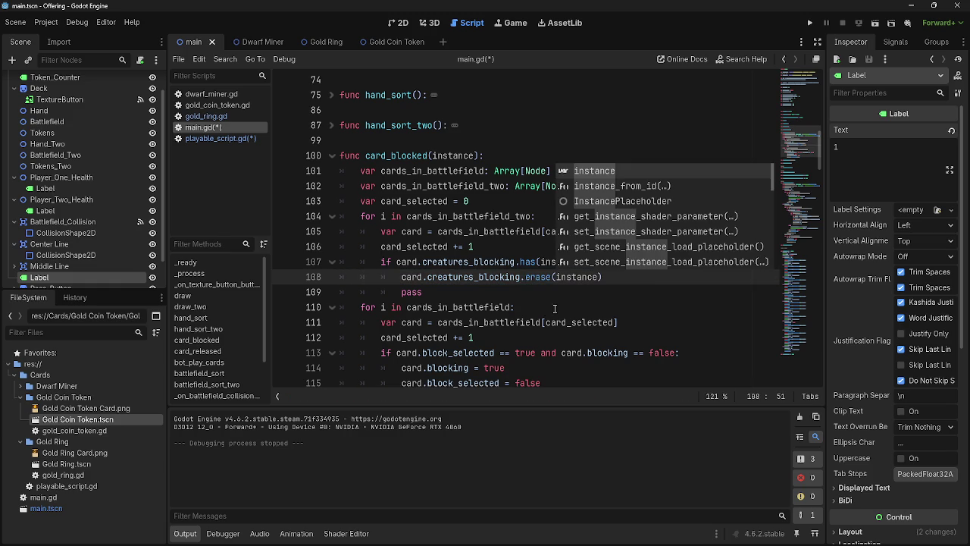
# Delete the leftover pass line and run the project.
pyautogui.press('Escape')
pyautogui.moveTo(606, 291); pyautogui.dragTo(354, 300)
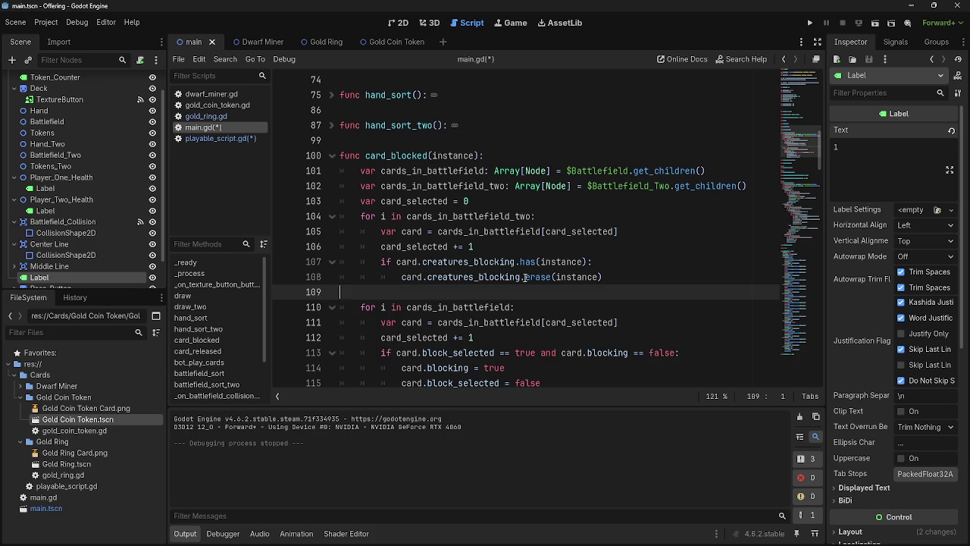
pyautogui.press('BackSpace')
pyautogui.click(810, 22)
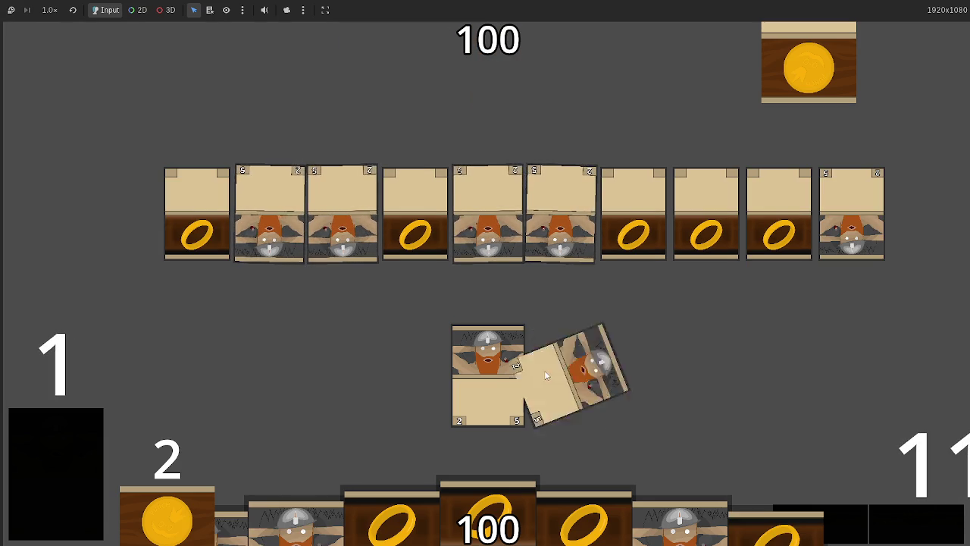
# Return to the editor and inspect cards_in_battlefield at the invalid index '2' error on line 105.
pyautogui.hotkey('alt', 'Tab')
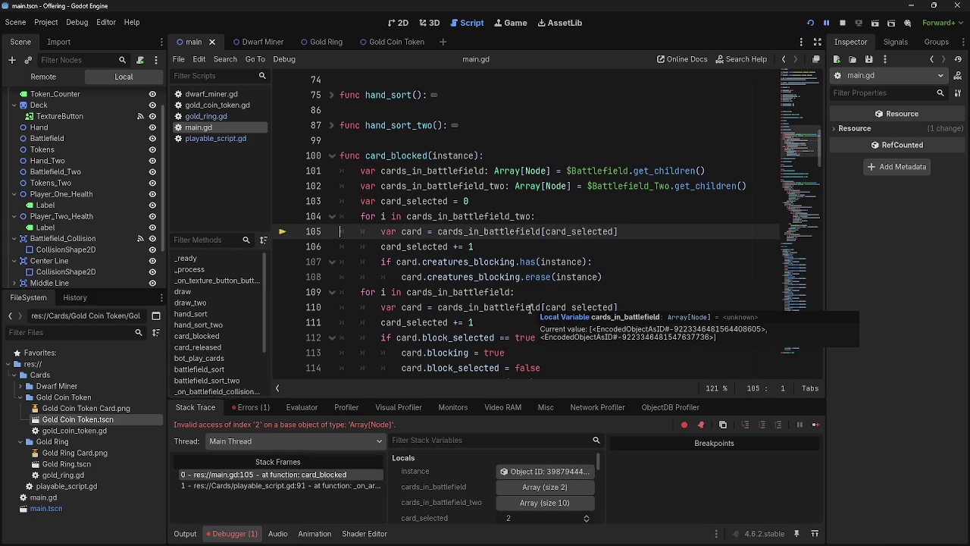
pyautogui.moveTo(463, 307)
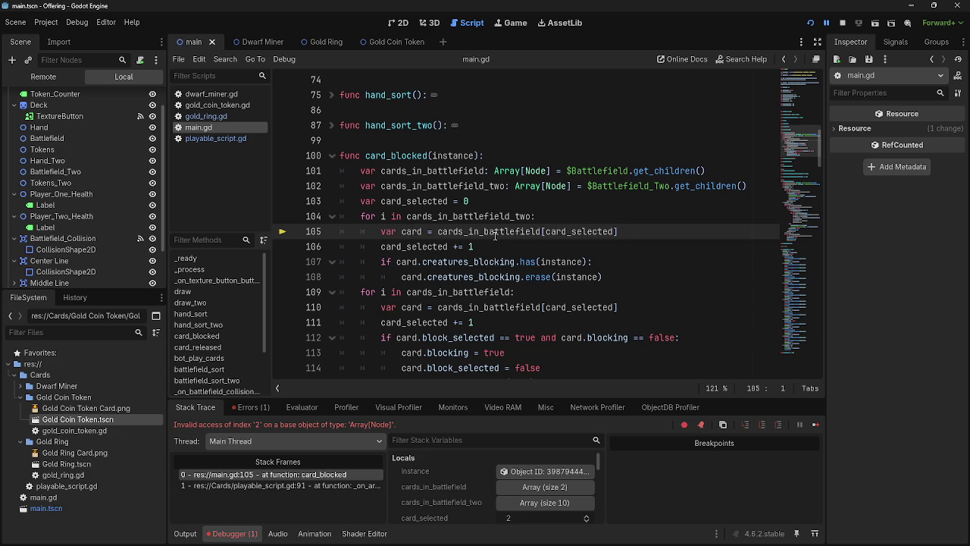
pyautogui.moveTo(495, 235)
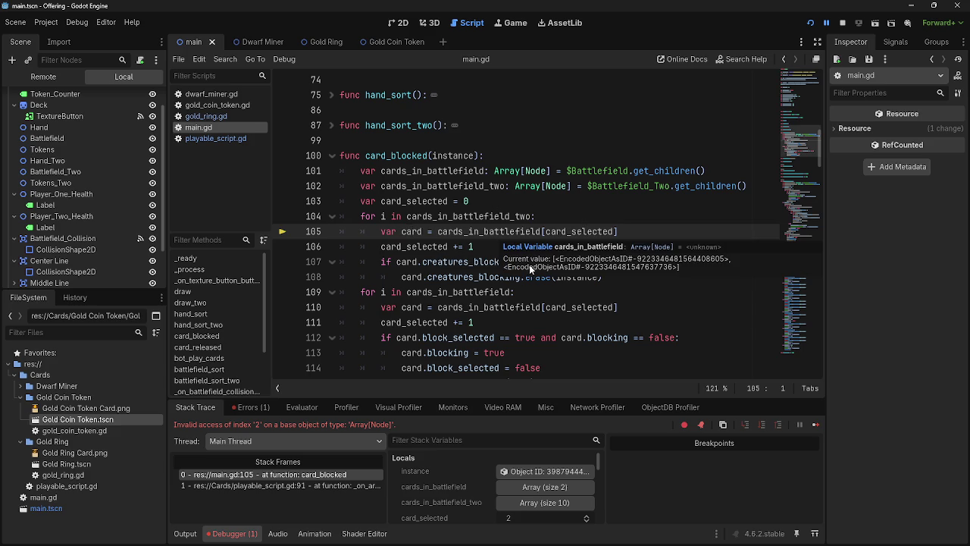
pyautogui.scroll(-2, 485, 258)
pyautogui.scroll(1, 469, 273)
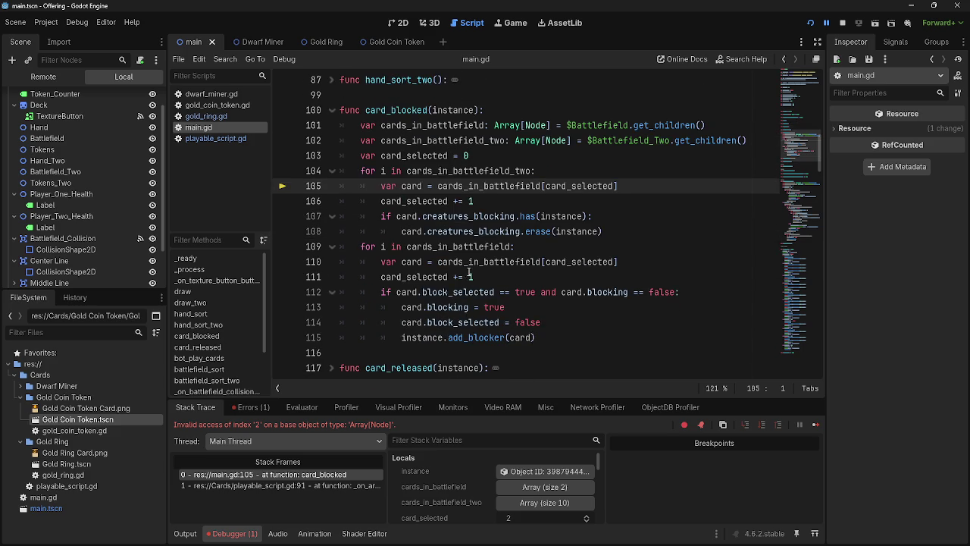
# Move the creatures_blocking cleanup loop below the blocking loop and remove blank line 104.
pyautogui.click(579, 342)
pyautogui.press('Return')
pyautogui.press('BackSpace')
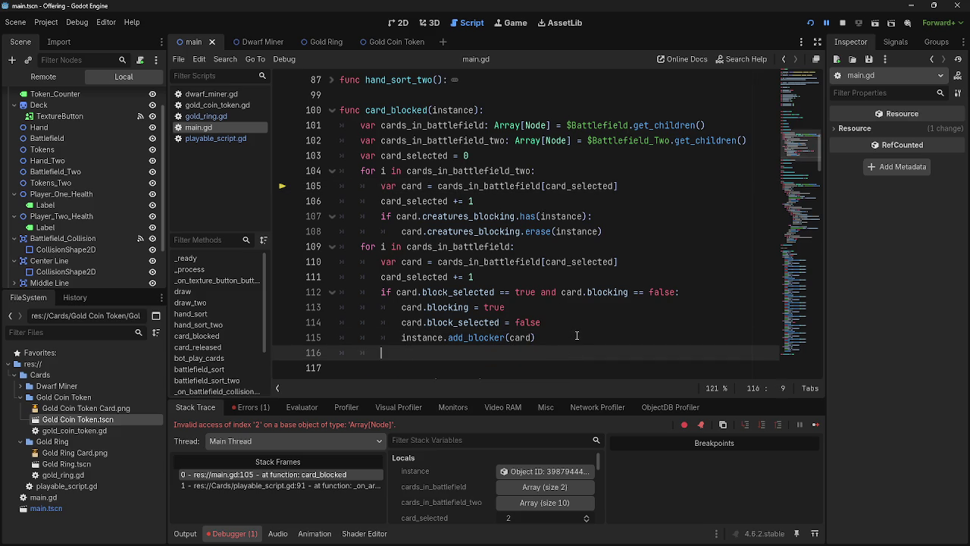
pyautogui.moveTo(602, 231)
pyautogui.mouseDown()
pyautogui.moveTo(409, 231)
pyautogui.moveTo(360, 171)
pyautogui.mouseUp()
pyautogui.moveTo(455, 201); pyautogui.dragTo(393, 366)
pyautogui.click(379, 170)
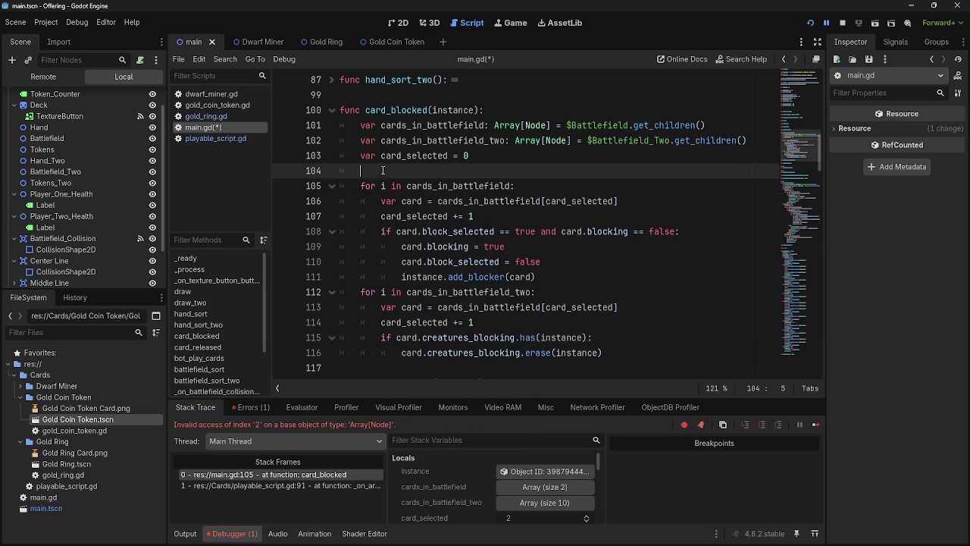
pyautogui.press('BackSpace')
pyautogui.click(356, 276)
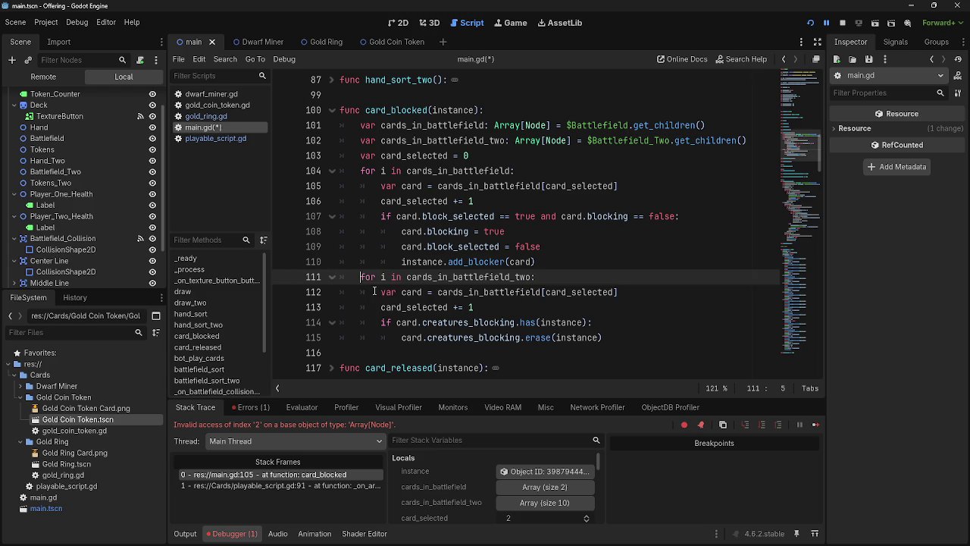
pyautogui.moveTo(381, 291); pyautogui.dragTo(623, 298)
pyautogui.doubleClick(489, 292)
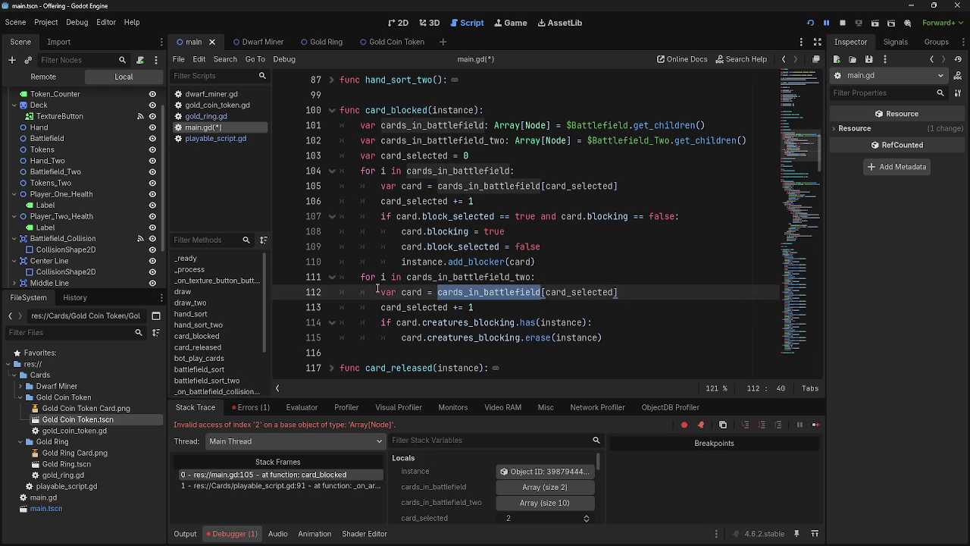
pyautogui.doubleClick(405, 307)
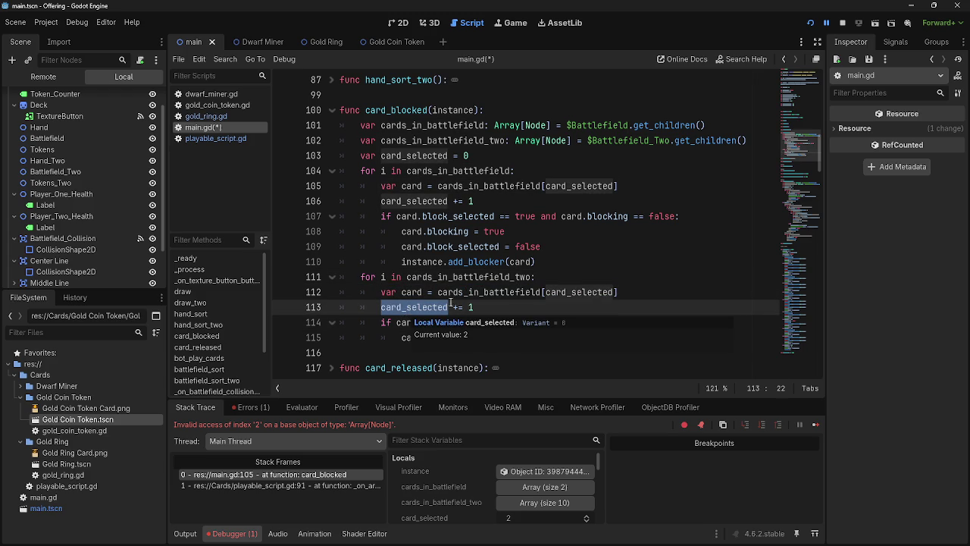
# Insert a copy of card_selected = 0 on a new line before the second loop.
pyautogui.click(572, 278)
pyautogui.click(565, 260)
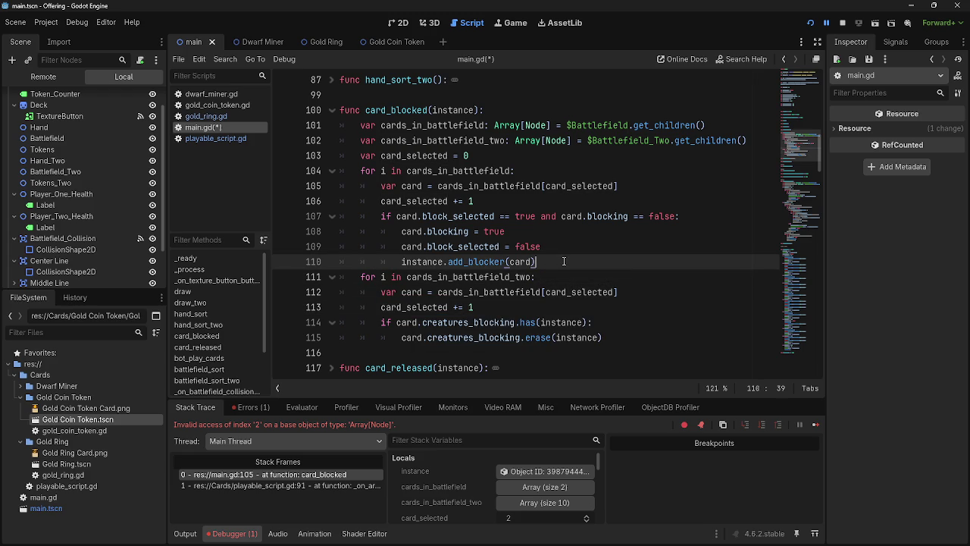
pyautogui.click(566, 277)
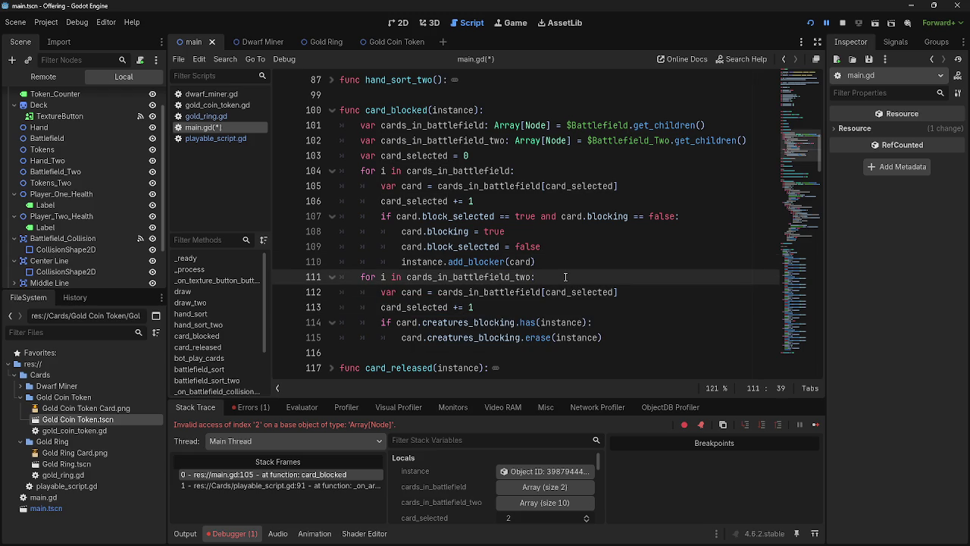
pyautogui.moveTo(483, 182)
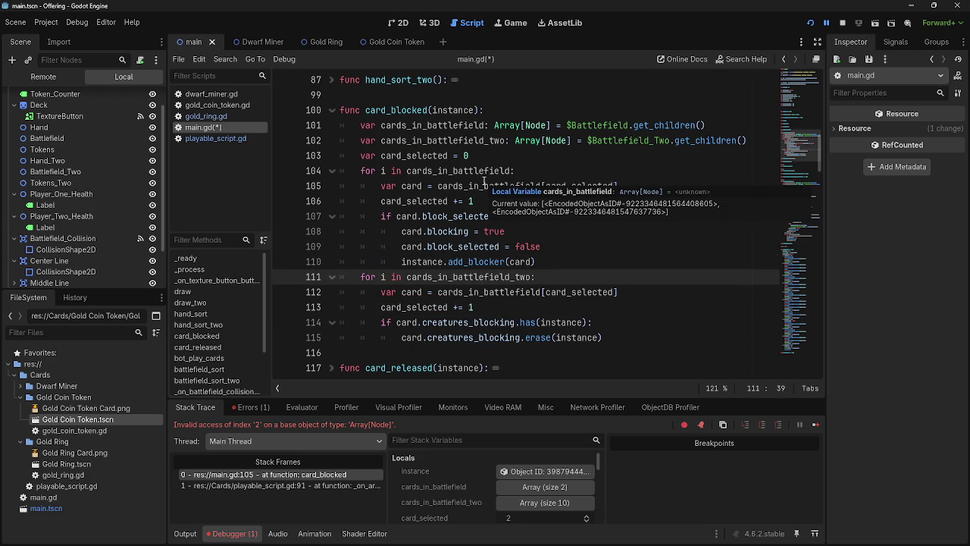
pyautogui.click(571, 263)
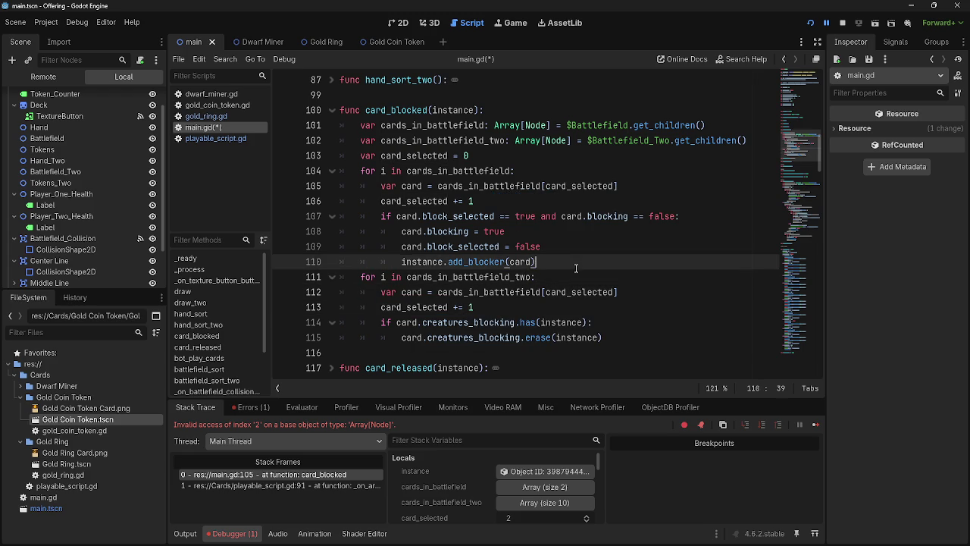
pyautogui.press('Return')
pyautogui.moveTo(485, 159); pyautogui.dragTo(383, 159)
pyautogui.hotkey('ctrl', 'c')
pyautogui.click(428, 277)
pyautogui.hotkey('ctrl', 'v')
# Rerun the game and block with a card to test the fix.
pyautogui.click(589, 292)
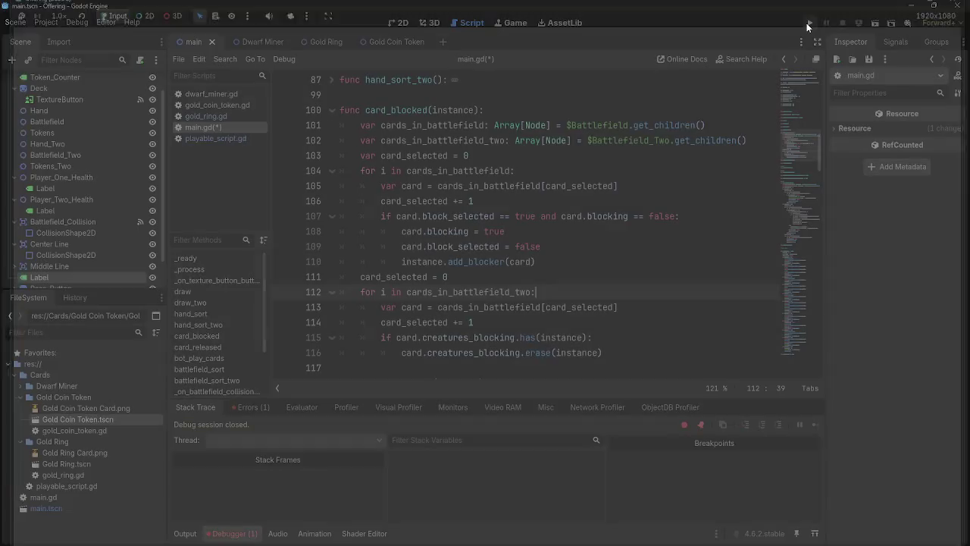
pyautogui.click(808, 23)
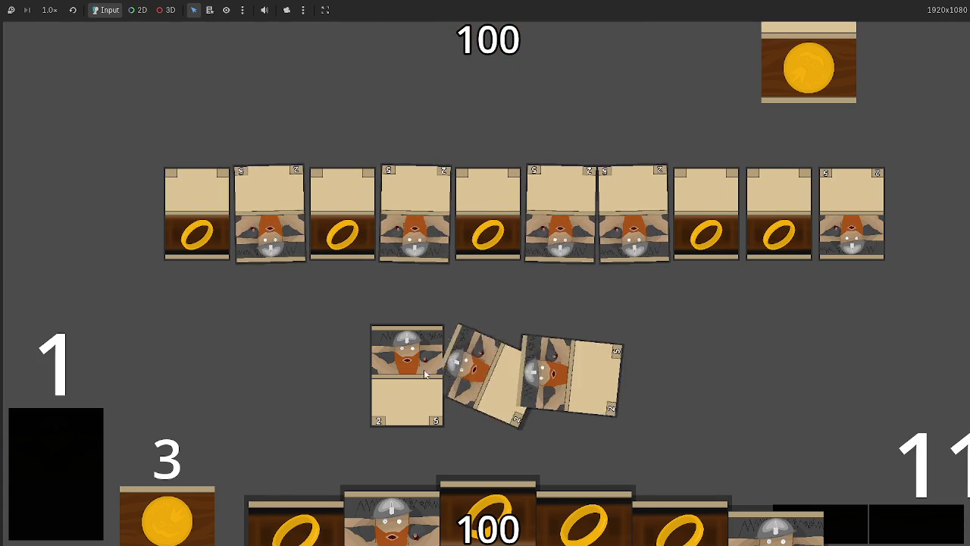
pyautogui.click(570, 264)
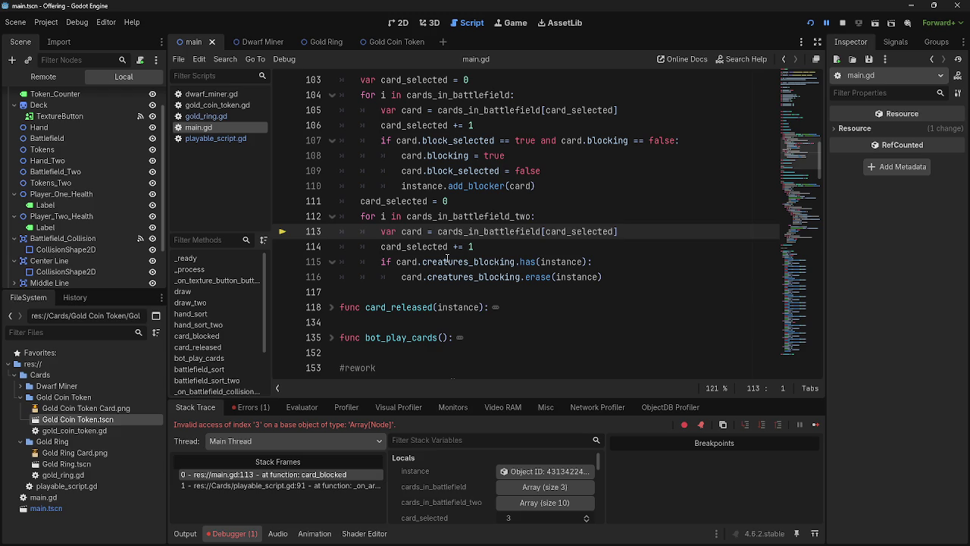
# Inspect the card_selected, card and creatures_blocking references in card_blocked.
pyautogui.moveTo(366, 201); pyautogui.dragTo(476, 199)
pyautogui.click(476, 197)
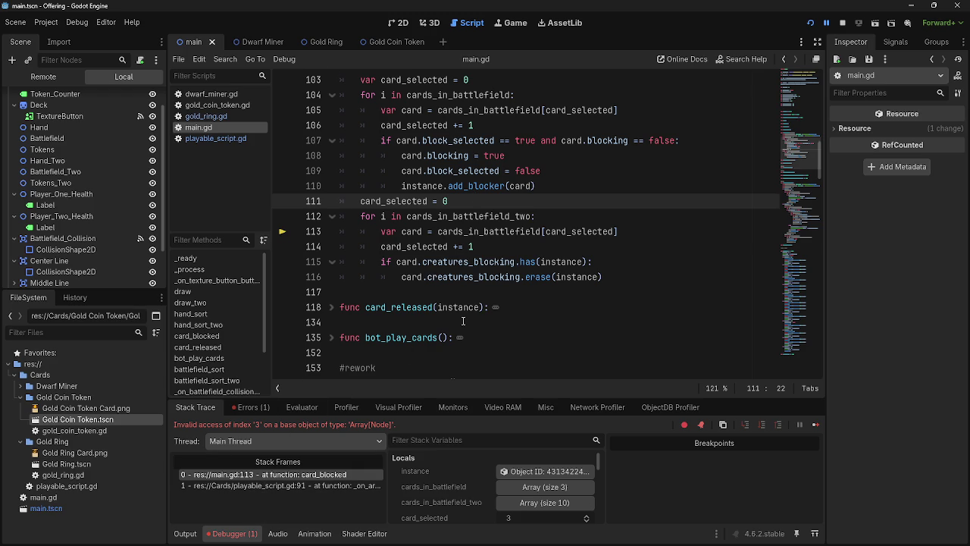
pyautogui.scroll(2, 462, 321)
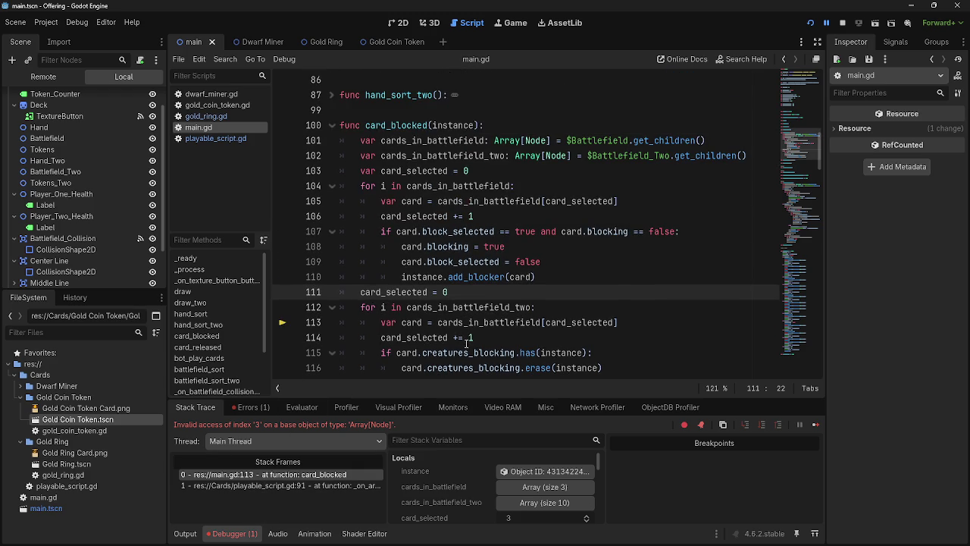
pyautogui.doubleClick(419, 202)
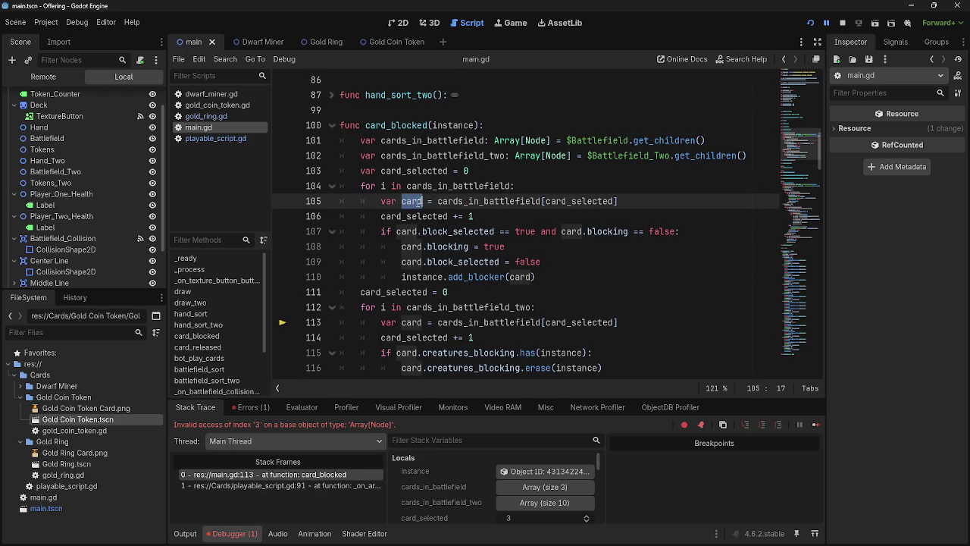
pyautogui.scroll(-1, 435, 235)
pyautogui.doubleClick(423, 294)
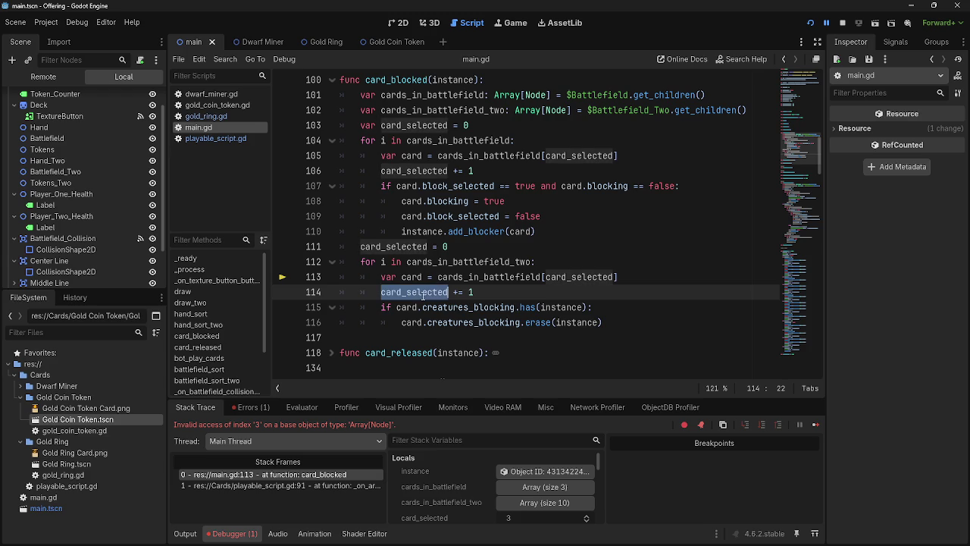
pyautogui.moveTo(416, 199)
pyautogui.doubleClick(424, 307)
pyautogui.click(415, 306)
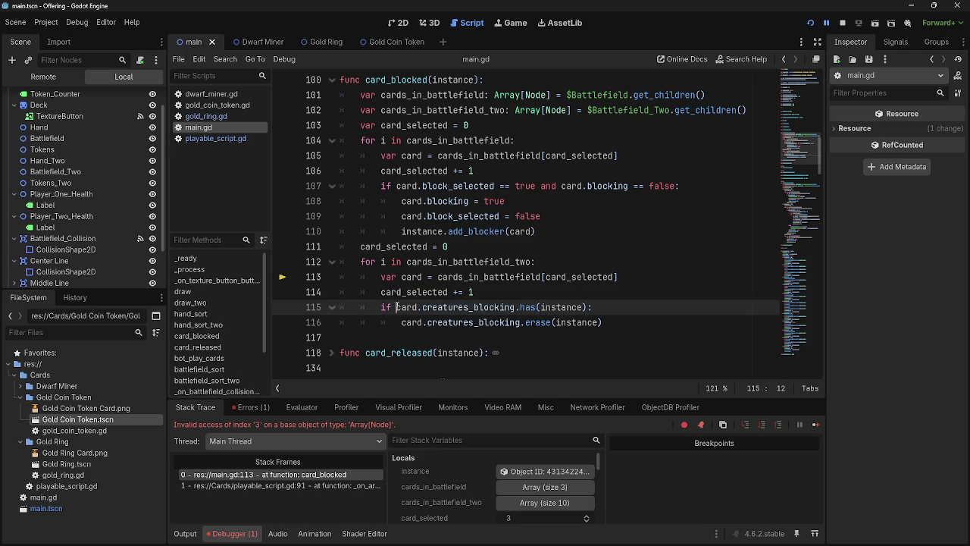
pyautogui.doubleClick(425, 307)
pyautogui.click(416, 307)
pyautogui.click(447, 307)
pyautogui.doubleClick(405, 307)
pyautogui.click(438, 307)
pyautogui.doubleClick(438, 306)
# Move the cards_in_battlefield_two loop above the first loop, right after the card_selected initialisation.
pyautogui.click(506, 125)
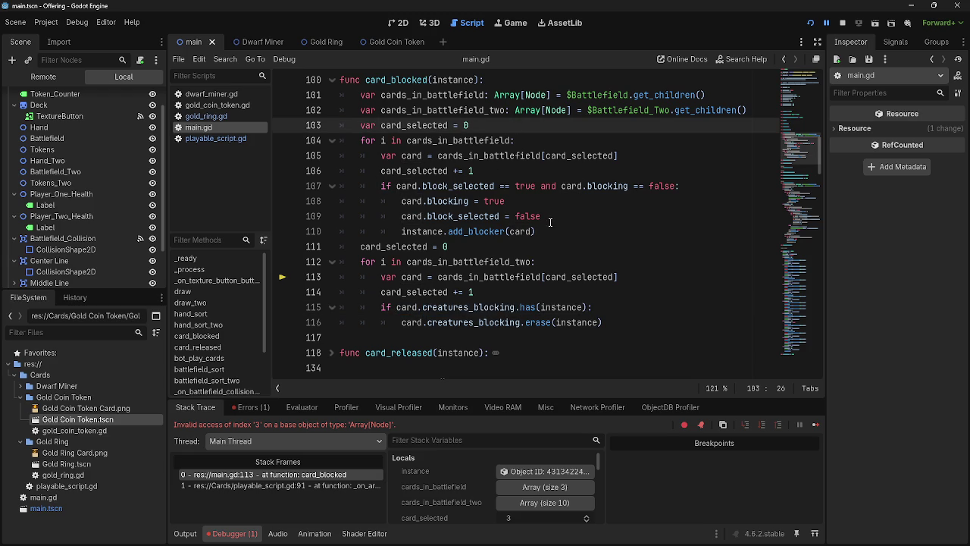
pyautogui.press('Return')
pyautogui.moveTo(661, 337); pyautogui.dragTo(361, 277)
pyautogui.moveTo(454, 307); pyautogui.dragTo(395, 144)
pyautogui.click(641, 150)
# Delete the leftover 'card_selected = 0' line and add a blank line after the initialisation.
pyautogui.click(639, 201)
pyautogui.moveTo(451, 322); pyautogui.dragTo(330, 322)
pyautogui.press('BackSpace')
pyautogui.press('BackSpace')
pyautogui.press('BackSpace')
pyautogui.click(505, 126)
pyautogui.press('Return')
pyautogui.click(506, 128)
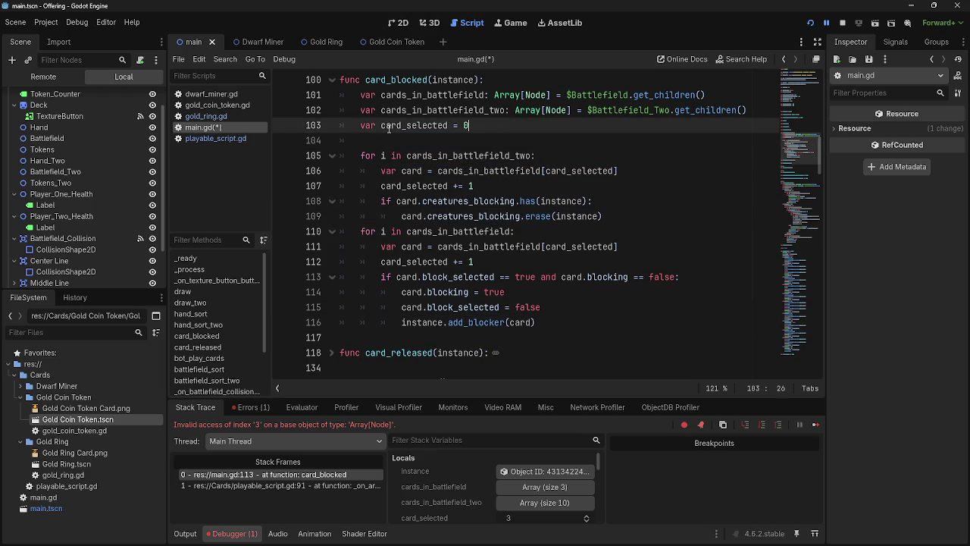
# Delete the blank line between 'var card_selected = 0' and the cards_in_battlefield_two loop.
pyautogui.press('Delete')
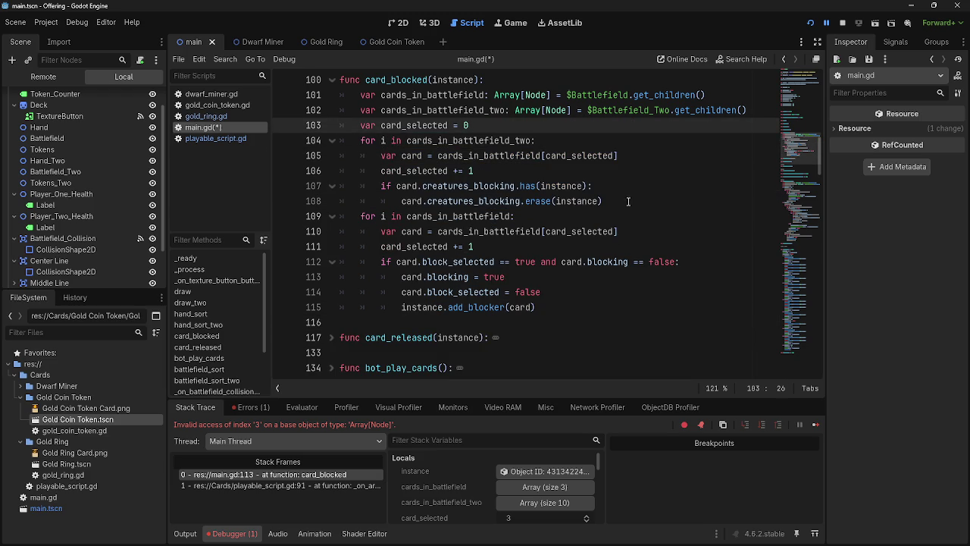
pyautogui.click(629, 202)
pyautogui.click(639, 141)
# Add a 'card_selected = 0' line inside the loop, then delete it again.
pyautogui.press('Return')
pyautogui.write('card_se')
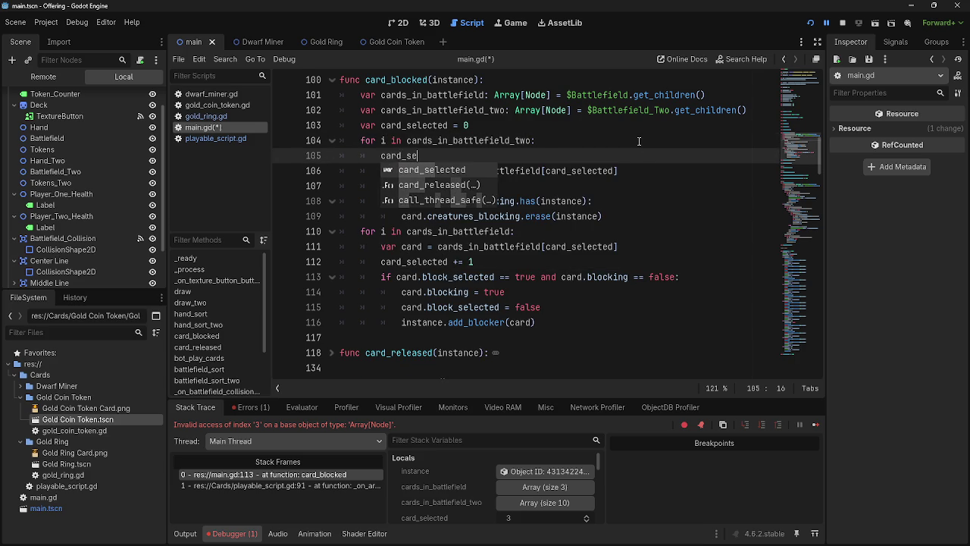
pyautogui.press('Return')
pyautogui.write('= 0')
pyautogui.moveTo(470, 155); pyautogui.dragTo(342, 157)
pyautogui.press('BackSpace')
pyautogui.press('BackSpace')
pyautogui.click(502, 127)
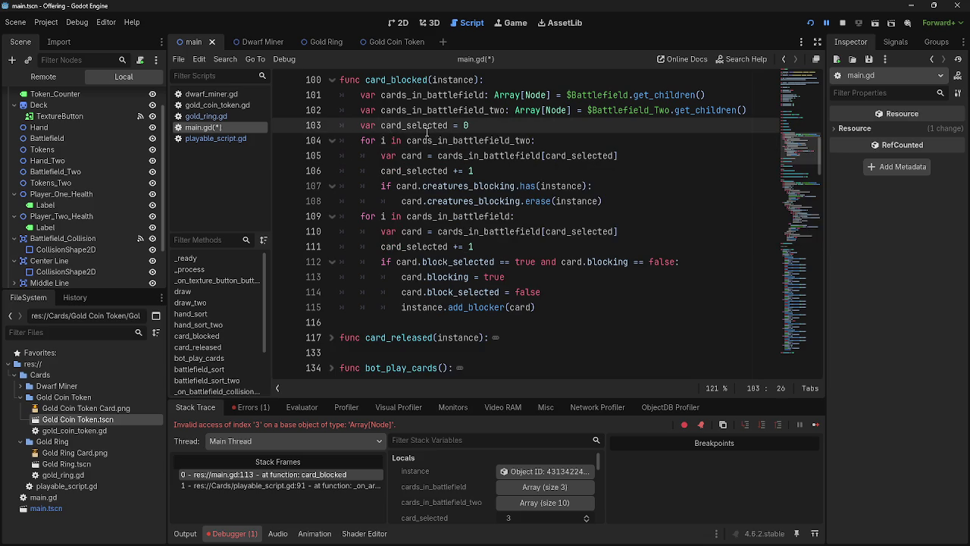
pyautogui.moveTo(427, 132)
# Inspect the running game's live scene tree, expanding Main and Battlefield_Two, while attempting a block.
pyautogui.moveTo(396, 127)
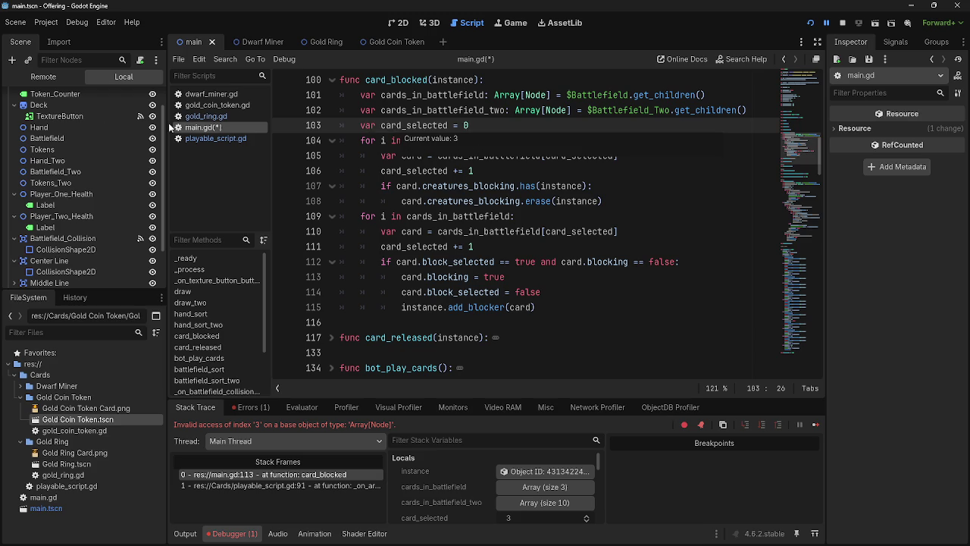
pyautogui.click(43, 76)
pyautogui.click(14, 107)
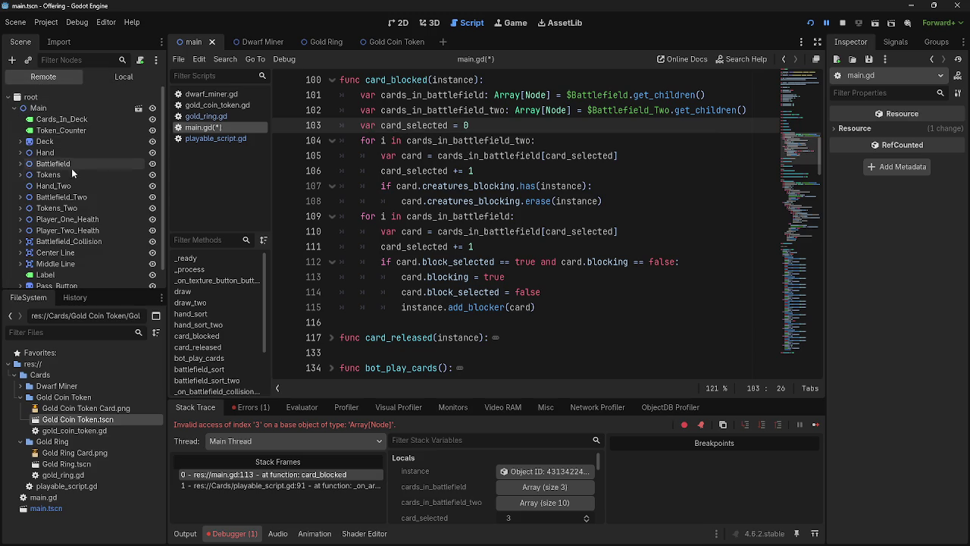
pyautogui.scroll(-1, 71, 168)
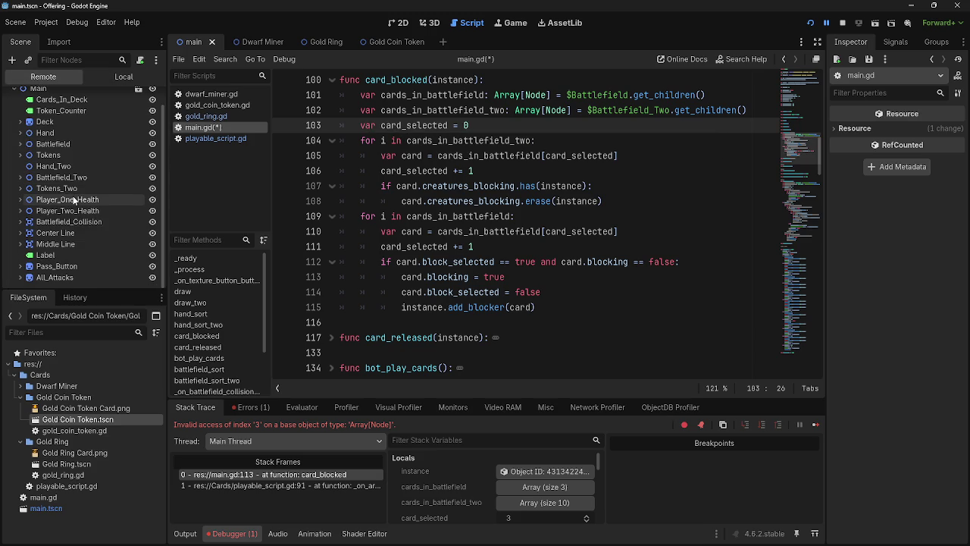
pyautogui.click(908, 23)
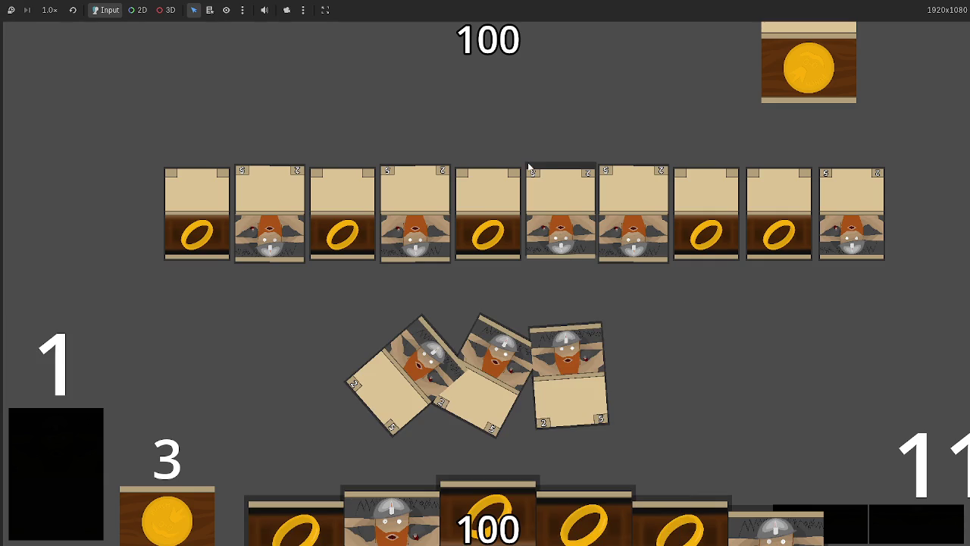
pyautogui.click(528, 165)
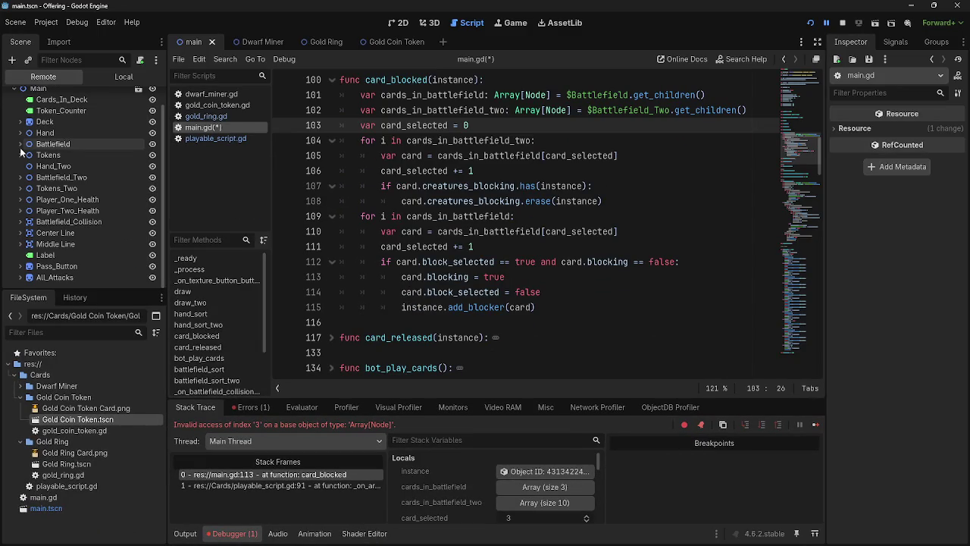
pyautogui.click(19, 177)
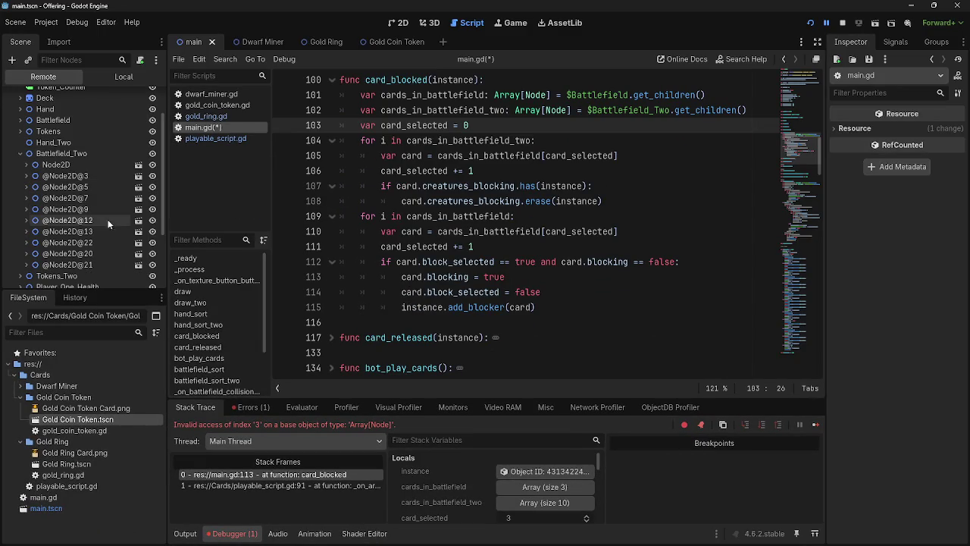
# Block with a card to reproduce the invalid index '3' crash at line 113, then relaunch.
pyautogui.press('F12')
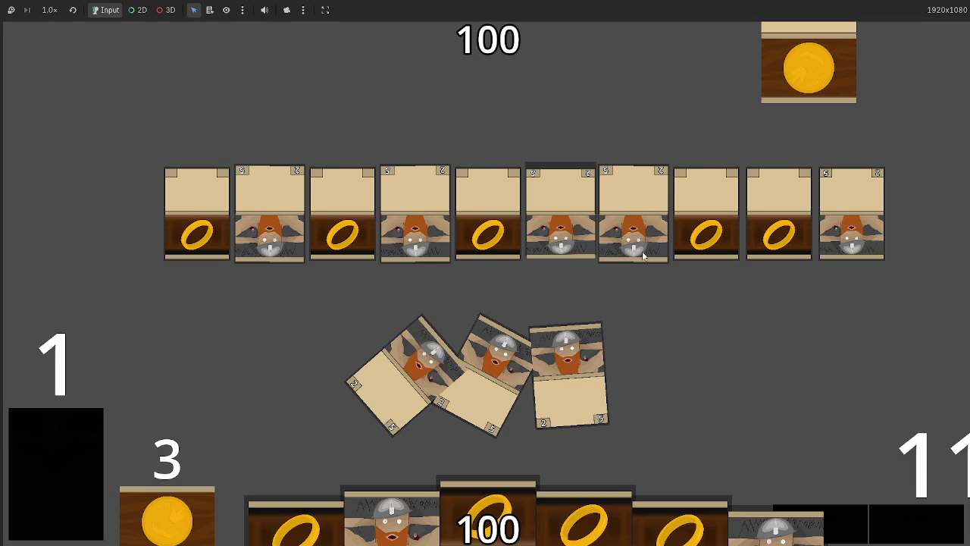
pyautogui.click(826, 250)
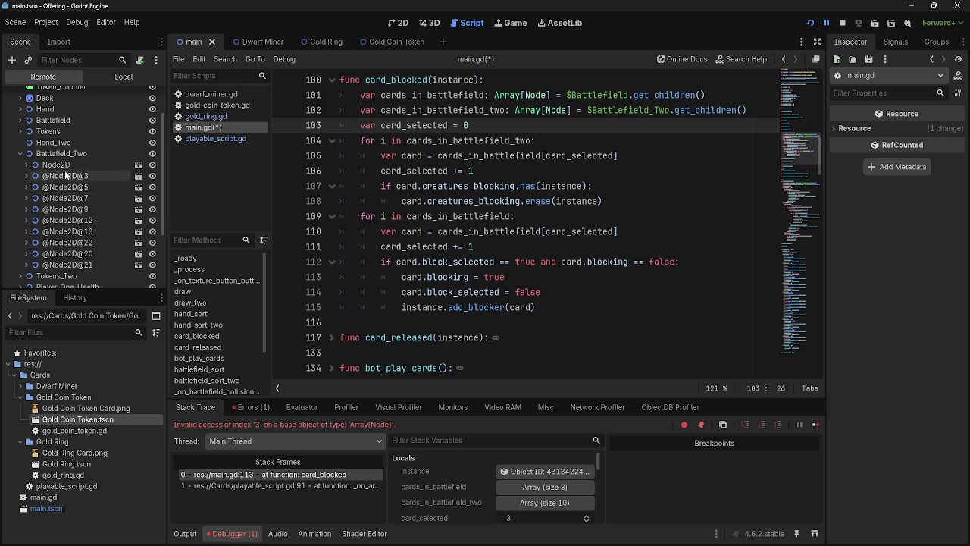
pyautogui.click(34, 165)
pyautogui.click(27, 165)
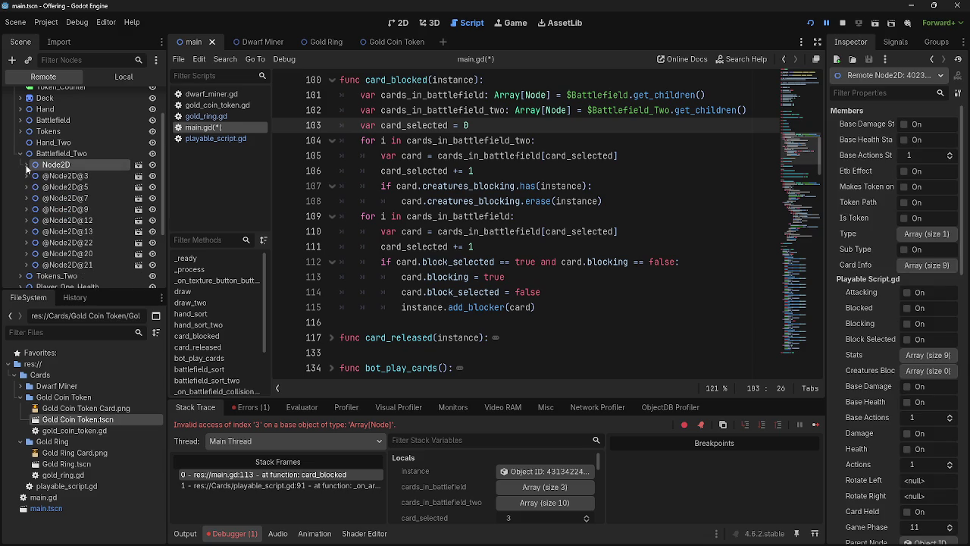
pyautogui.hotkey('alt', 'Tab')
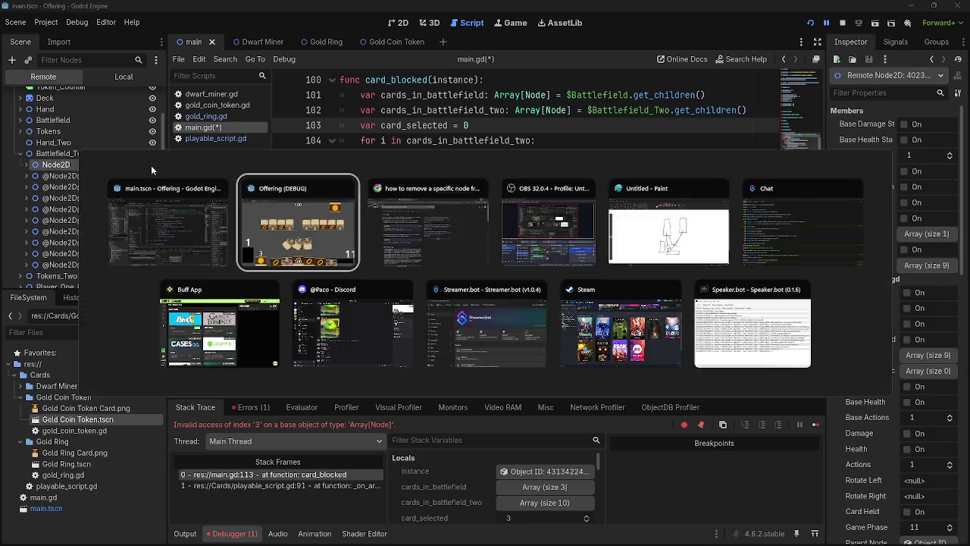
pyautogui.hotkey('alt', 'Tab')
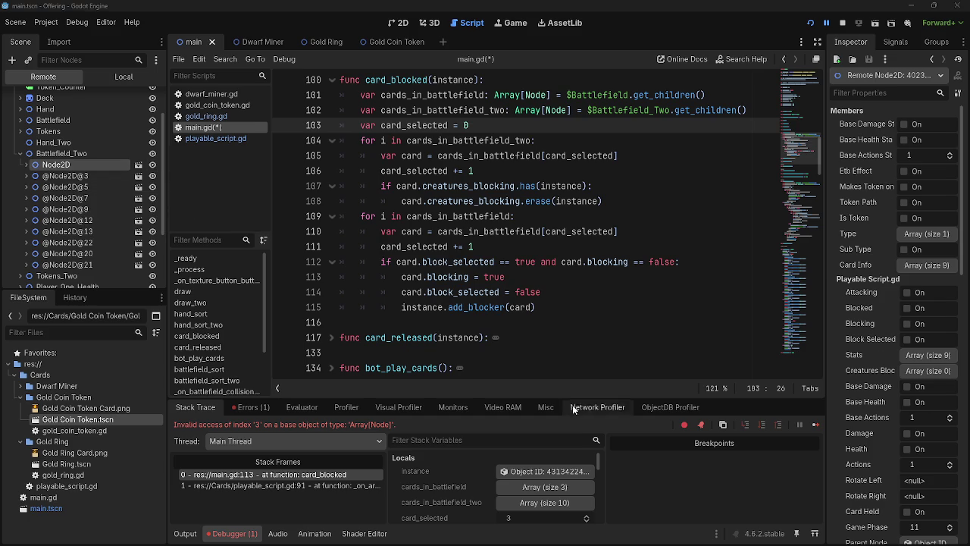
pyautogui.hotkey('alt', 'Tab')
pyautogui.hotkey('alt', 'Tab')
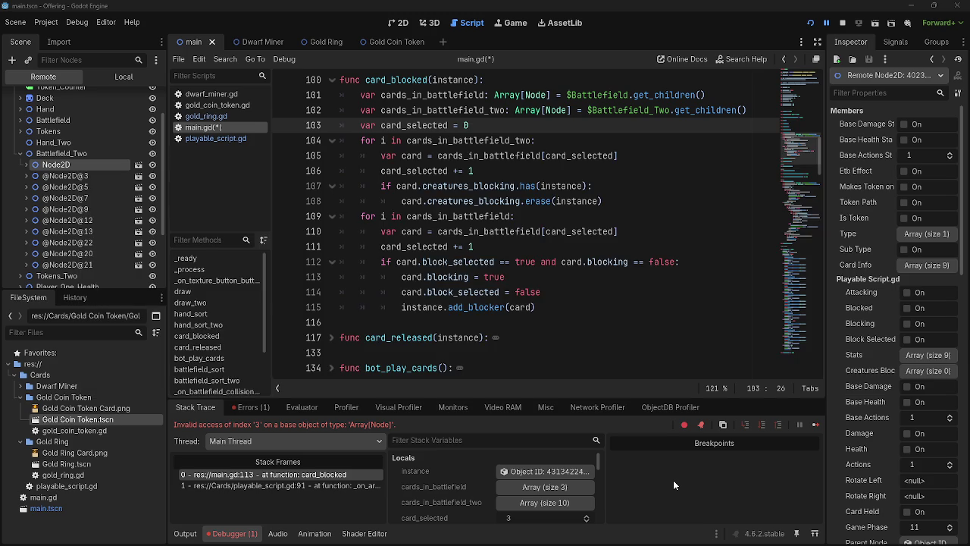
pyautogui.hotkey('alt', 'Tab')
pyautogui.hotkey('alt', 'Tab')
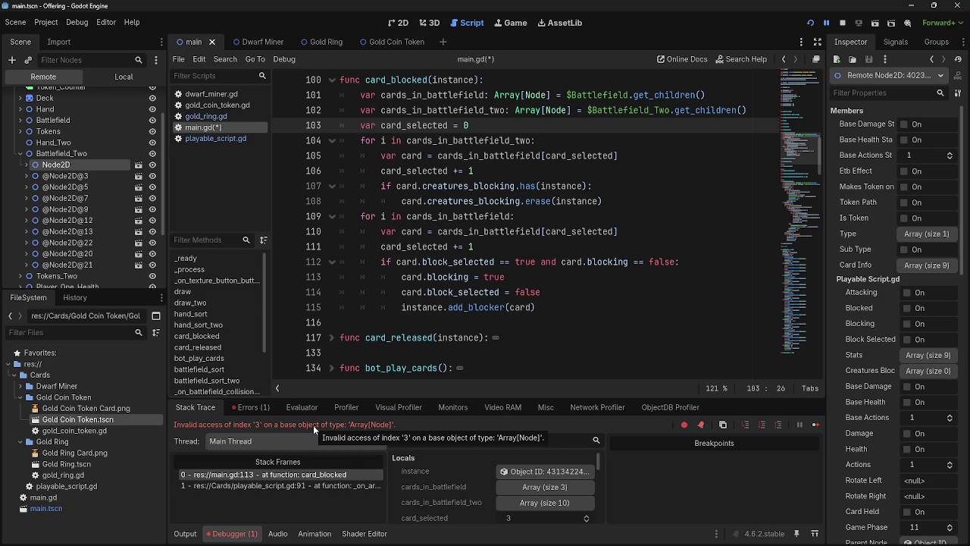
pyautogui.click(856, 25)
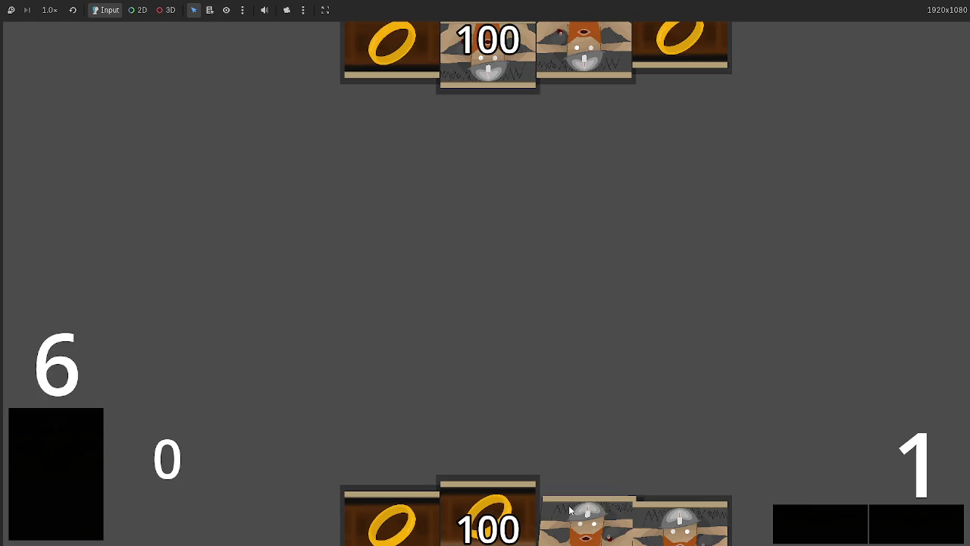
# Play dwarf cards and assign a blocker, hitting invalid index '2' at main.gd line 105, then restart.
pyautogui.click(570, 510)
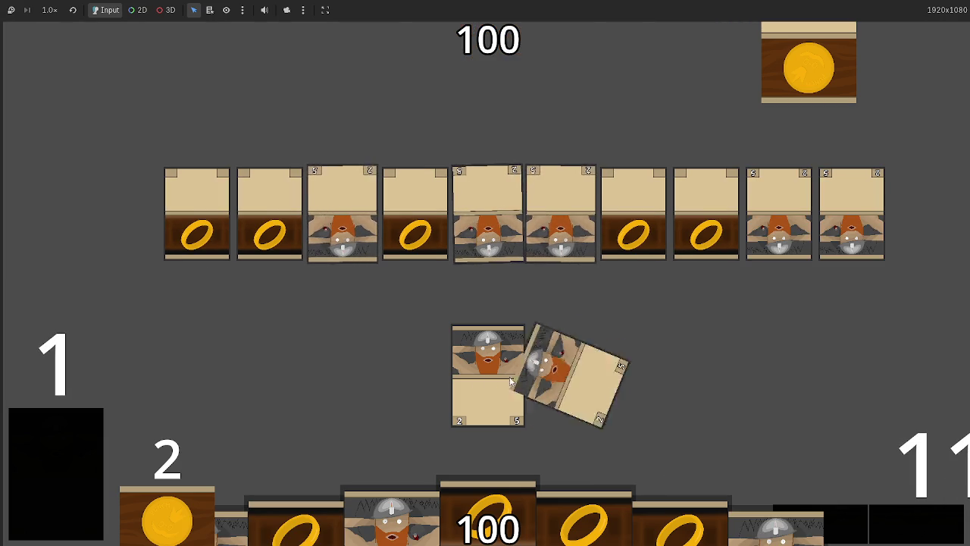
pyautogui.click(502, 218)
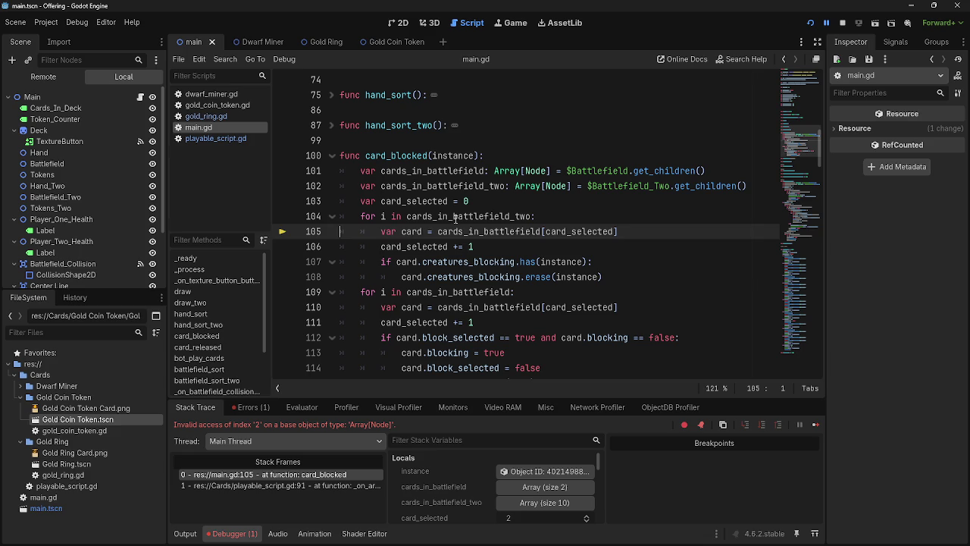
pyautogui.click(839, 25)
# Restart the game, play a dwarf card, and select cards_in_battlefield on line 105.
pyautogui.press('F5')
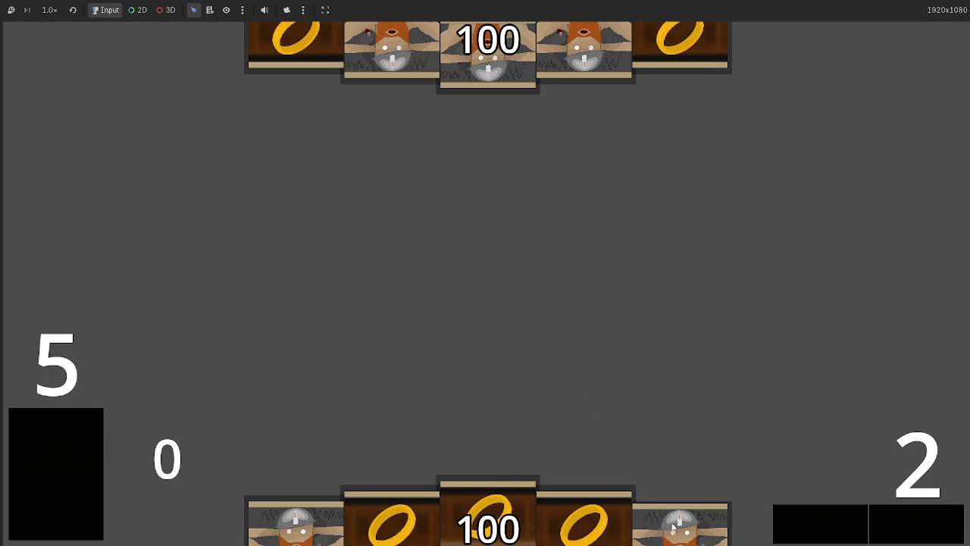
pyautogui.click(679, 523)
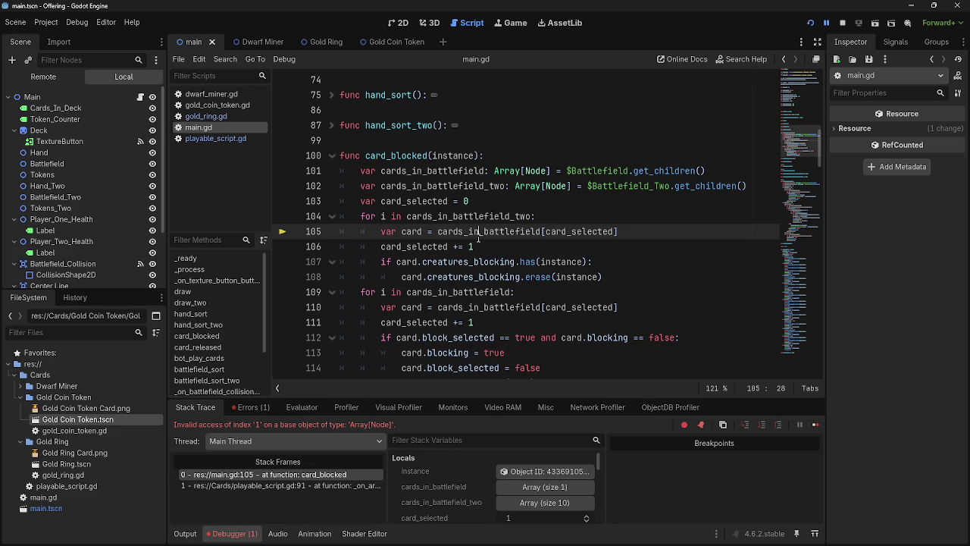
pyautogui.click(405, 231)
pyautogui.doubleClick(517, 232)
# Append '_two' so line 105 reads cards_in_battlefield_two[card_selected], then relaunch the game.
pyautogui.click(577, 232)
pyautogui.doubleClick(514, 232)
pyautogui.click(544, 231)
pyautogui.click(543, 232)
pyautogui.write('_two')
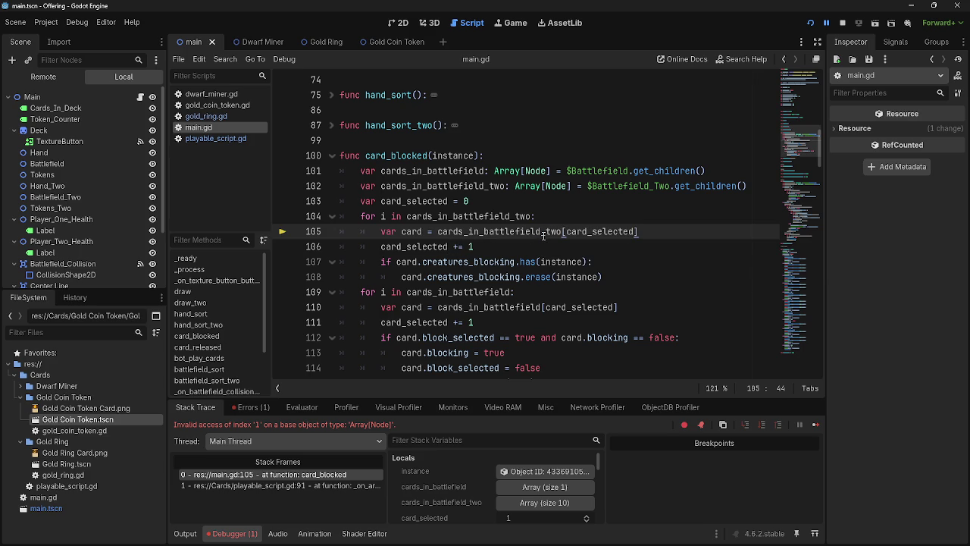
pyautogui.click(652, 231)
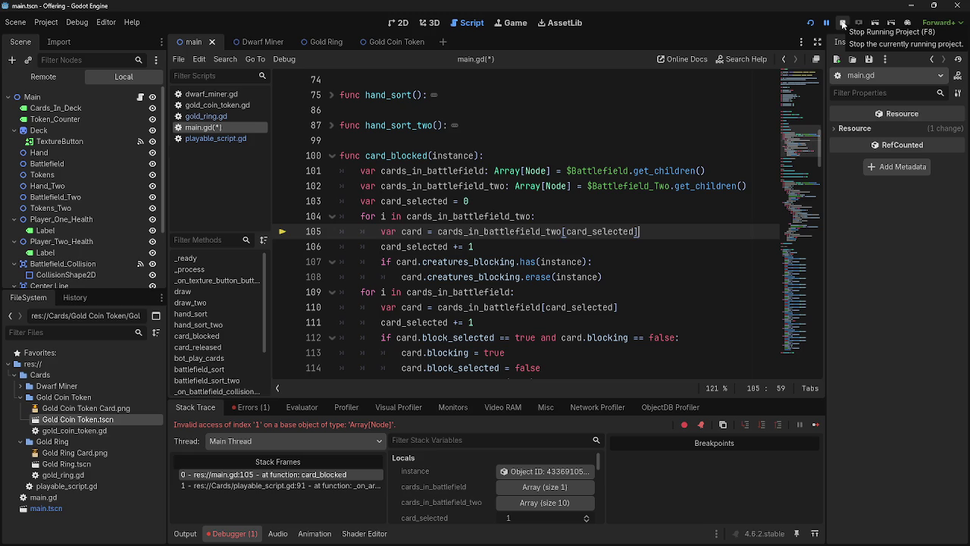
pyautogui.click(843, 24)
# Relaunch, advance phases until the opponent attacks, and pick a blocker, crashing at line 110 with index '10'.
pyautogui.press('F5')
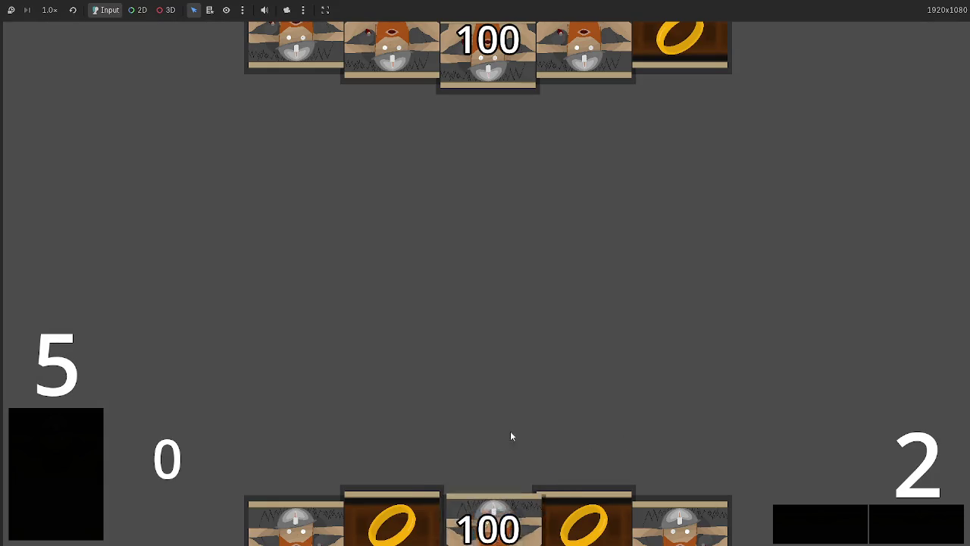
pyautogui.click(901, 515)
pyautogui.click(901, 515)
pyautogui.click(901, 514)
pyautogui.click(901, 514)
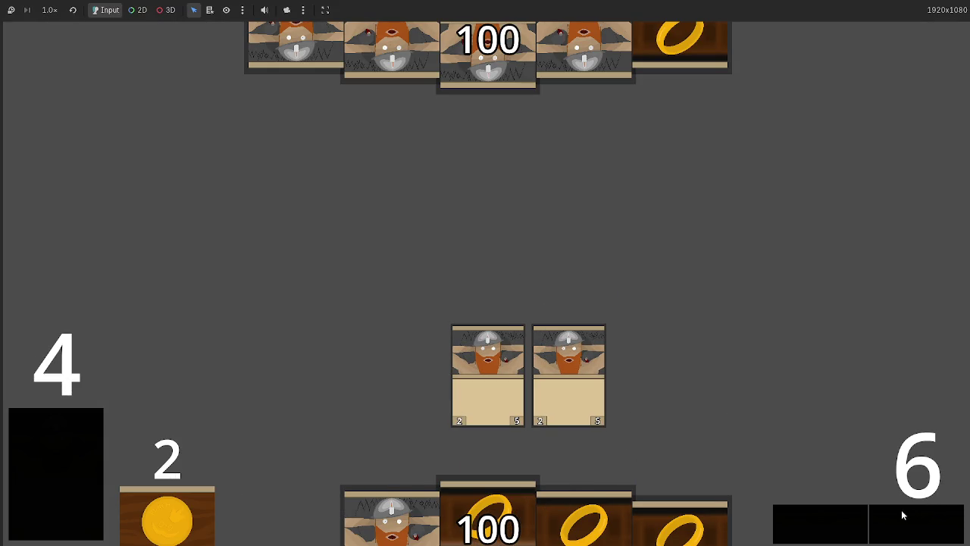
pyautogui.click(901, 514)
pyautogui.click(902, 515)
pyautogui.click(901, 514)
pyautogui.click(901, 514)
pyautogui.click(902, 514)
pyautogui.click(901, 515)
pyautogui.click(902, 514)
pyautogui.click(902, 514)
pyautogui.click(901, 514)
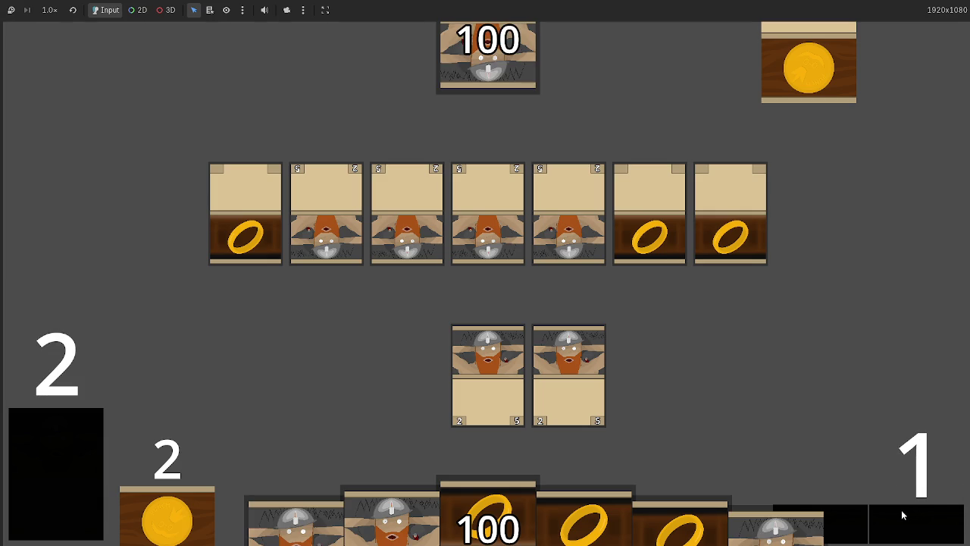
pyautogui.click(901, 514)
pyautogui.click(901, 514)
pyautogui.click(901, 515)
pyautogui.click(902, 510)
pyautogui.click(902, 511)
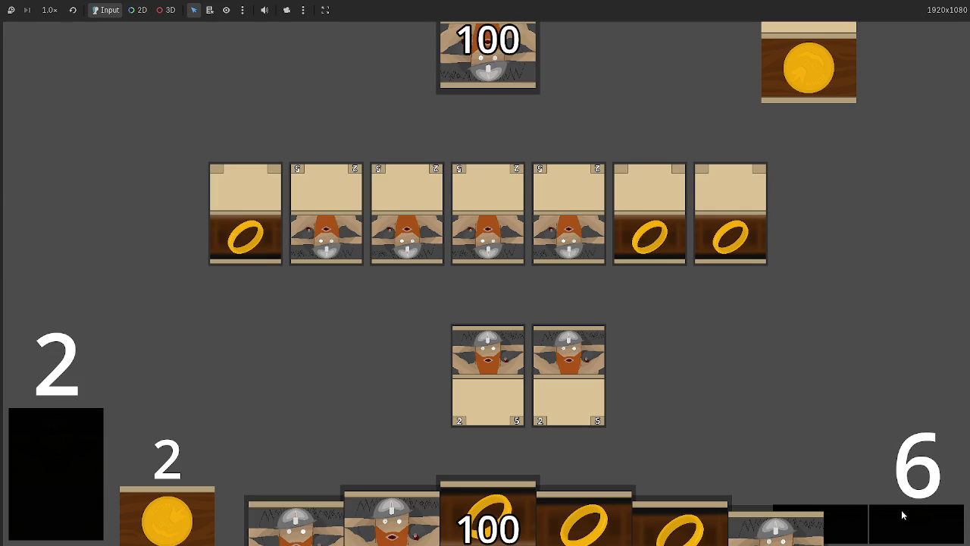
pyautogui.click(902, 511)
pyautogui.click(901, 510)
pyautogui.click(901, 514)
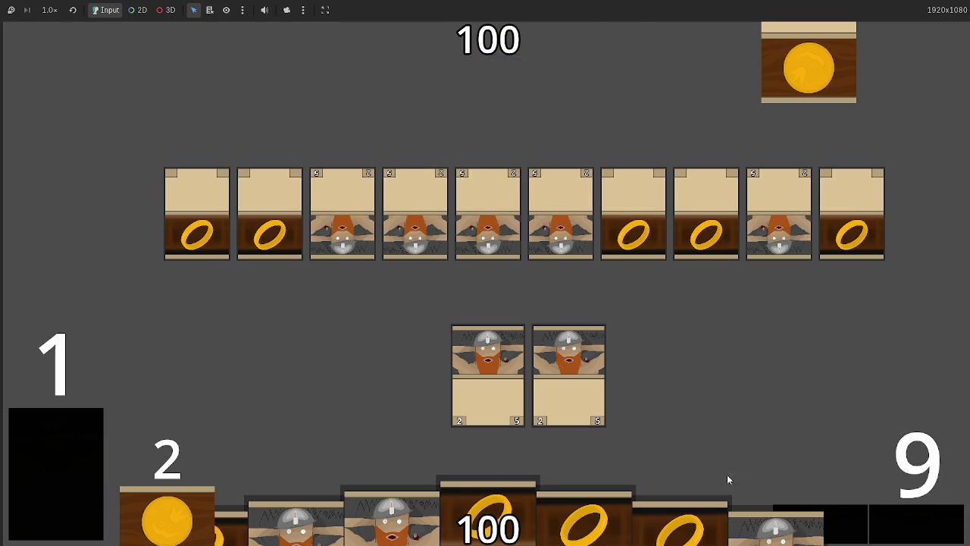
pyautogui.click(472, 199)
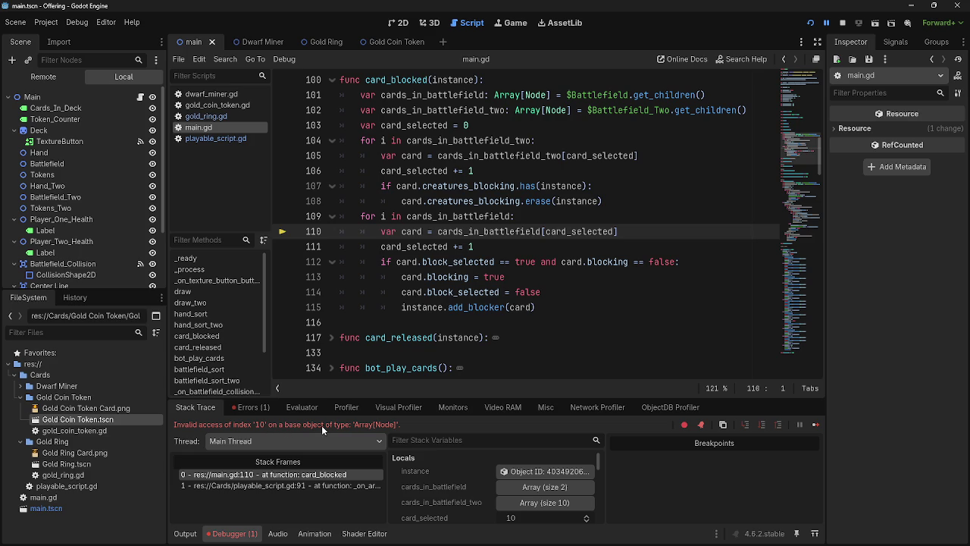
# Inspect the cards_in_battlefield reference on line 110 of card_blocked.
pyautogui.doubleClick(489, 233)
pyautogui.click(489, 233)
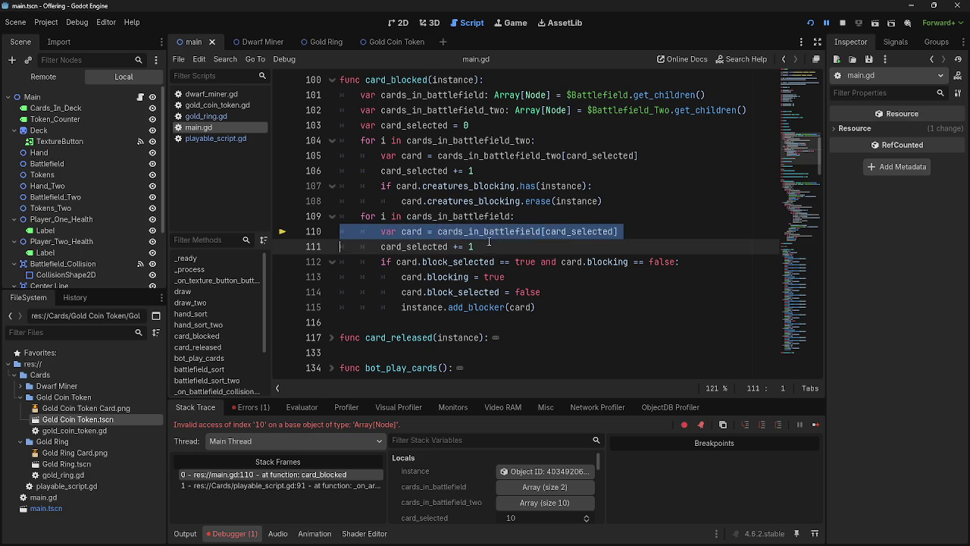
pyautogui.doubleClick(490, 234)
pyautogui.click(490, 246)
pyautogui.doubleClick(491, 231)
pyautogui.click(491, 247)
pyautogui.doubleClick(492, 232)
pyautogui.click(493, 247)
pyautogui.doubleClick(492, 231)
# Insert 'card_selected = -0' on a new line after line 108, before the second loop.
pyautogui.click(493, 246)
pyautogui.click(580, 201)
pyautogui.click(621, 200)
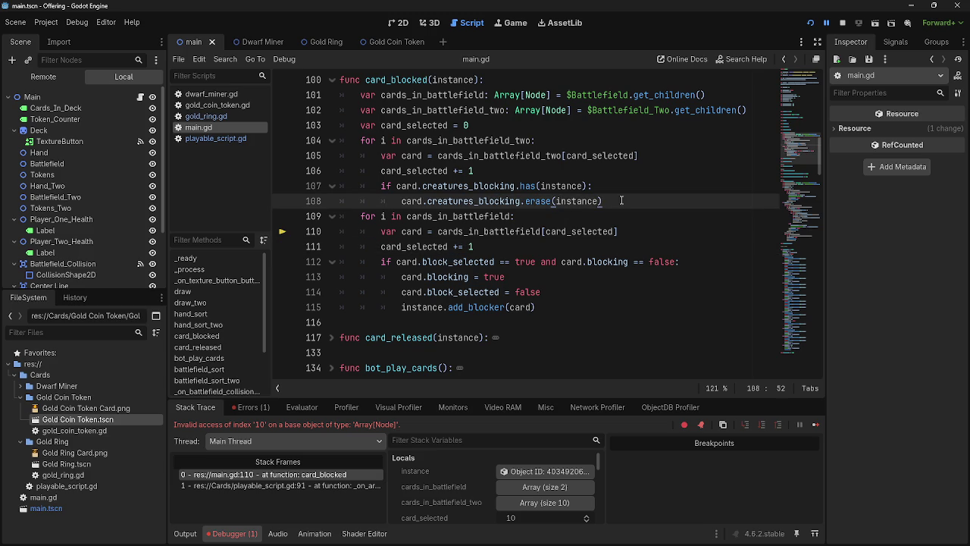
pyautogui.click(551, 217)
pyautogui.click(659, 196)
pyautogui.press('Return')
pyautogui.write('card_selected')
pyautogui.write(' = -')
pyautogui.write('0')
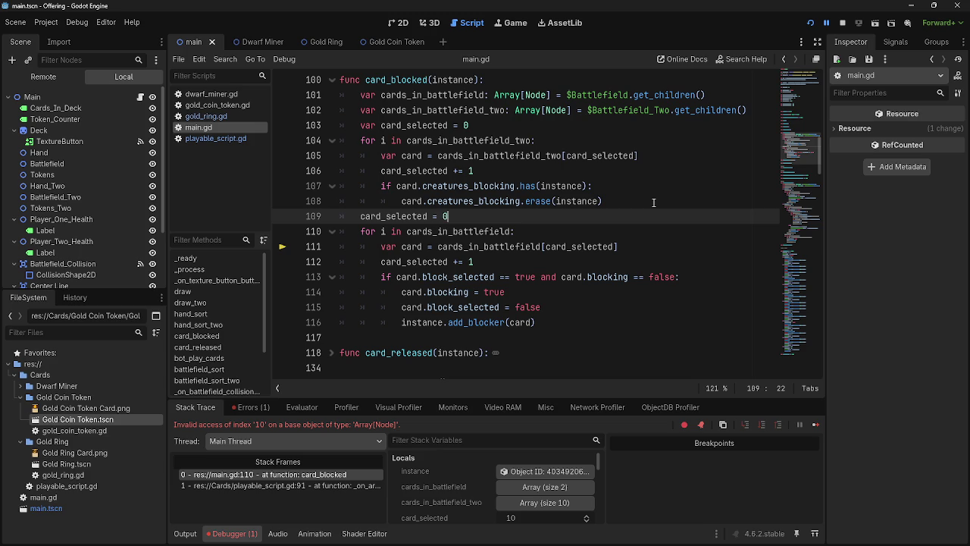
# Rerun the game and drag another dwarf card into the middle row.
pyautogui.click(842, 23)
pyautogui.click(809, 23)
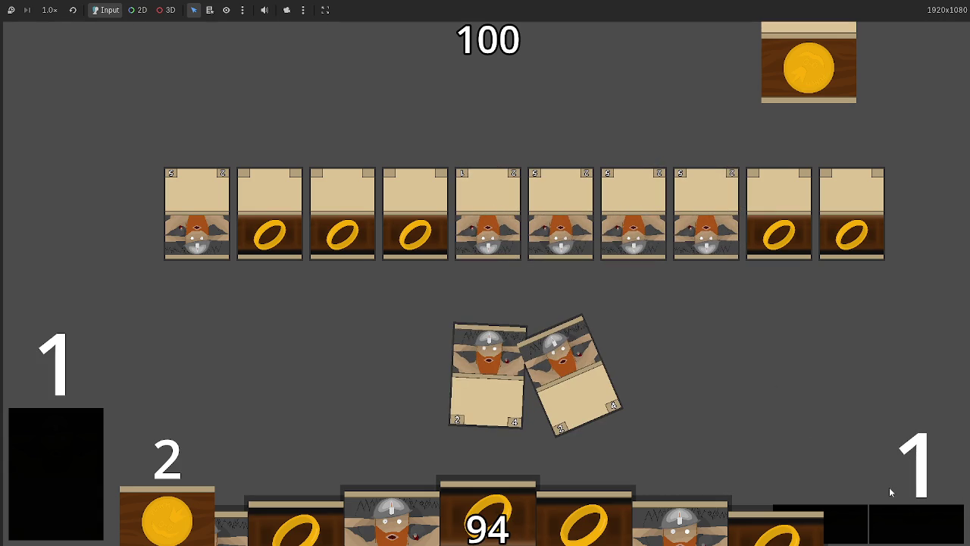
pyautogui.moveTo(701, 494); pyautogui.dragTo(694, 346)
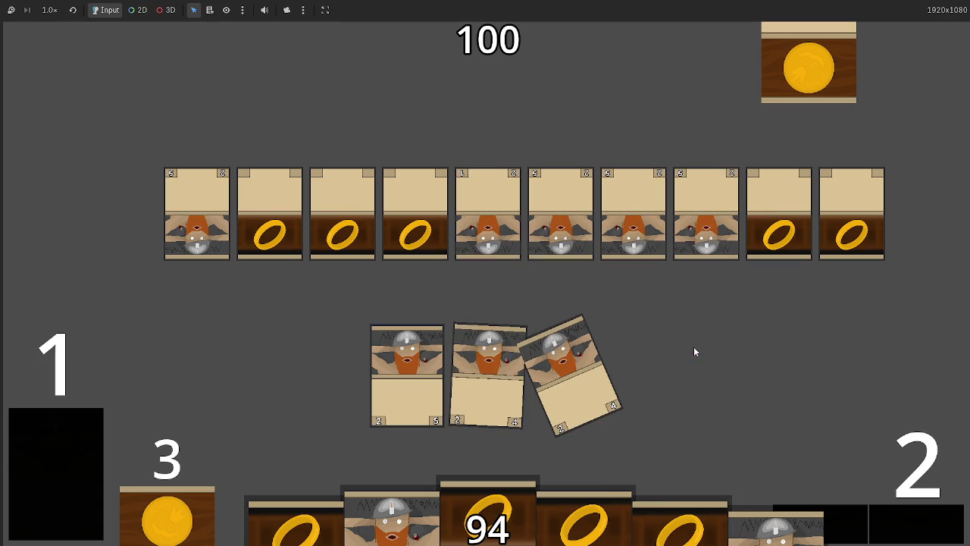
# In deal_combat_damage, delete '_two' so line 231 reads cards_in_battlefield[card_selected].
pyautogui.hotkey('alt', 'Tab')
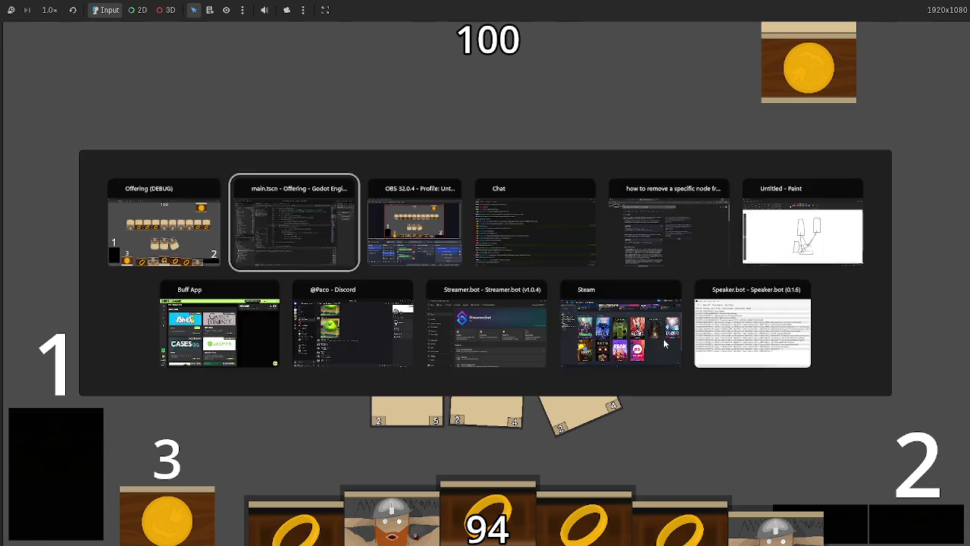
pyautogui.scroll(-20, 479, 307)
pyautogui.scroll(-6, 480, 307)
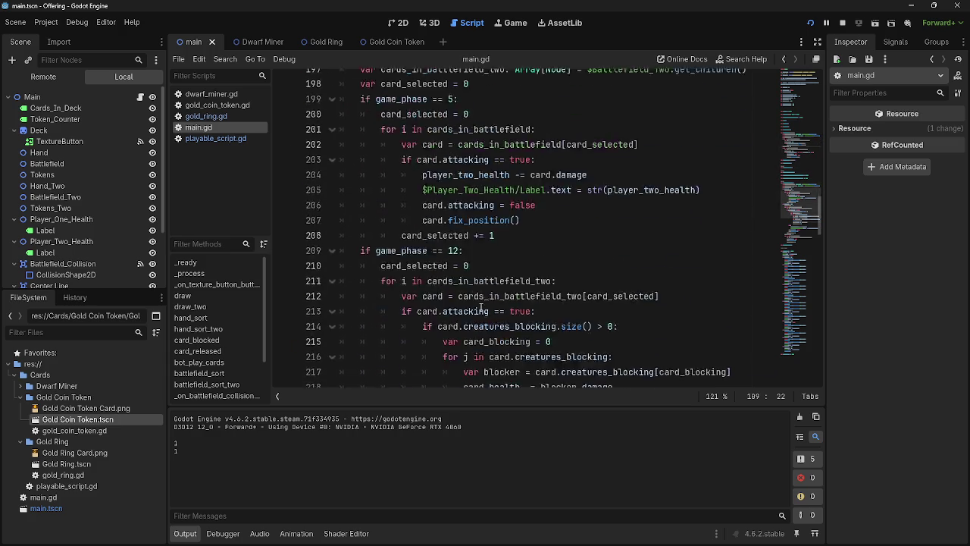
pyautogui.scroll(1, 481, 307)
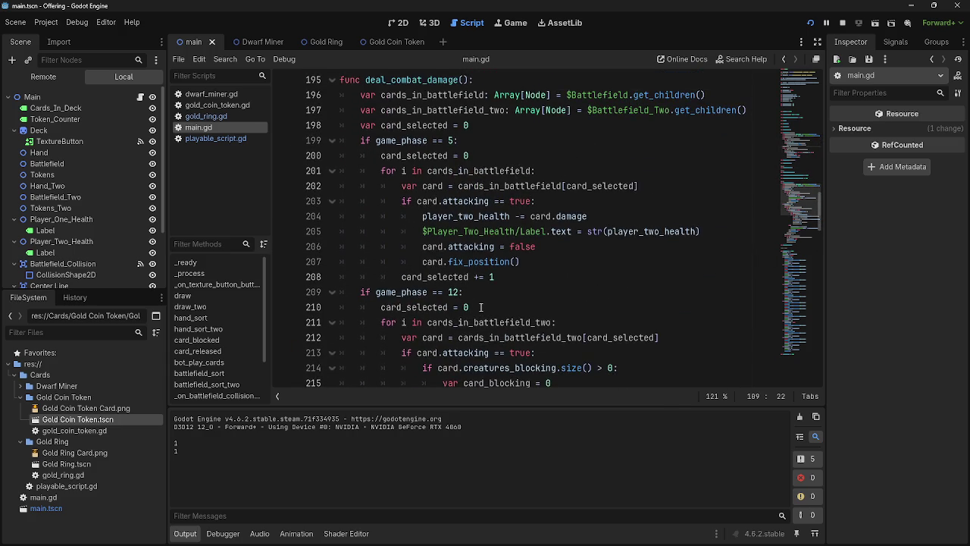
pyautogui.scroll(-5, 480, 306)
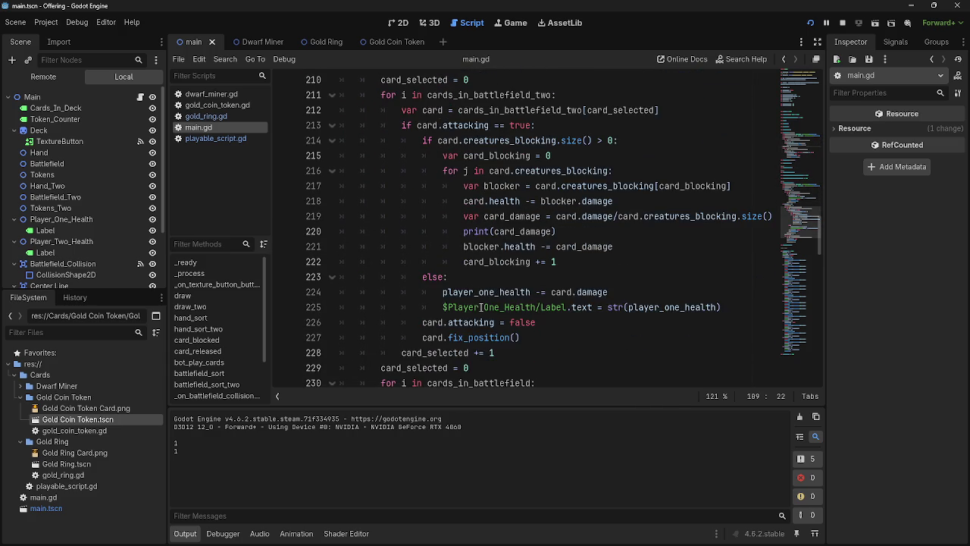
pyautogui.scroll(2, 481, 307)
pyautogui.scroll(-5, 480, 307)
pyautogui.scroll(2, 481, 307)
pyautogui.scroll(2, 480, 307)
pyautogui.scroll(-3, 481, 306)
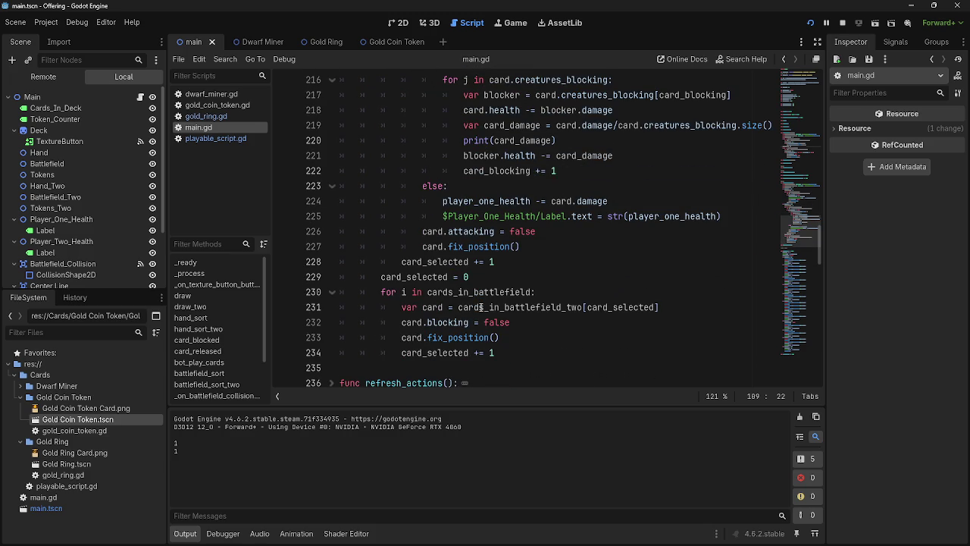
pyautogui.doubleClick(579, 306)
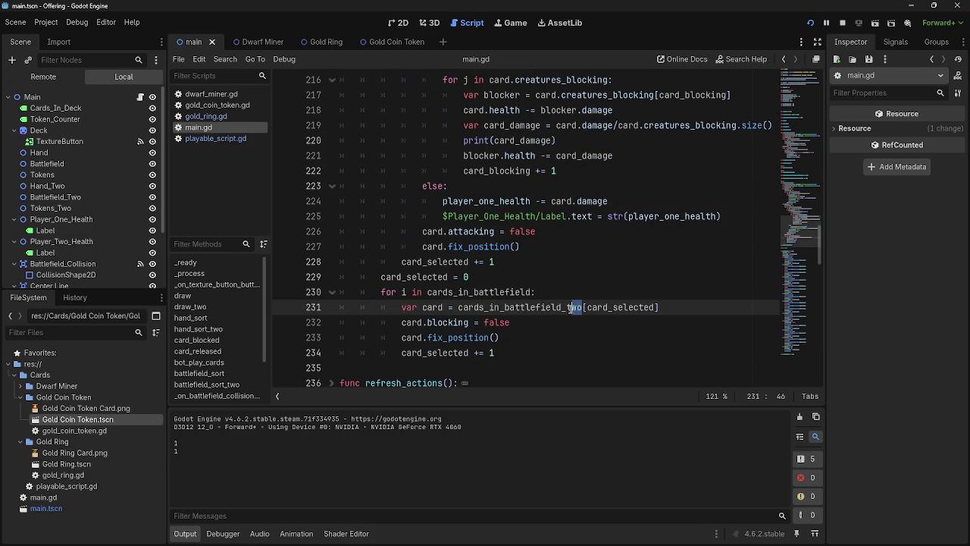
pyautogui.press('BackSpace')
pyautogui.press('BackSpace')
# Review the loop lines around line 231, then restart the game.
pyautogui.click(664, 302)
pyautogui.scroll(4, 619, 327)
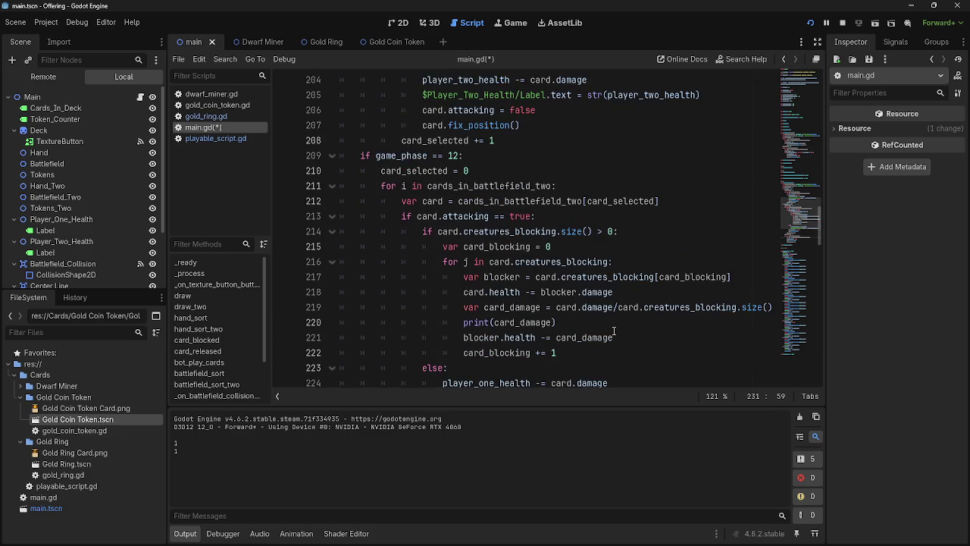
pyautogui.scroll(-4, 614, 330)
pyautogui.press('Down')
pyautogui.press('Down')
pyautogui.press('Down')
pyautogui.press('Up')
pyautogui.press('Up')
pyautogui.click(625, 347)
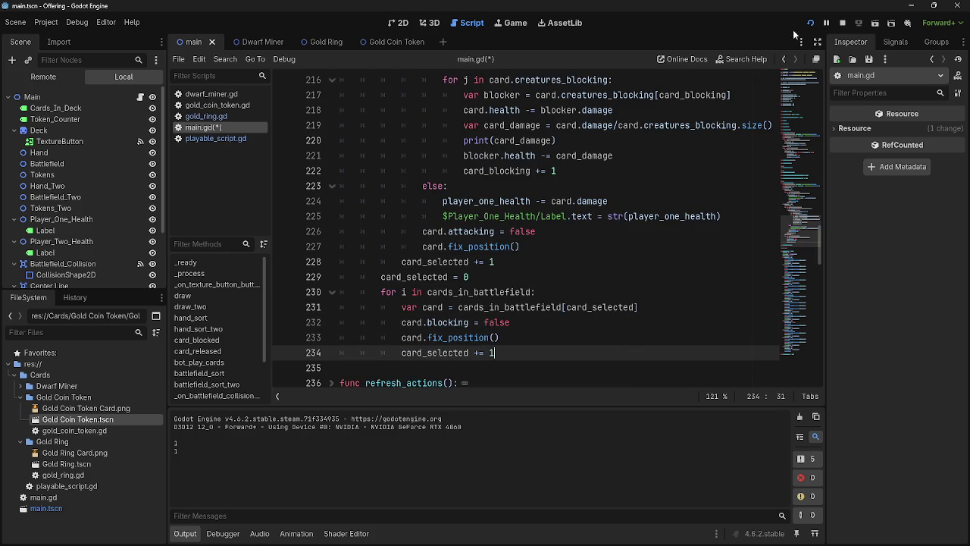
pyautogui.click(810, 23)
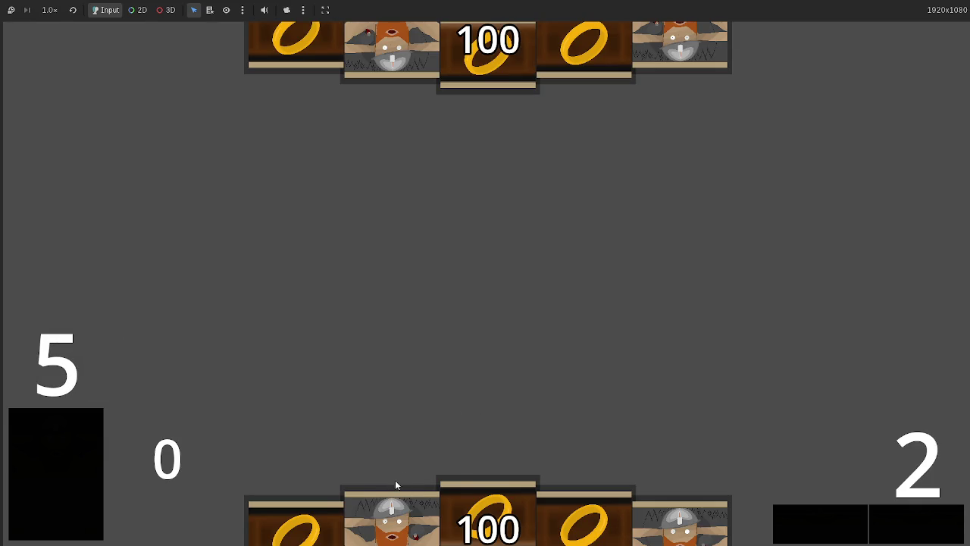
# Play two dwarf cards onto the table and advance through the opening phases.
pyautogui.moveTo(394, 485); pyautogui.dragTo(428, 326)
pyautogui.moveTo(513, 481); pyautogui.dragTo(477, 312)
pyautogui.click(943, 523)
pyautogui.click(909, 522)
pyautogui.click(909, 523)
pyautogui.click(907, 523)
# Advance the phases until the opponent attacks and the game moves into the next turn.
pyautogui.click(907, 523)
pyautogui.click(907, 523)
pyautogui.click(907, 522)
pyautogui.click(907, 523)
pyautogui.click(907, 523)
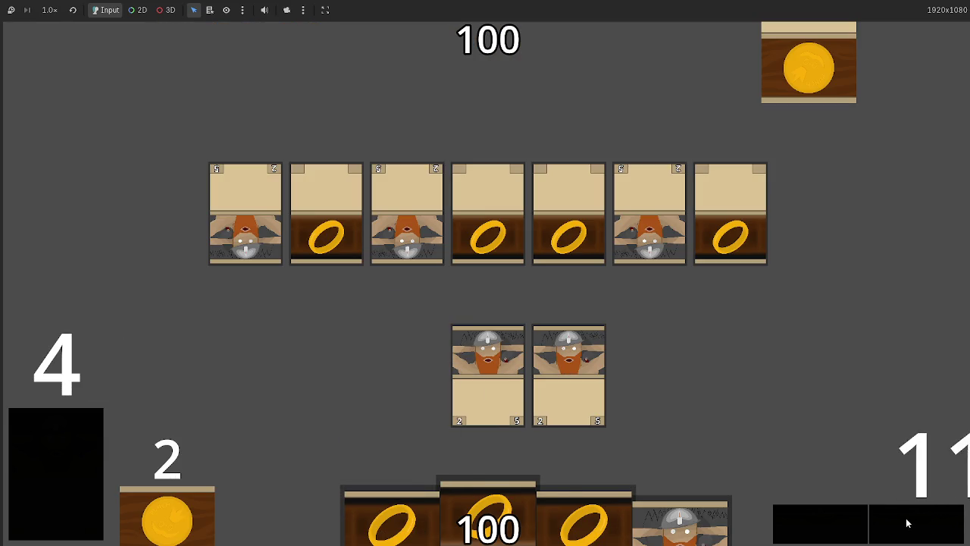
pyautogui.click(907, 523)
pyautogui.click(907, 523)
pyautogui.click(907, 522)
pyautogui.click(907, 523)
pyautogui.click(907, 522)
pyautogui.click(907, 522)
pyautogui.click(881, 518)
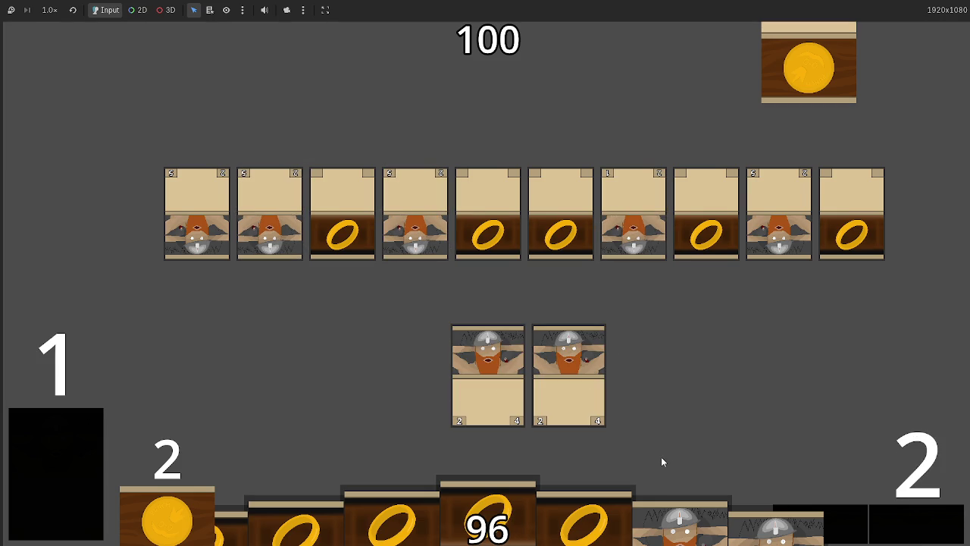
# Play two more dwarf cards into the centre row, resolve combat to 88 and 80, and stop.
pyautogui.moveTo(661, 457); pyautogui.dragTo(706, 295)
pyautogui.moveTo(292, 485); pyautogui.dragTo(355, 347)
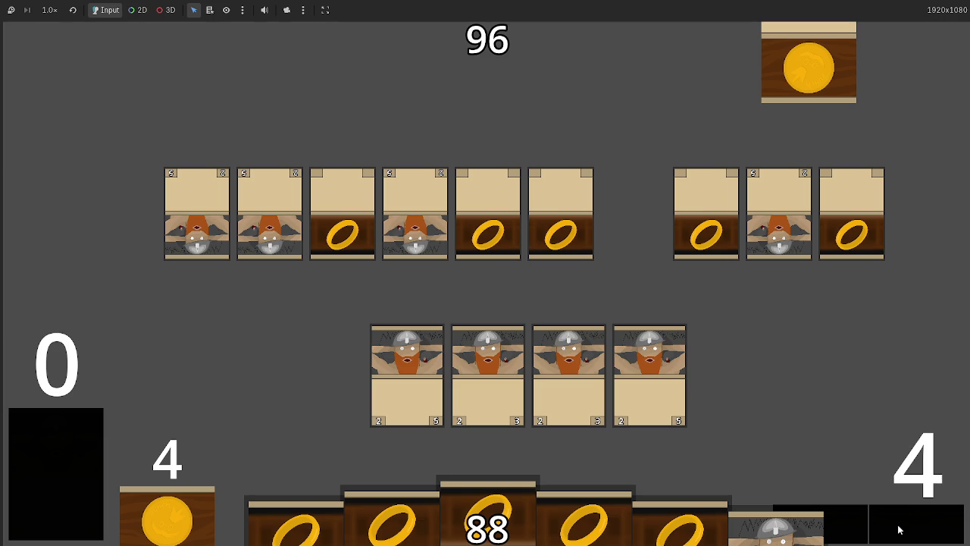
pyautogui.click(899, 530)
pyautogui.click(899, 529)
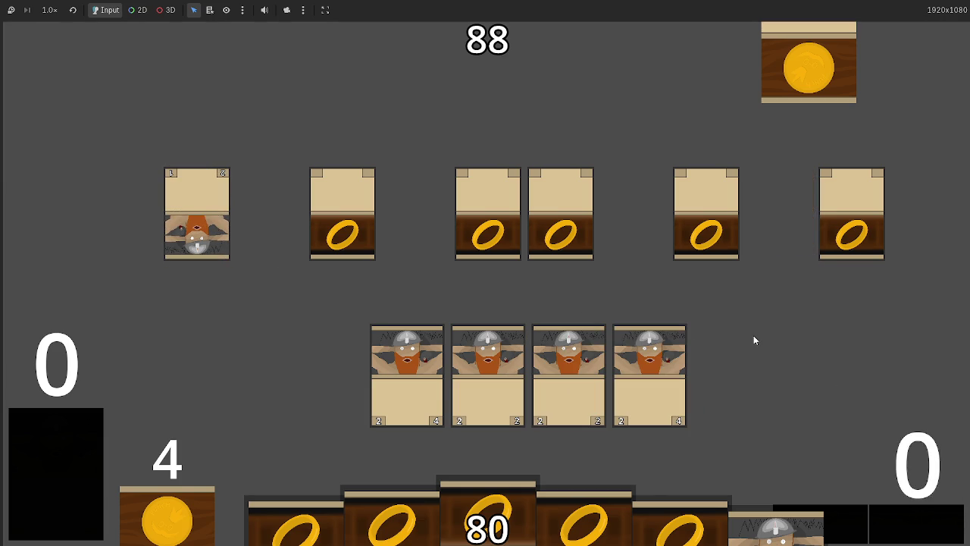
pyautogui.press('F8')
# Scroll through main.gd, then review the code in playable_script.gd.
pyautogui.scroll(8, 475, 277)
pyautogui.scroll(20, 475, 277)
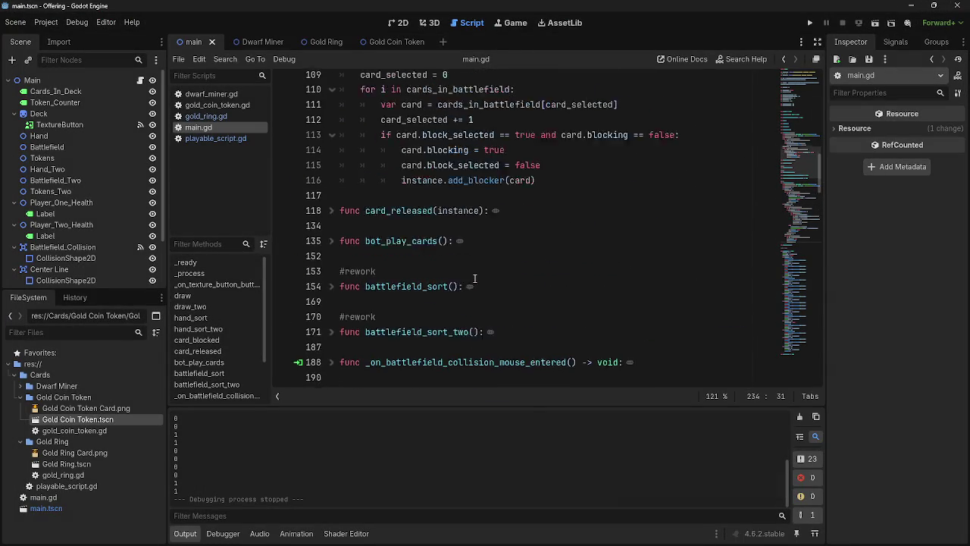
pyautogui.scroll(-20, 476, 278)
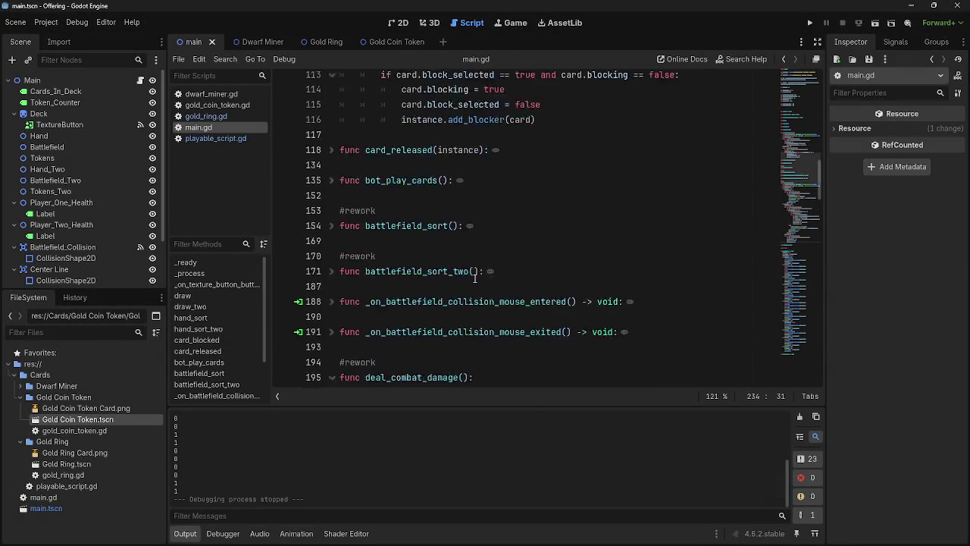
pyautogui.scroll(-4, 475, 280)
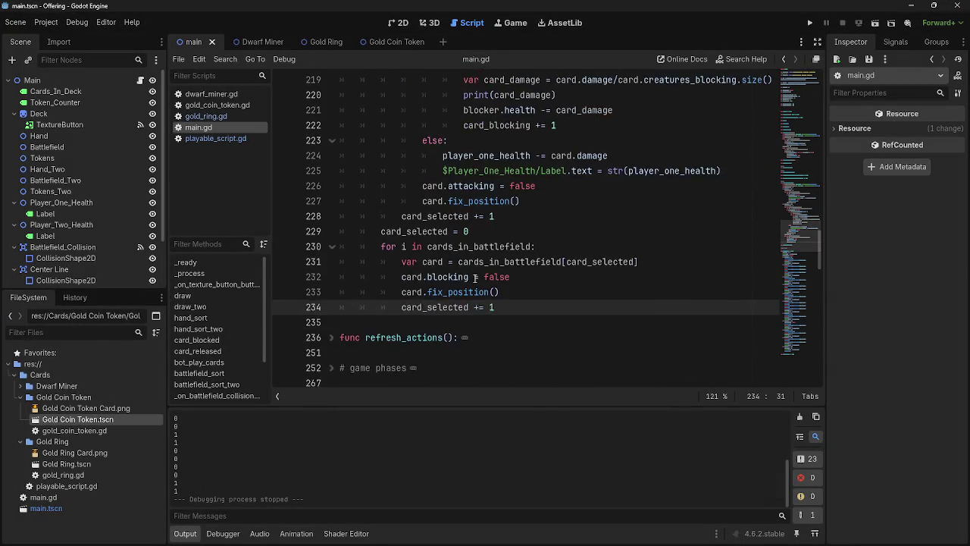
pyautogui.scroll(9, 340, 384)
pyautogui.scroll(15, 315, 343)
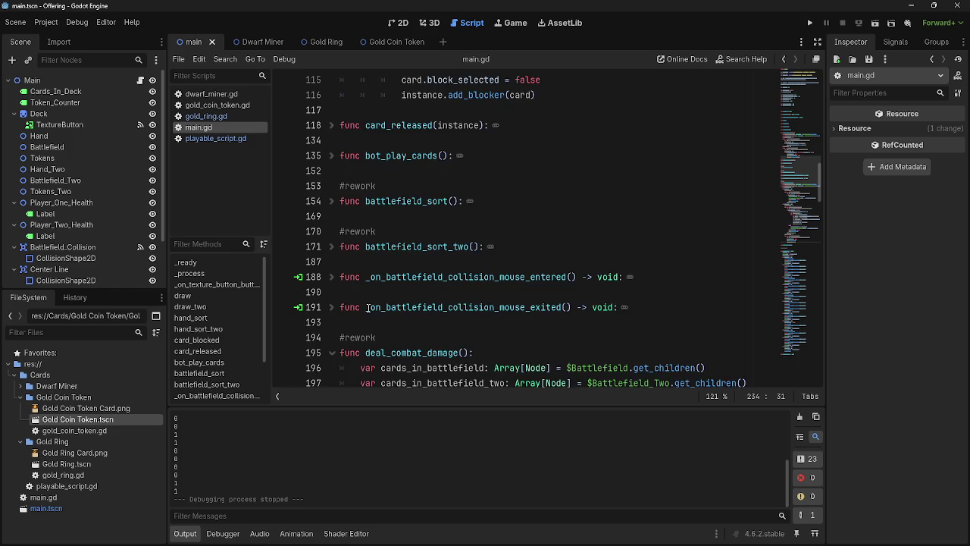
pyautogui.click(225, 141)
pyautogui.scroll(-16, 471, 319)
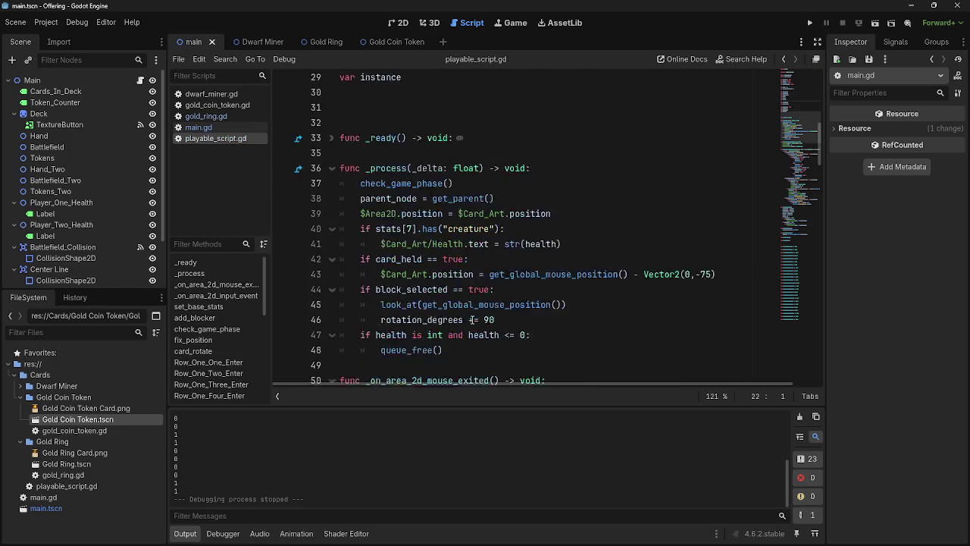
pyautogui.scroll(-13, 471, 320)
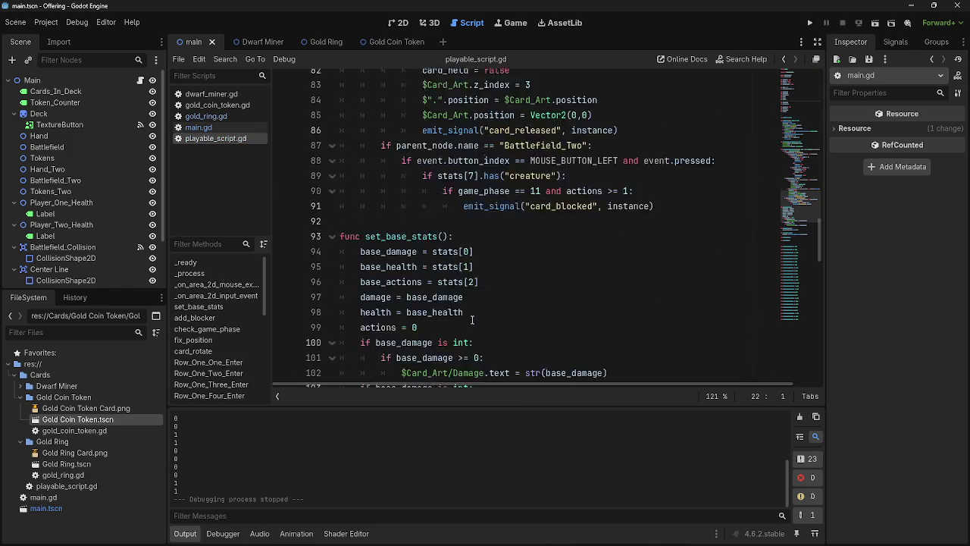
# Back in main.gd, highlight the uses of instance in card_blocked around lines 107-108 and stop the test run.
pyautogui.click(203, 128)
pyautogui.scroll(3, 463, 324)
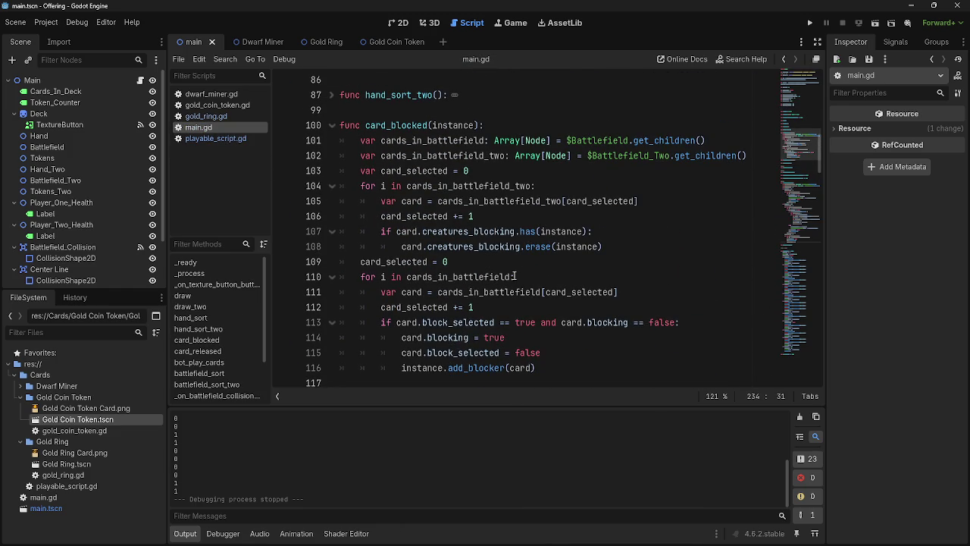
pyautogui.click(521, 262)
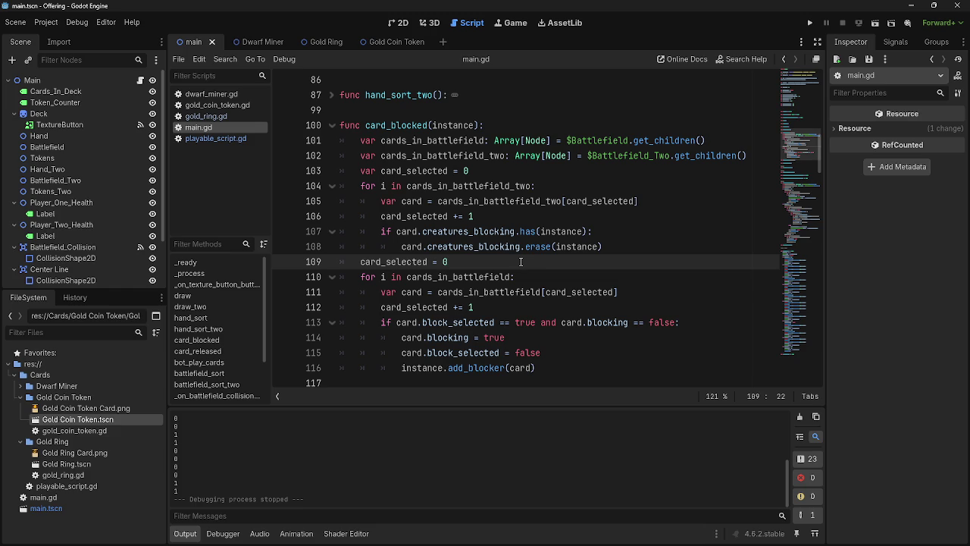
pyautogui.click(530, 231)
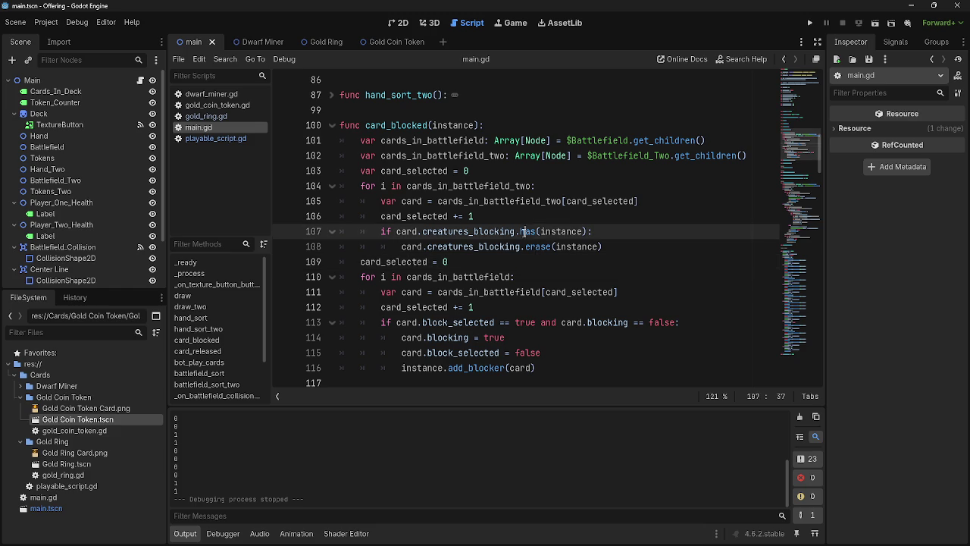
pyautogui.doubleClick(560, 231)
pyautogui.click(631, 246)
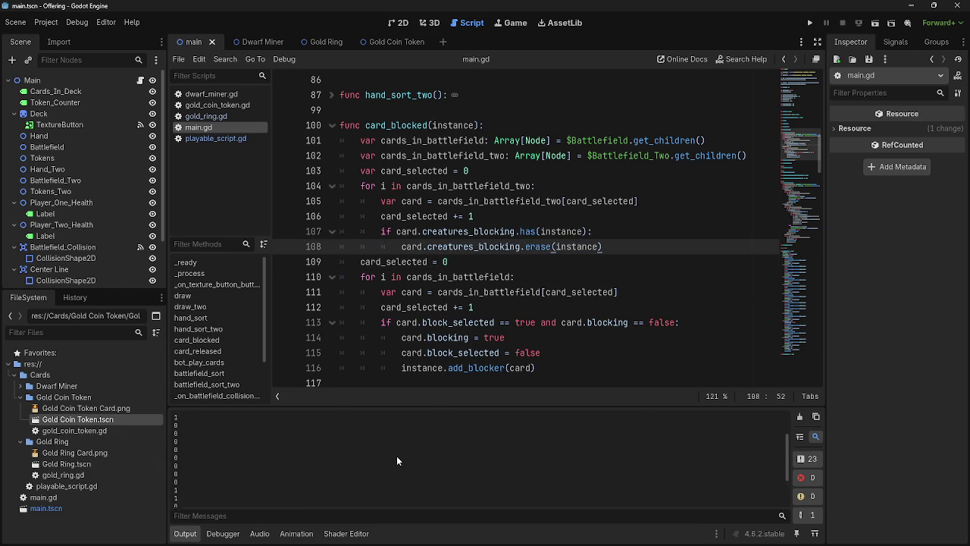
pyautogui.press('F8')
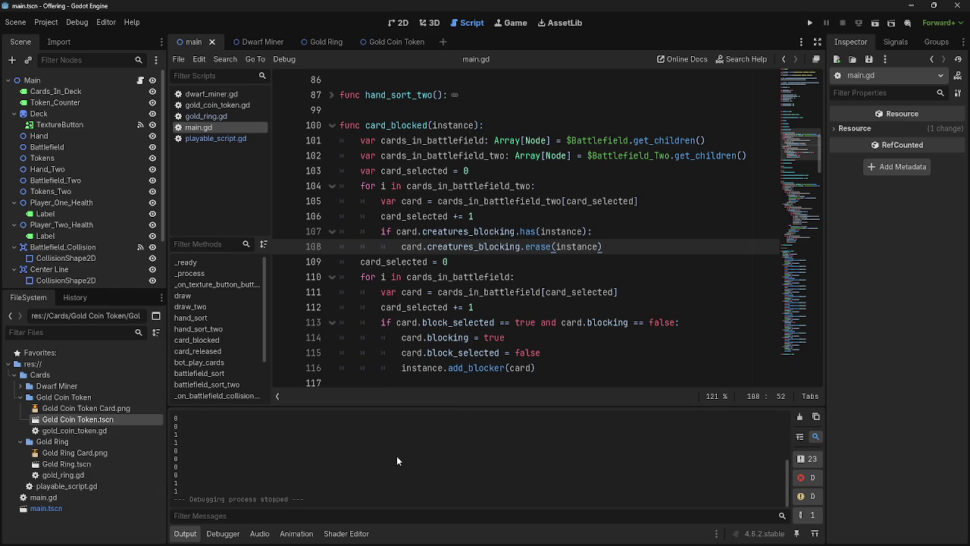
# Browse playable_script.gd's input-handling code and start a text search in it.
pyautogui.click(215, 138)
pyautogui.scroll(2, 476, 294)
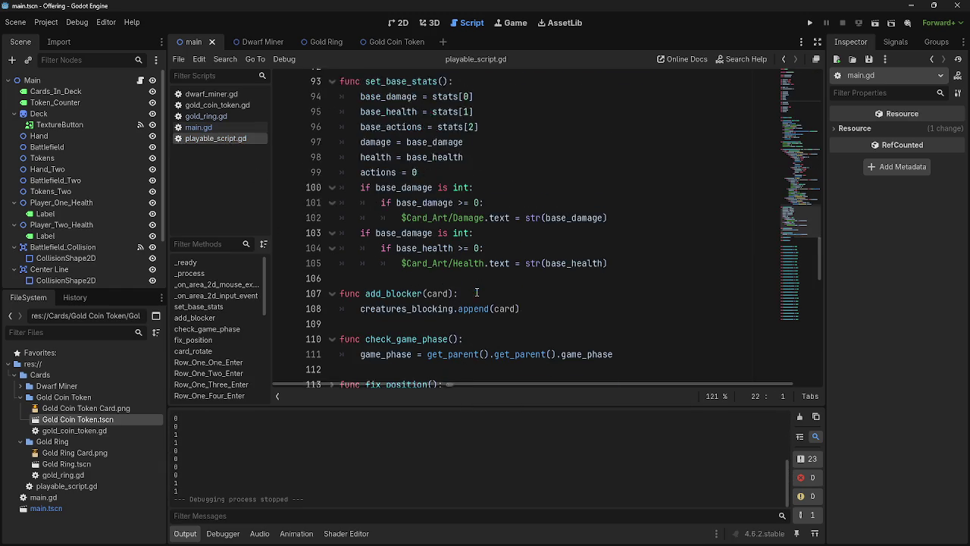
pyautogui.scroll(-4, 512, 301)
pyautogui.scroll(-1, 512, 302)
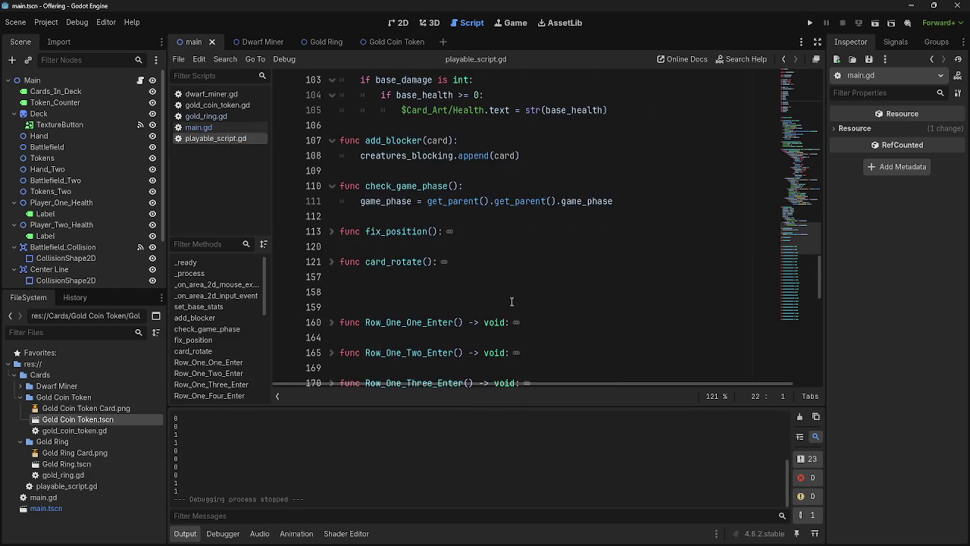
pyautogui.scroll(2, 511, 301)
pyautogui.scroll(10, 512, 301)
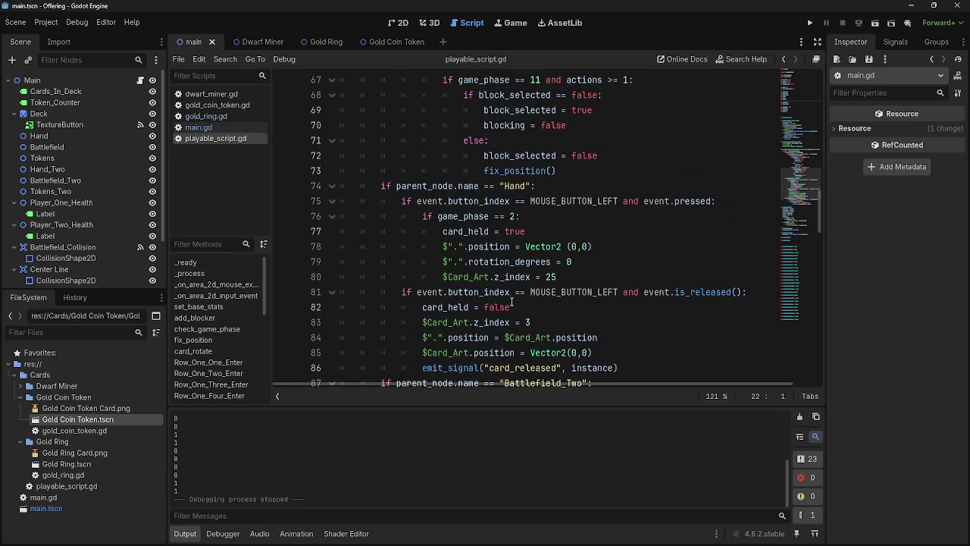
pyautogui.hotkey('ctrl', 'f')
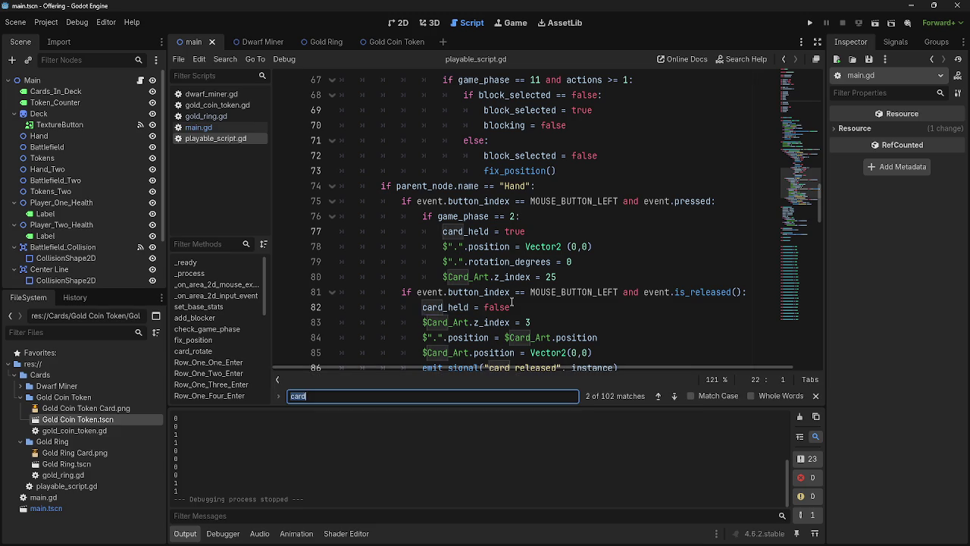
# Search main.gd for 'pri' and delete the print(card_damage) line in deal_combat_damage.
pyautogui.write('pri')
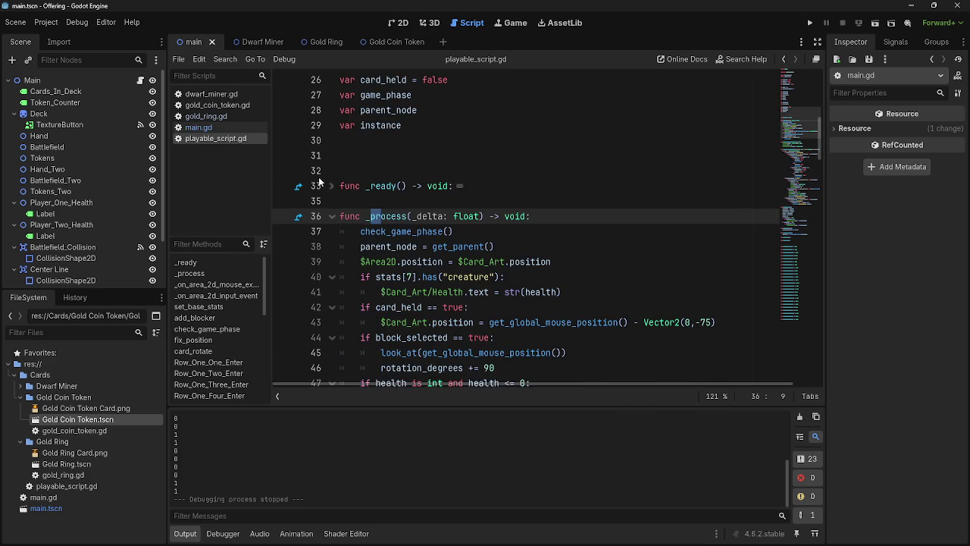
pyautogui.click(218, 129)
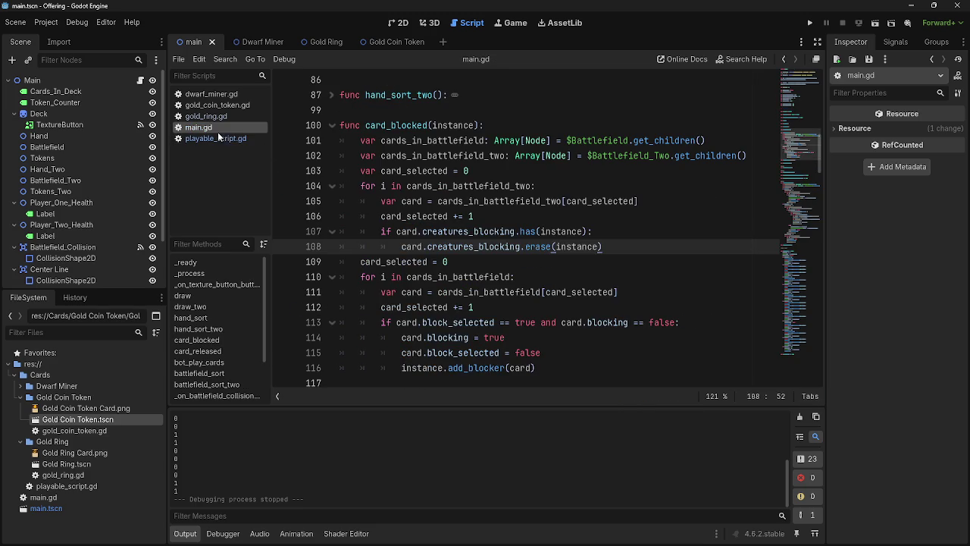
pyautogui.press('Return')
pyautogui.click(572, 218)
pyautogui.moveTo(572, 217); pyautogui.dragTo(339, 218)
pyautogui.press('BackSpace')
pyautogui.press('BackSpace')
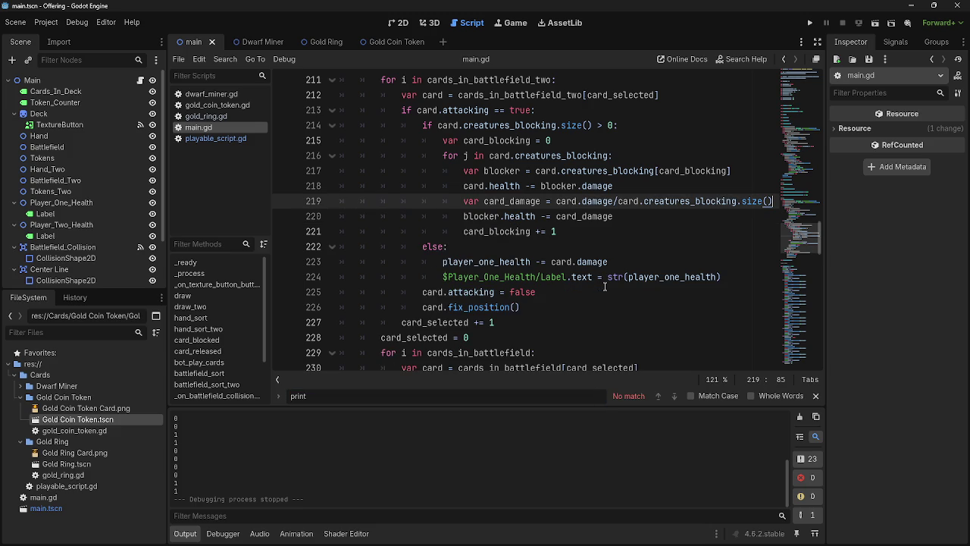
pyautogui.click(816, 395)
# Collapse the card_released function in main.gd.
pyautogui.scroll(10, 591, 262)
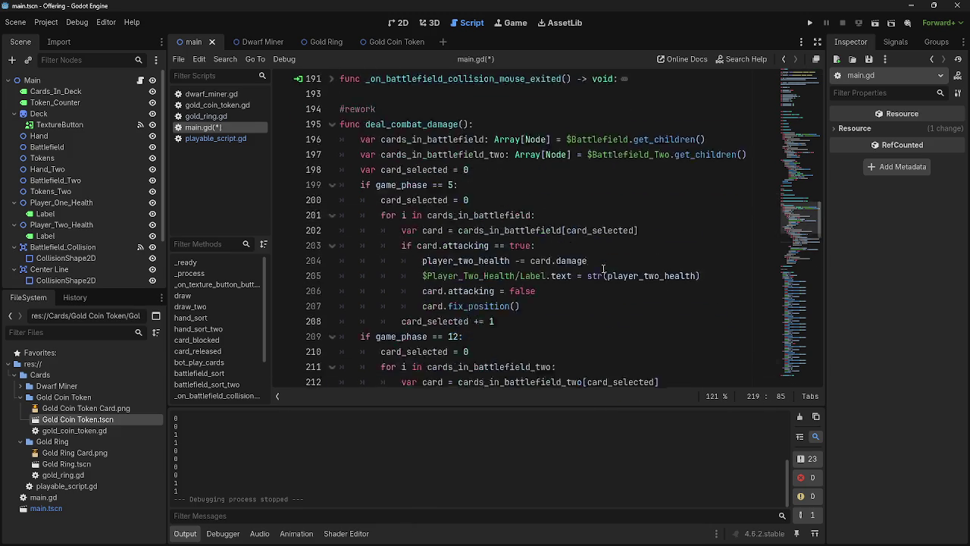
pyautogui.scroll(5, 387, 425)
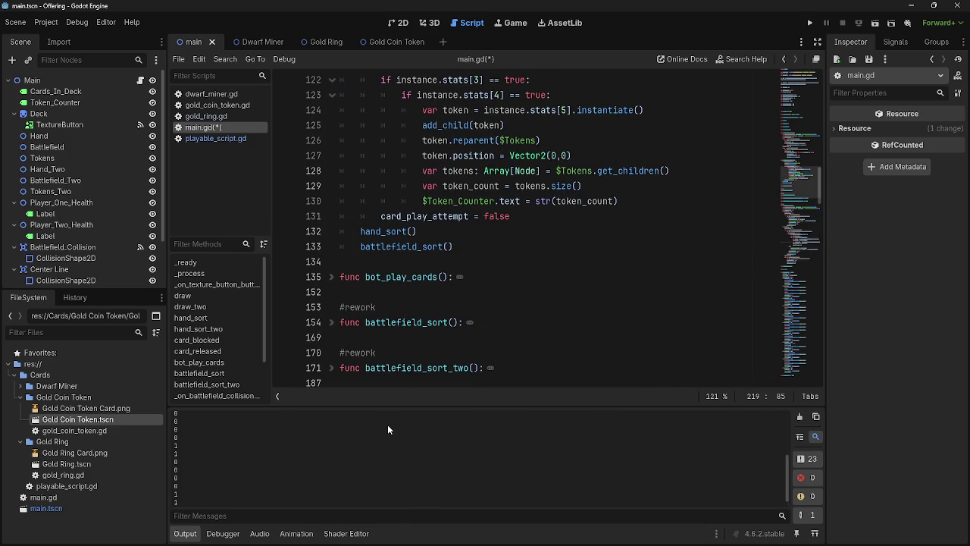
pyautogui.scroll(3, 468, 331)
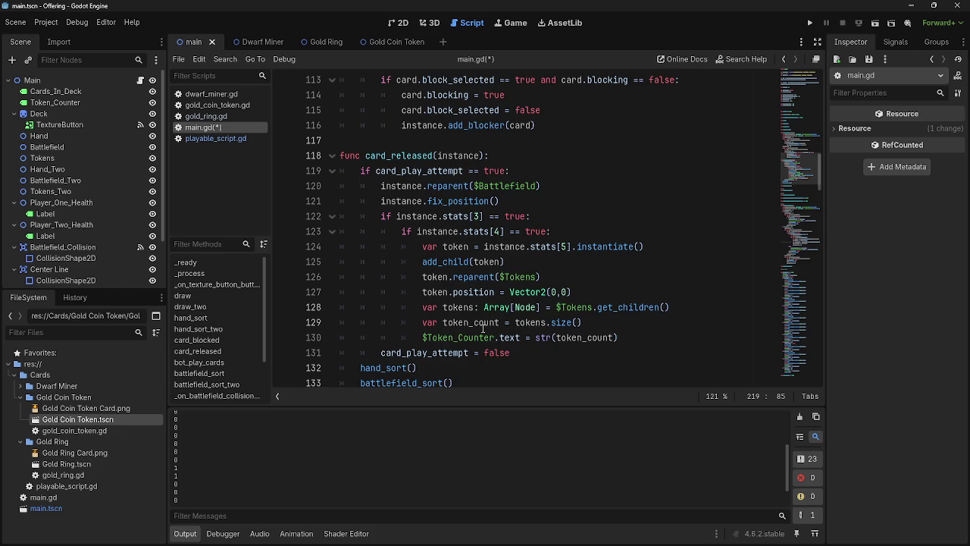
pyautogui.scroll(-1, 482, 327)
pyautogui.scroll(6, 482, 327)
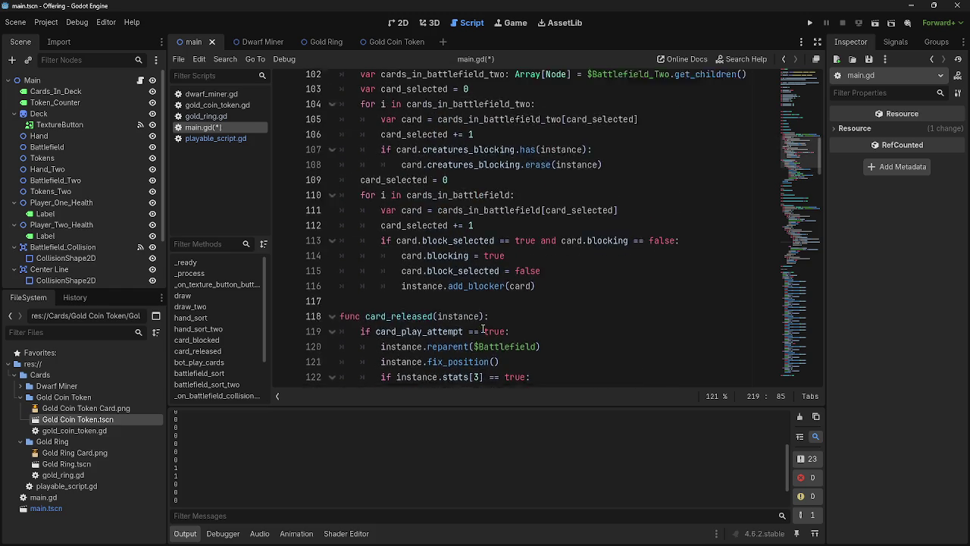
pyautogui.scroll(-1, 325, 338)
pyautogui.click(328, 338)
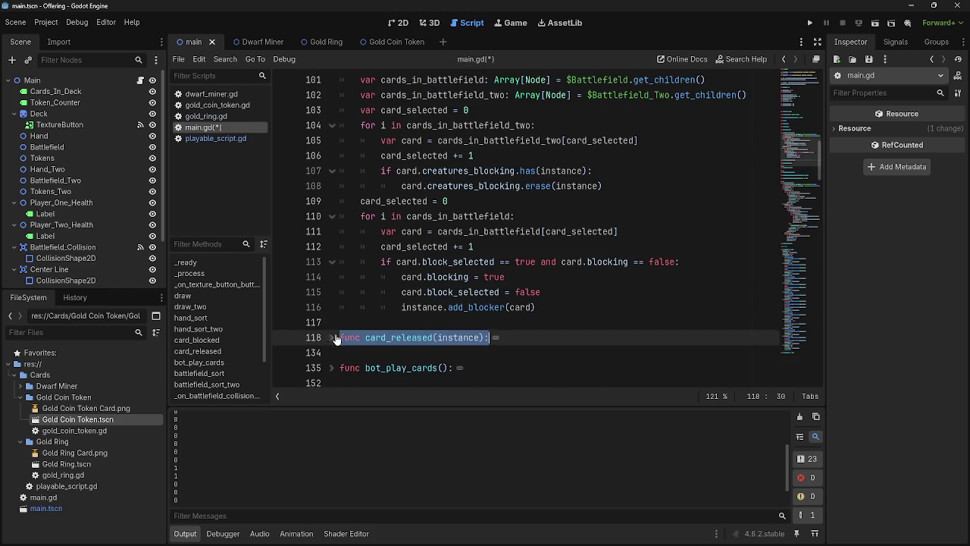
pyautogui.scroll(2, 444, 341)
pyautogui.scroll(-1, 445, 341)
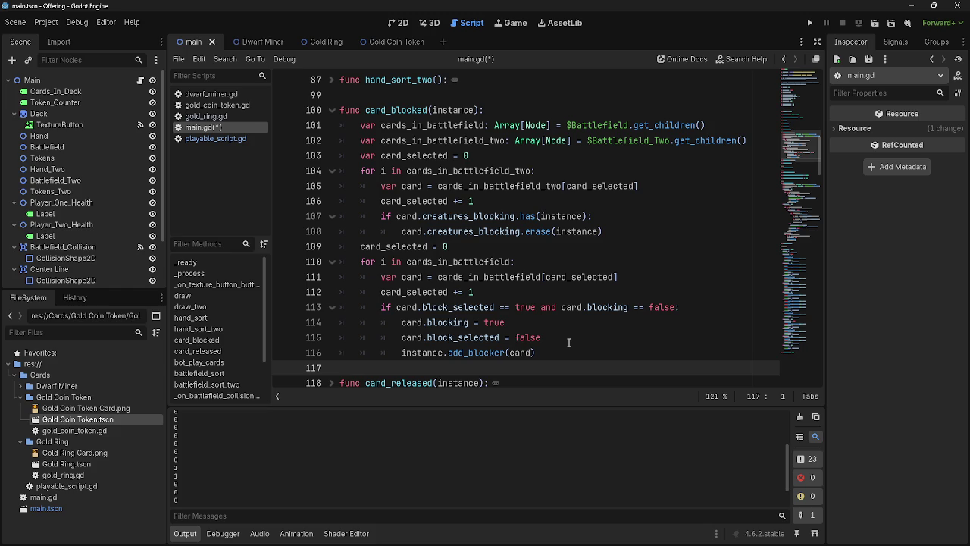
# Add print("erased") below the blocker erase call, then playtest three dwarf cards through a blocked combat round.
pyautogui.click(631, 230)
pyautogui.press('Return')
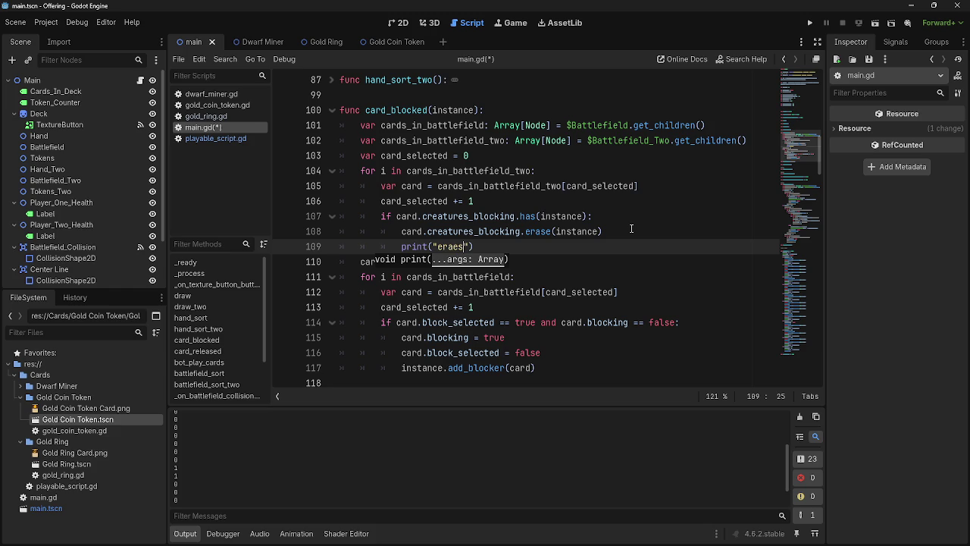
pyautogui.click(809, 23)
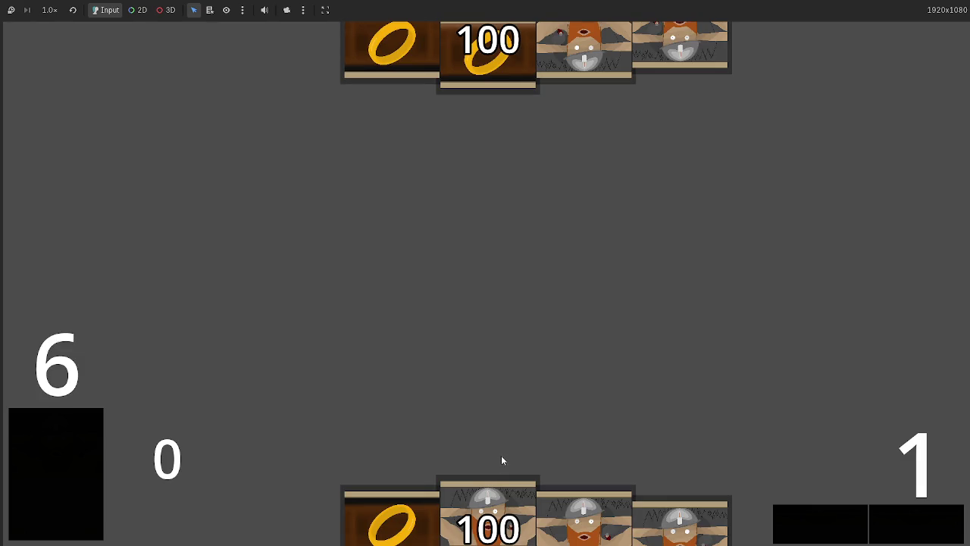
pyautogui.click(507, 489)
pyautogui.click(487, 482)
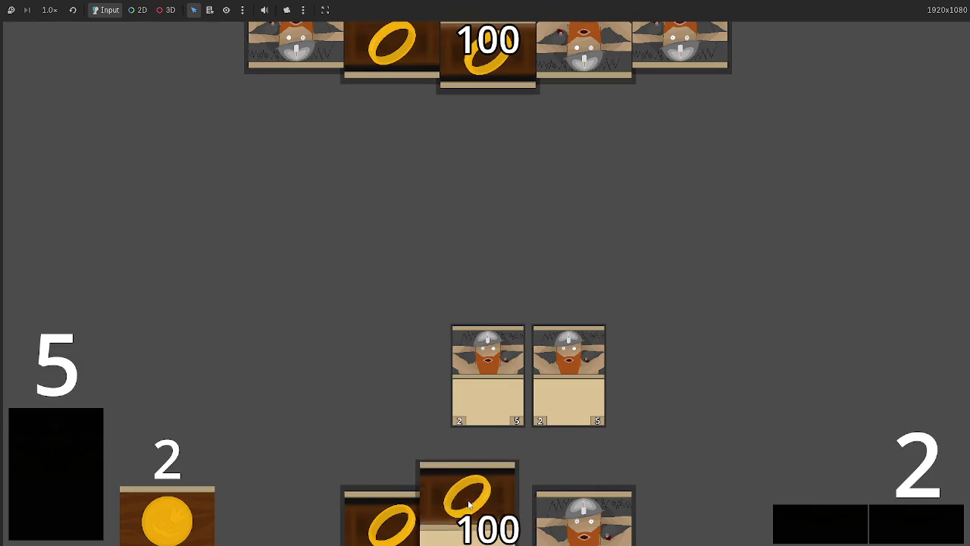
pyautogui.click(487, 483)
pyautogui.click(902, 523)
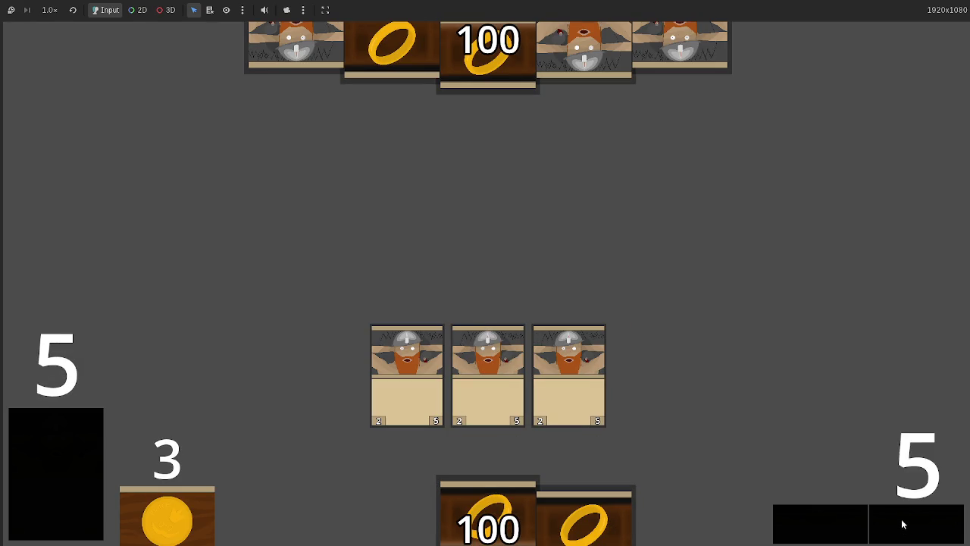
pyautogui.click(902, 522)
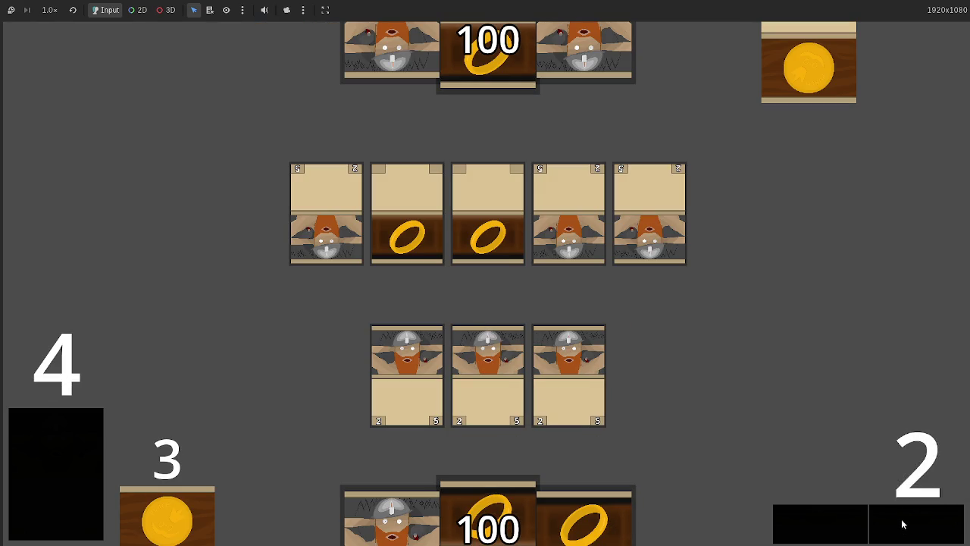
pyautogui.click(902, 522)
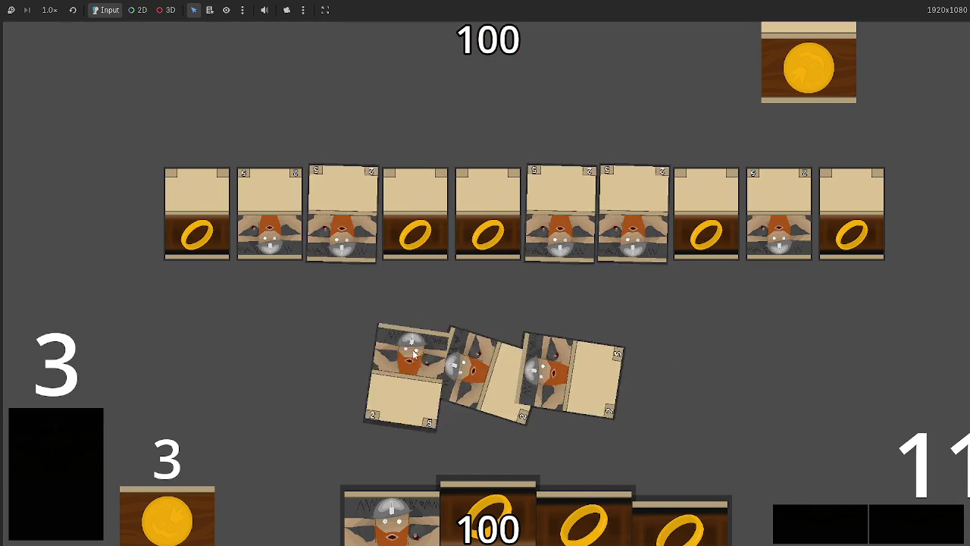
pyautogui.click(901, 523)
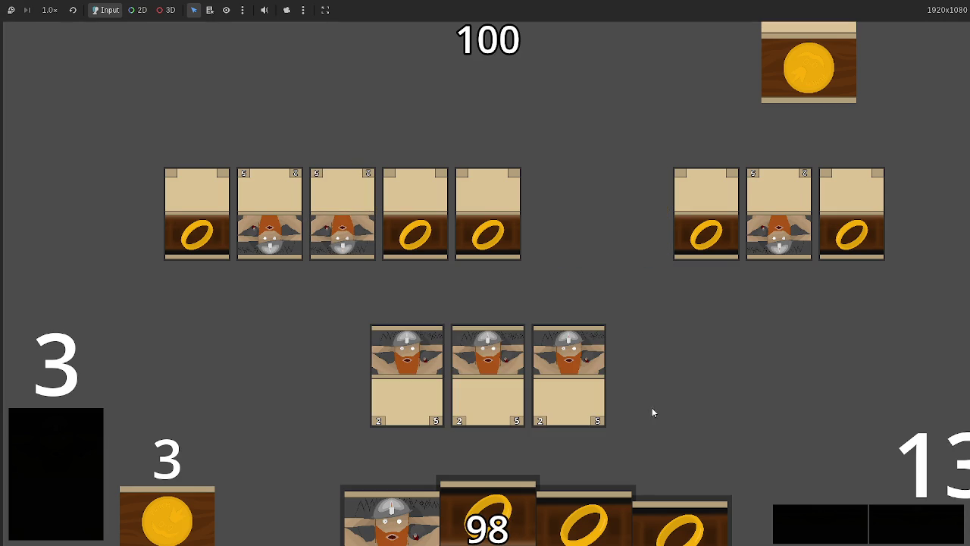
pyautogui.press('F8')
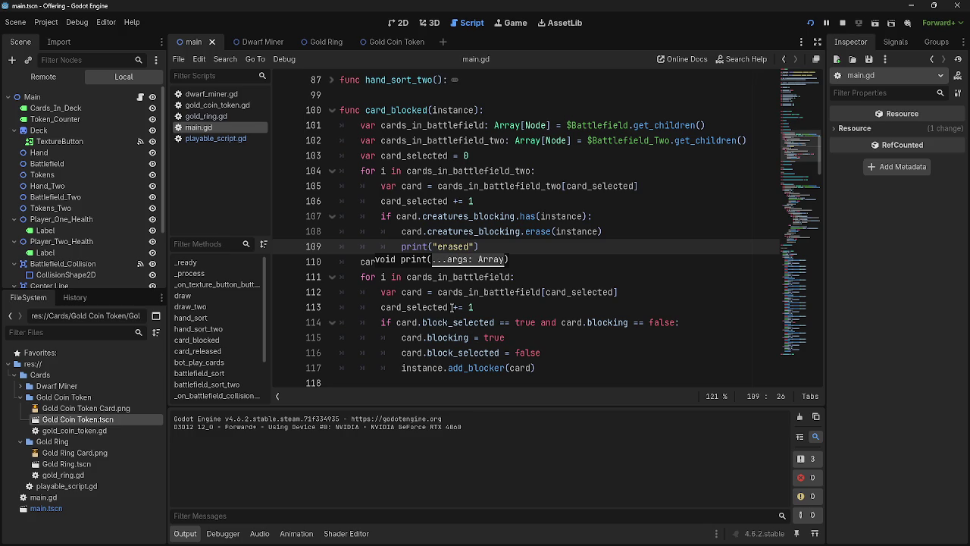
# Inspect the creatures_blocking.has(instance) blocker check in card_blocked.
pyautogui.click(541, 215)
pyautogui.doubleClick(423, 217)
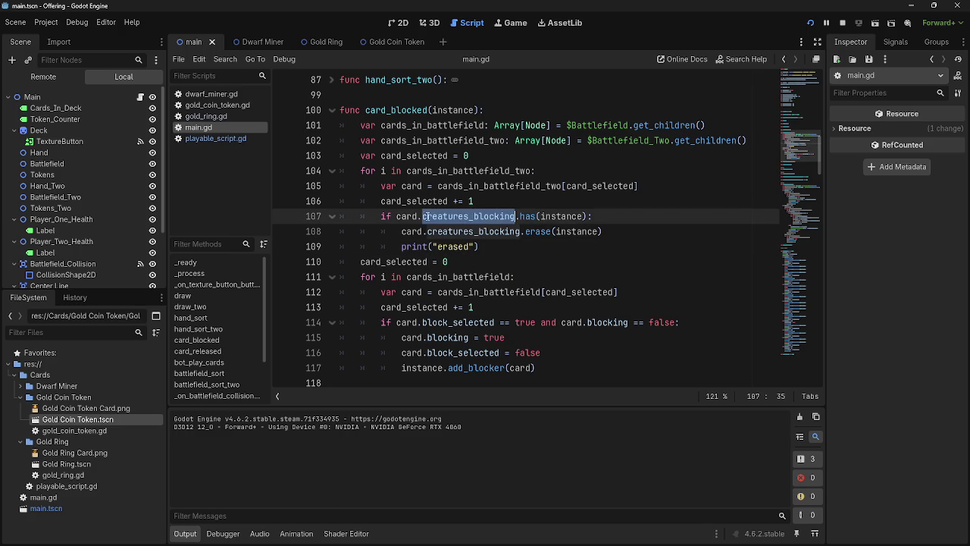
pyautogui.click(534, 215)
pyautogui.doubleClick(564, 217)
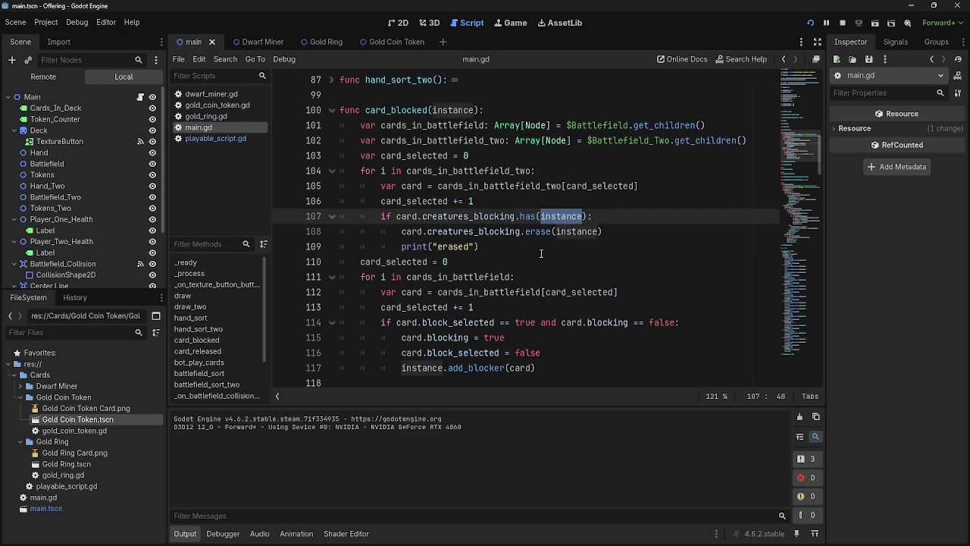
pyautogui.click(607, 216)
pyautogui.doubleClick(567, 217)
pyautogui.click(629, 211)
# Insert print(instance) after the card_selected increment and delete the print("erased") line.
pyautogui.click(624, 201)
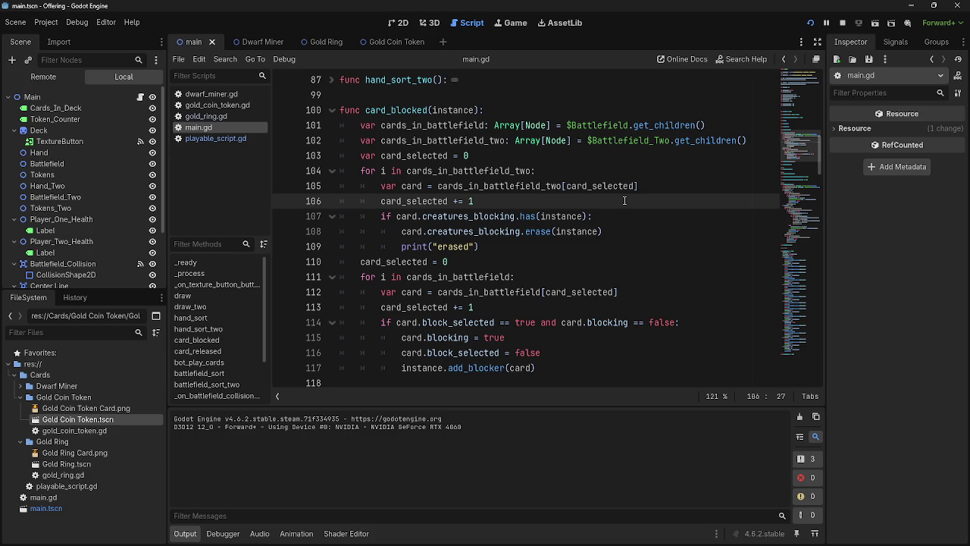
pyautogui.press('Return')
pyautogui.write('print(instance')
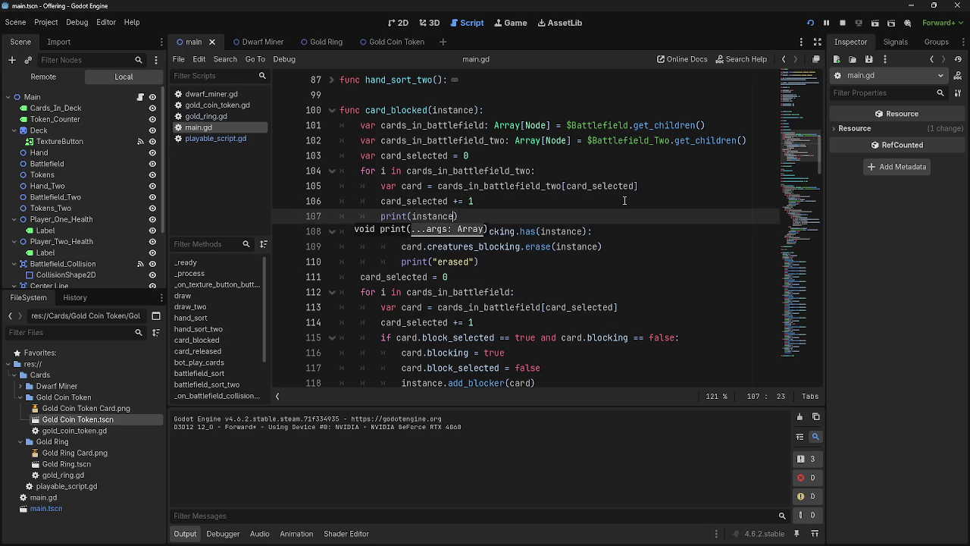
pyautogui.press('Escape')
pyautogui.click(628, 246)
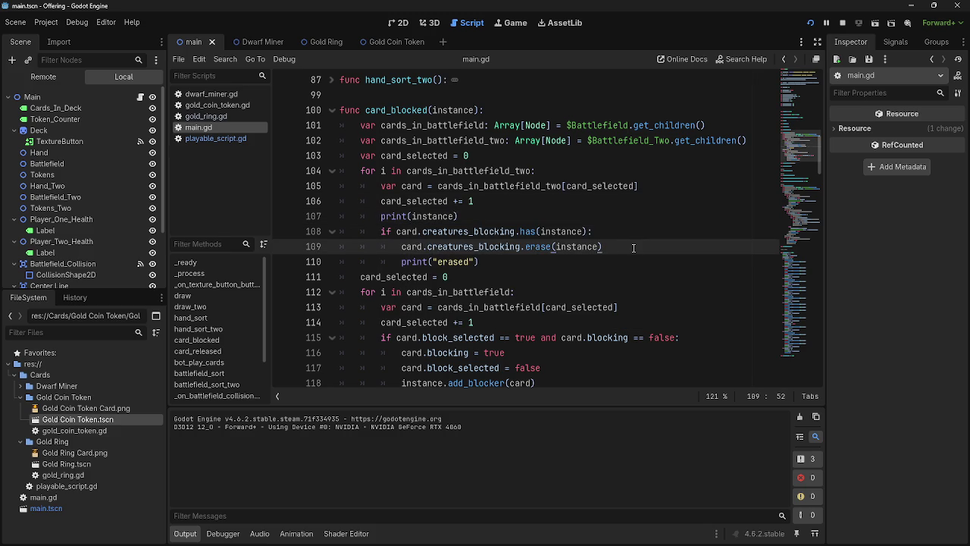
pyautogui.moveTo(589, 247); pyautogui.dragTo(356, 247)
pyautogui.click(494, 270)
pyautogui.moveTo(494, 265); pyautogui.dragTo(435, 255)
pyautogui.press('BackSpace')
pyautogui.press('BackSpace')
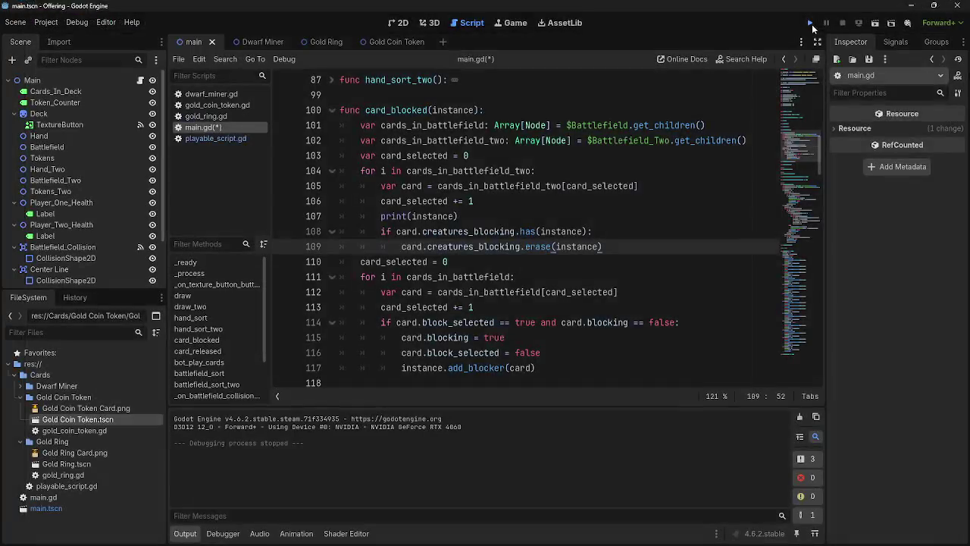
# Playtest a combat round with three dwarf cards and scroll the logged instance output.
pyautogui.click(816, 23)
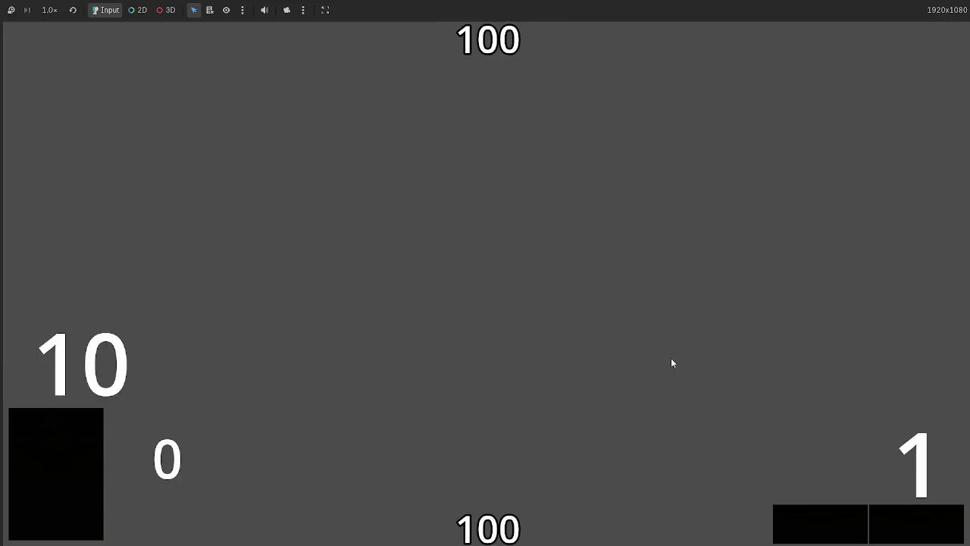
pyautogui.click(522, 485)
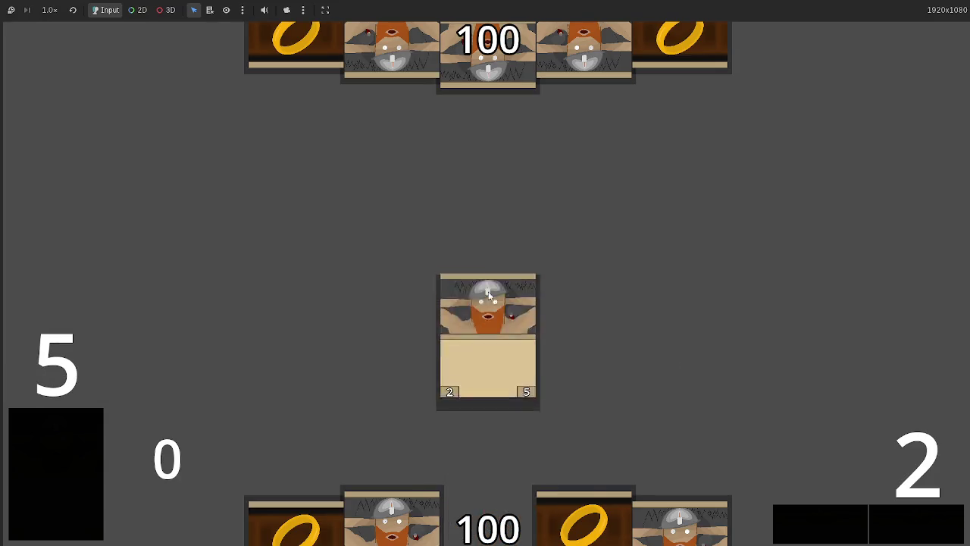
pyautogui.click(574, 499)
pyautogui.click(573, 500)
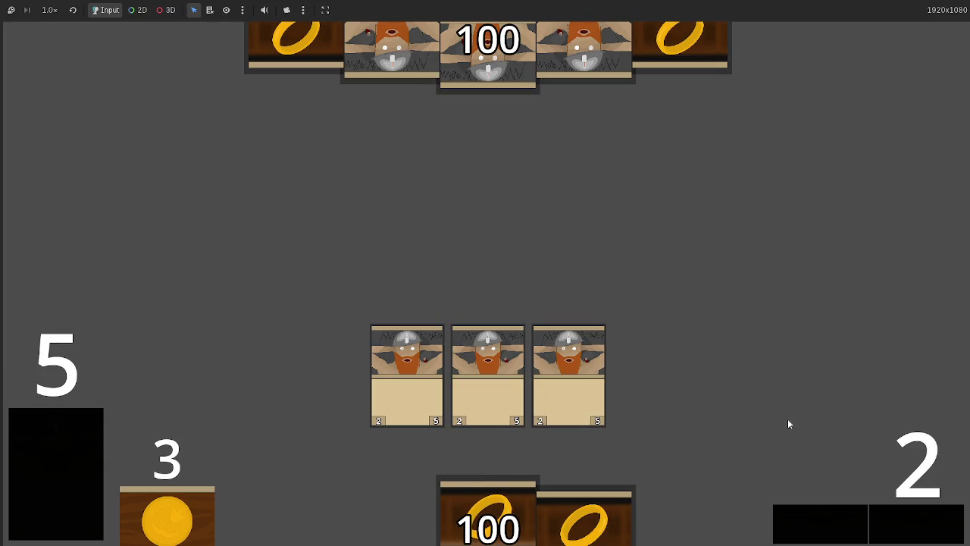
pyautogui.click(918, 517)
pyautogui.click(917, 516)
pyautogui.click(923, 515)
pyautogui.click(917, 515)
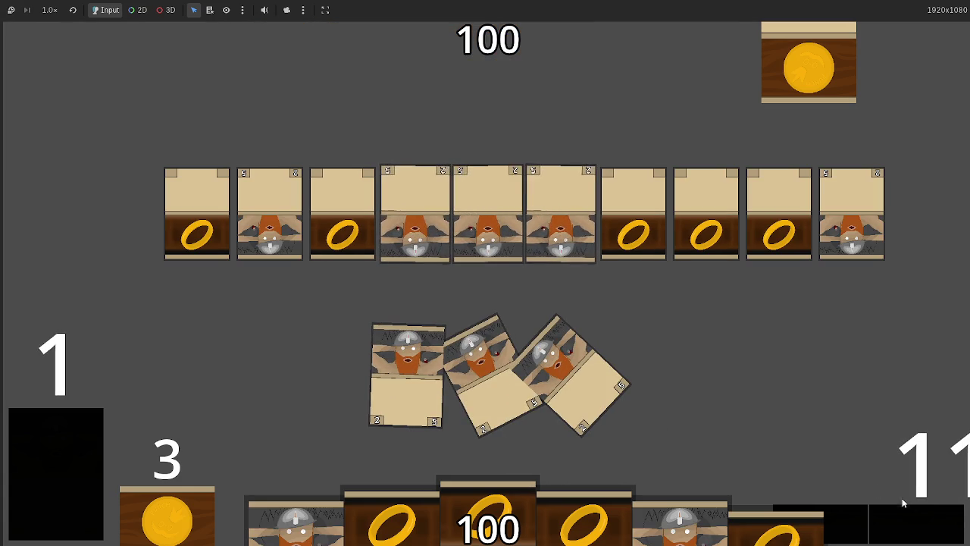
pyautogui.click(926, 523)
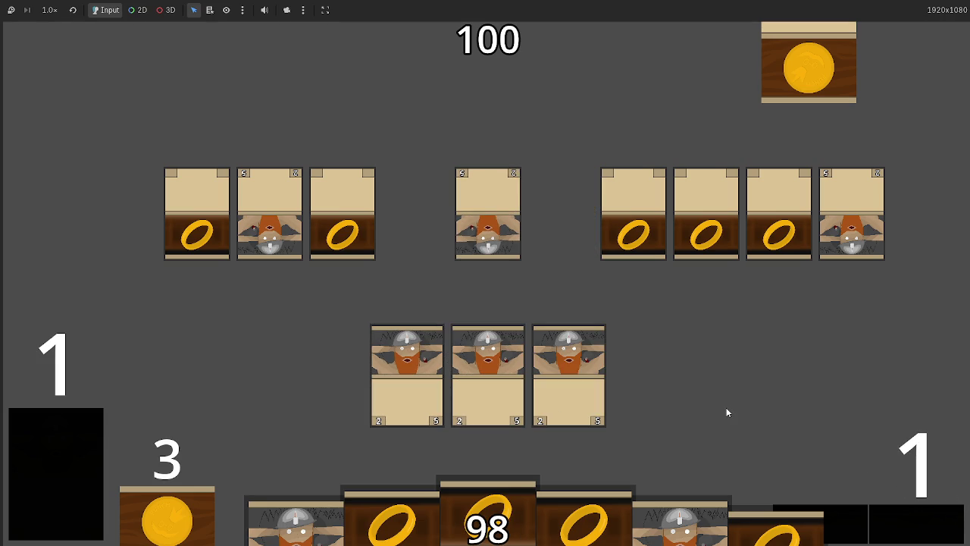
pyautogui.scroll(5, 326, 460)
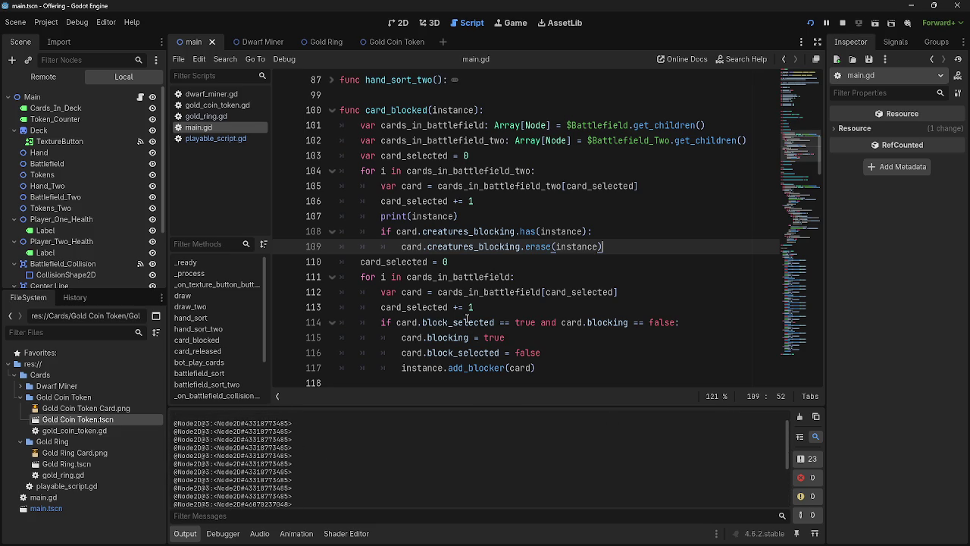
# Inspect the card, creatures_blocking and instance names in the blocker check line.
pyautogui.click(382, 231)
pyautogui.doubleClick(507, 231)
pyautogui.doubleClick(561, 231)
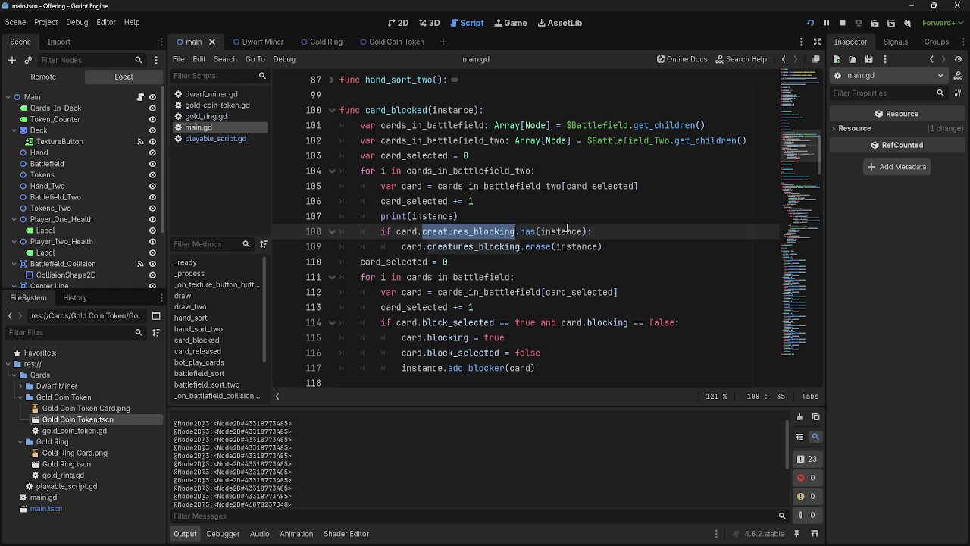
pyautogui.doubleClick(477, 233)
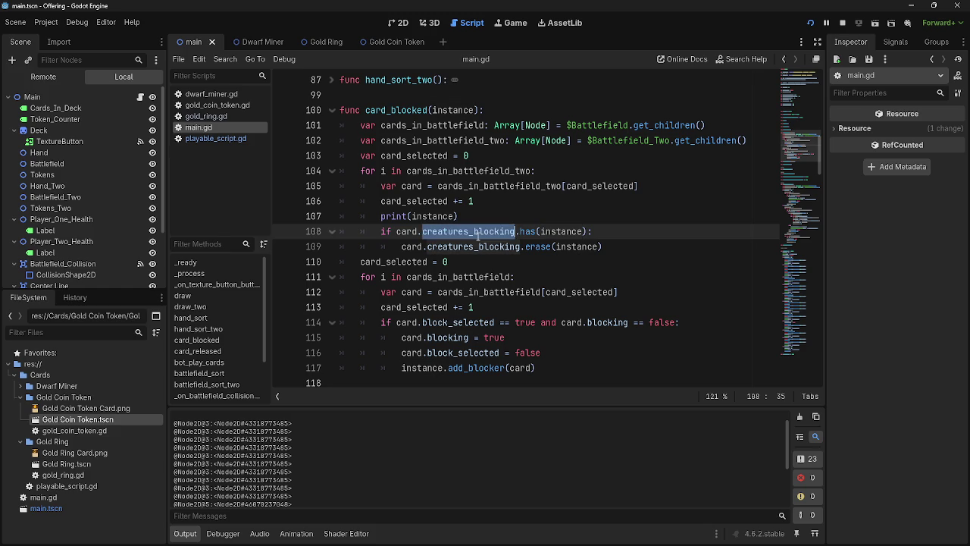
pyautogui.doubleClick(406, 232)
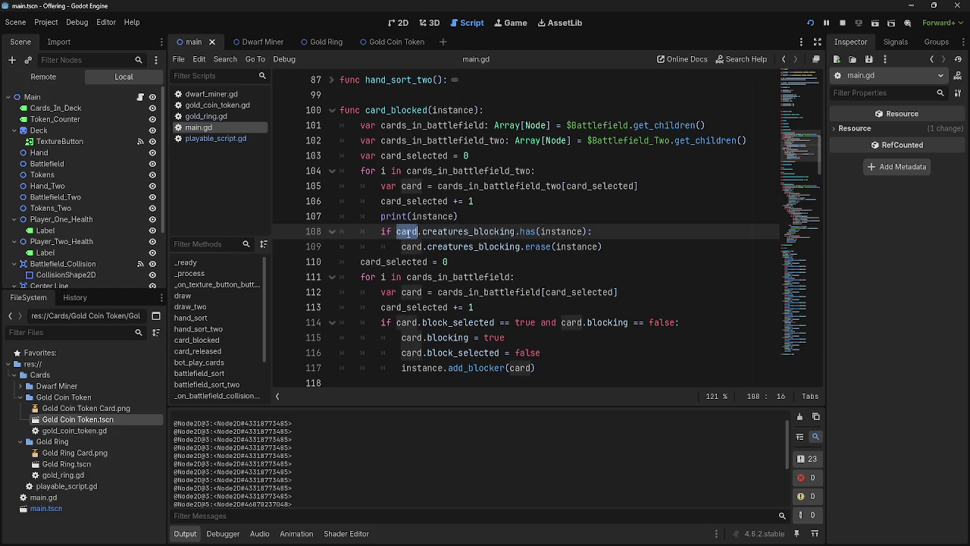
pyautogui.click(482, 223)
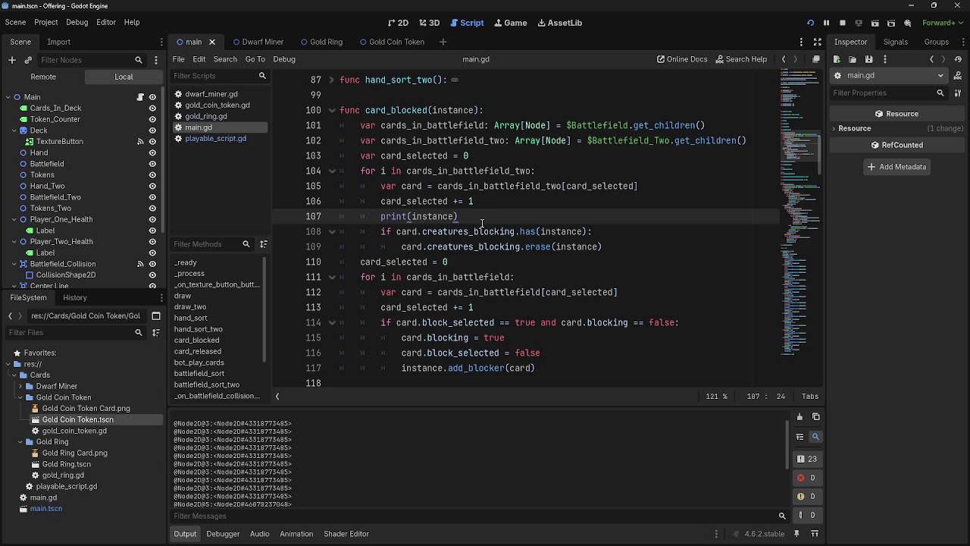
pyautogui.click(470, 235)
pyautogui.doubleClick(455, 232)
pyautogui.doubleClick(406, 231)
pyautogui.click(413, 232)
# Change the debug line to print(card.creatures_blocking) instead of the instance.
pyautogui.click(443, 218)
pyautogui.keyDown('shift'); pyautogui.click(377, 220); pyautogui.keyUp('shift')
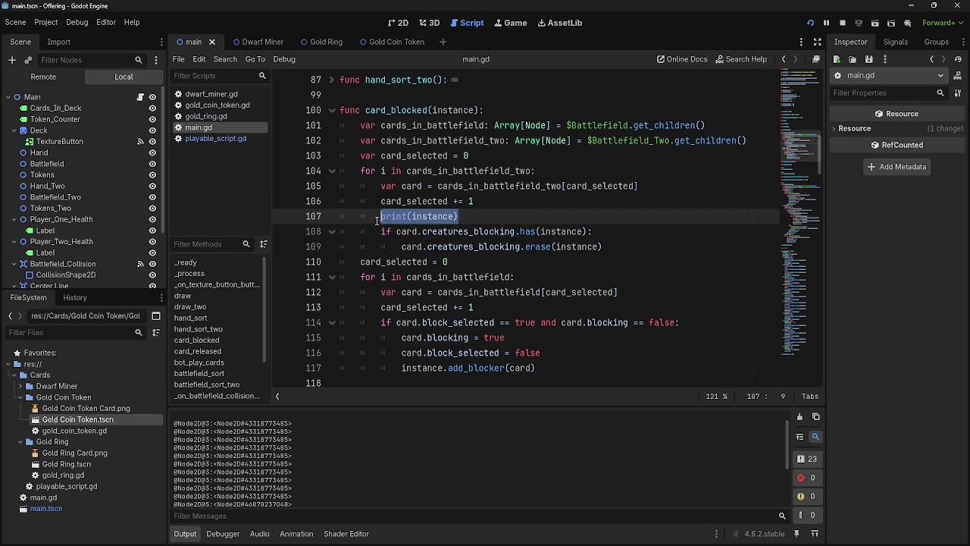
pyautogui.click(492, 218)
pyautogui.moveTo(408, 221); pyautogui.dragTo(410, 218)
pyautogui.write('car')
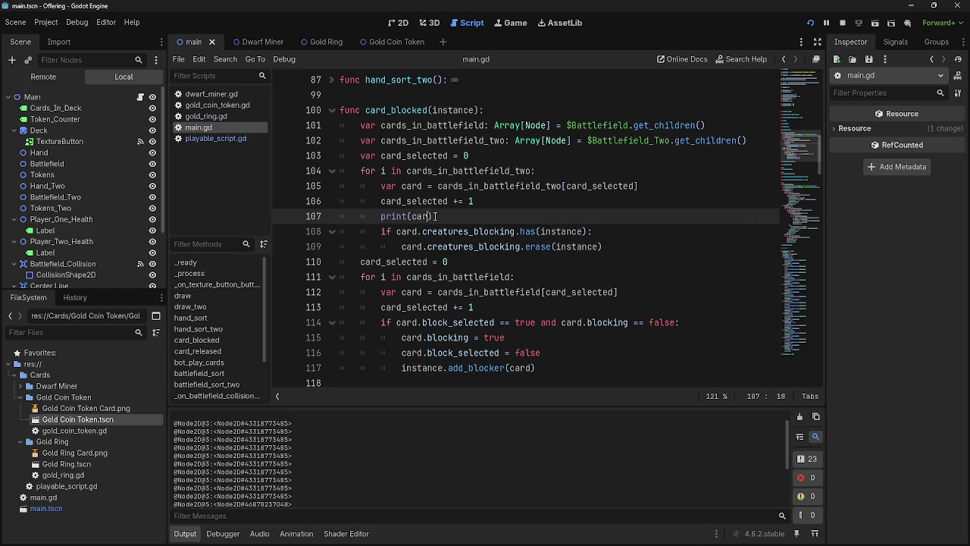
pyautogui.write('d.creatures_blocking')
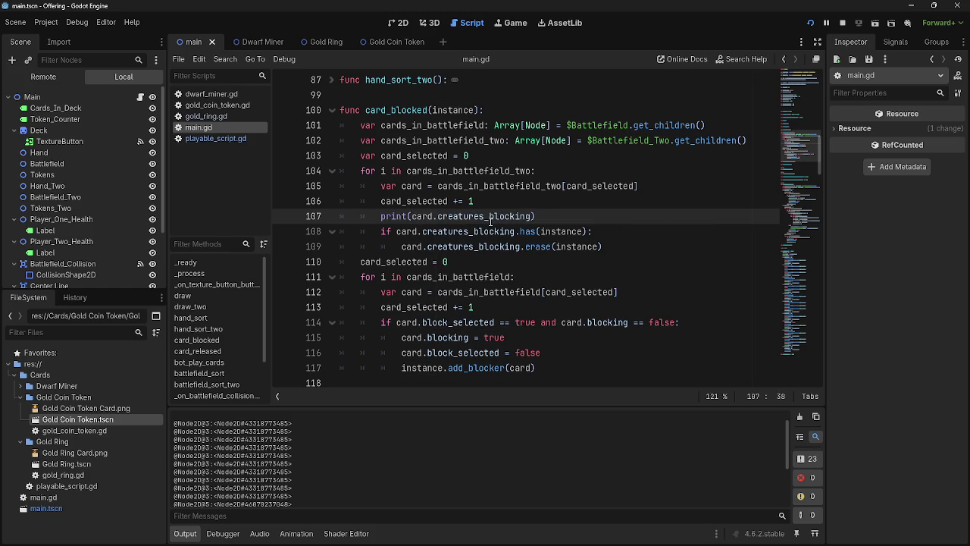
pyautogui.click(569, 220)
# Playtest with two dwarf cards and let the opponent's cards attack.
pyautogui.click(810, 22)
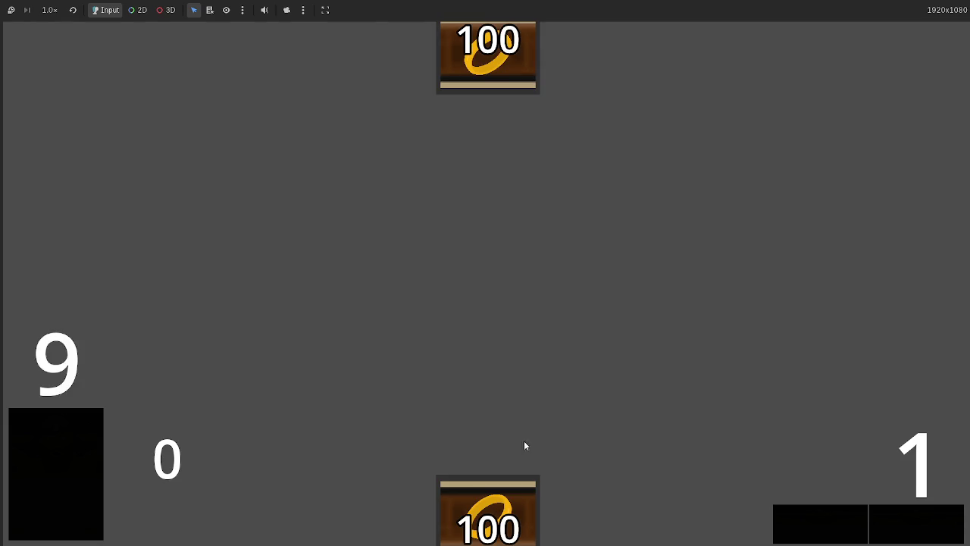
pyautogui.click(576, 500)
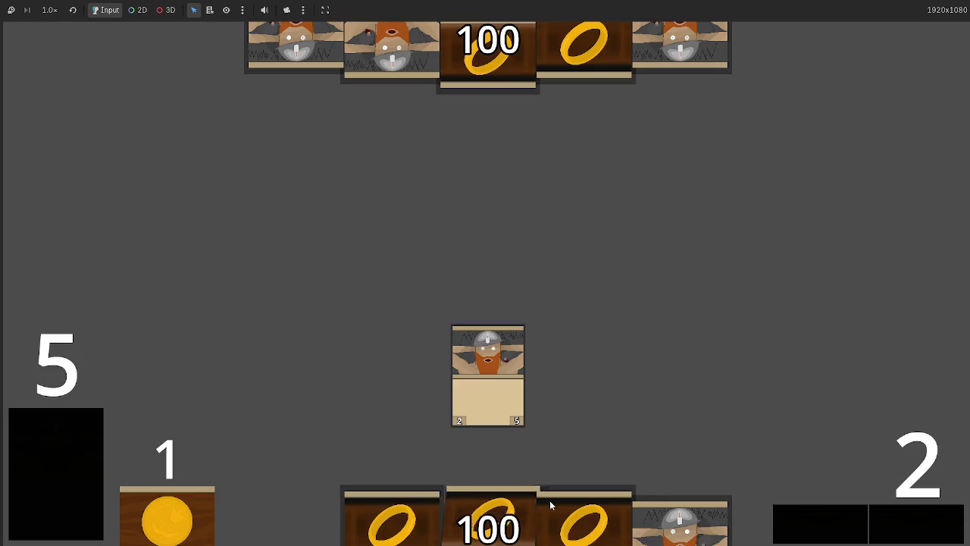
pyautogui.click(550, 504)
pyautogui.click(915, 522)
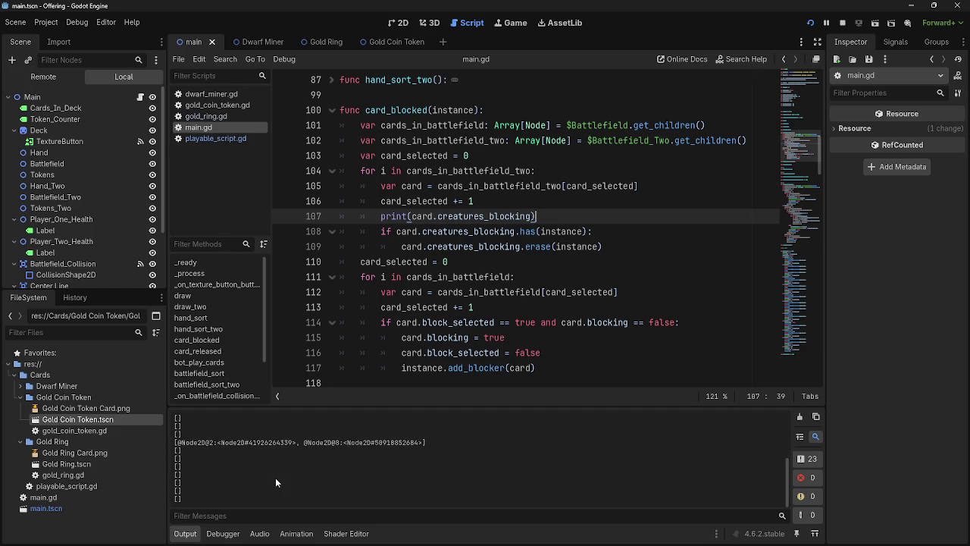
# Scroll through the Output log and main.gd down to deal_combat_damage.
pyautogui.scroll(-2, 275, 482)
pyautogui.scroll(5, 412, 490)
pyautogui.scroll(-5, 500, 433)
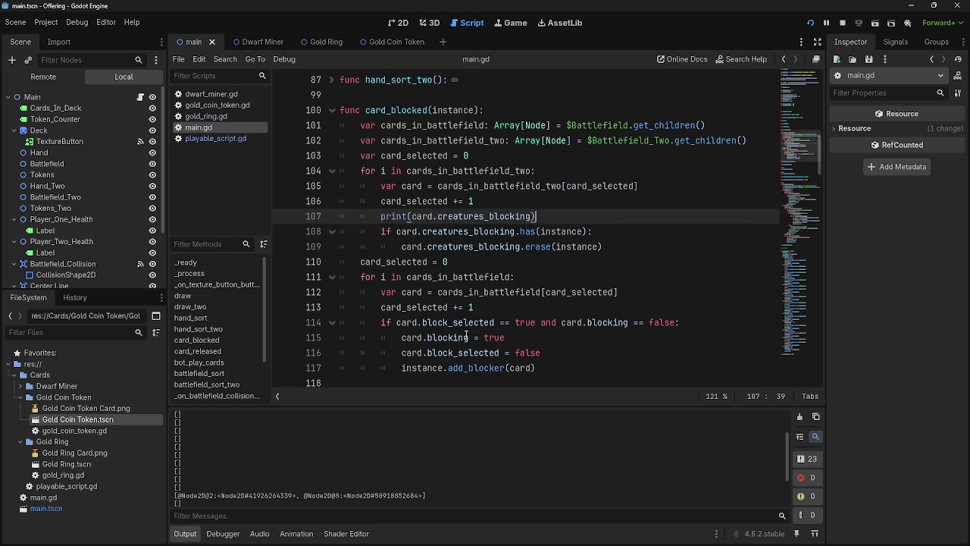
pyautogui.scroll(-20, 466, 335)
pyautogui.scroll(-15, 470, 337)
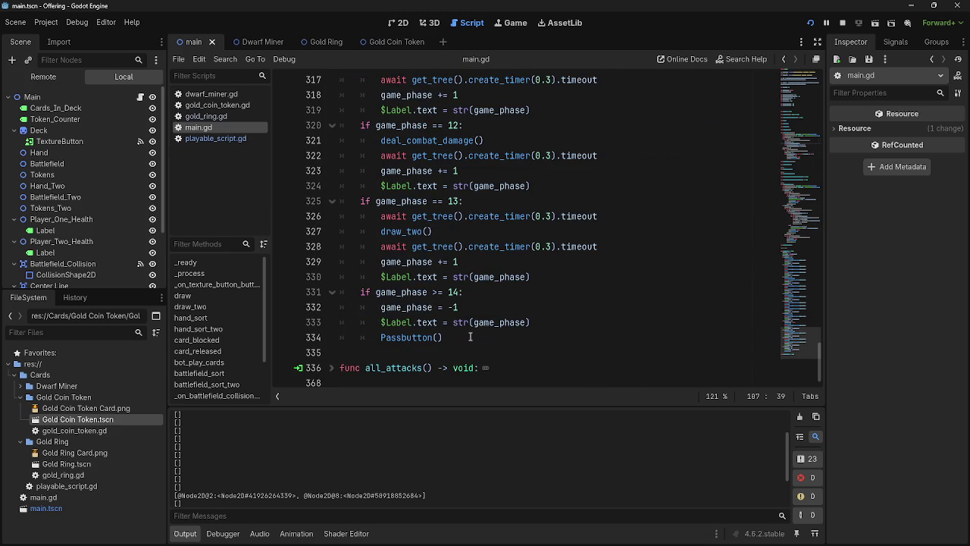
pyautogui.scroll(15, 470, 336)
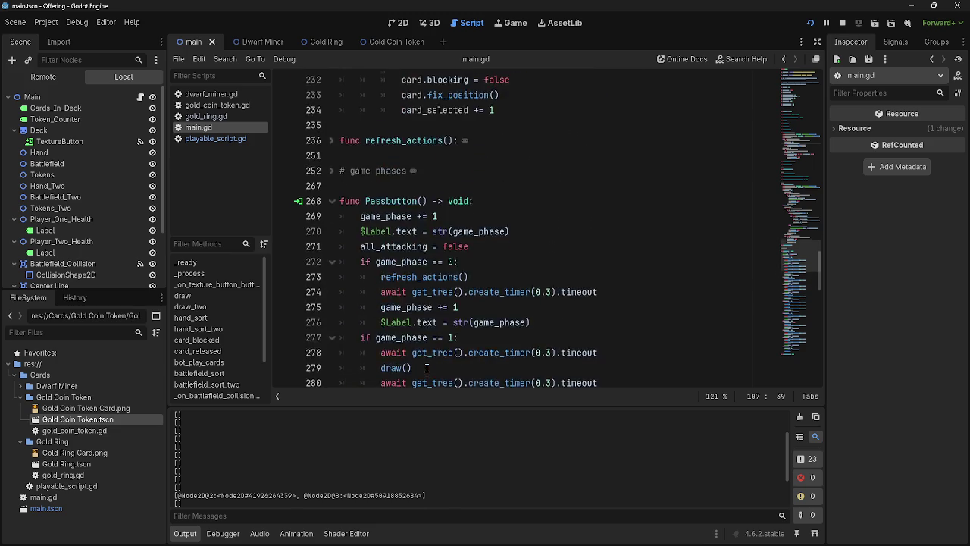
pyautogui.scroll(12, 427, 368)
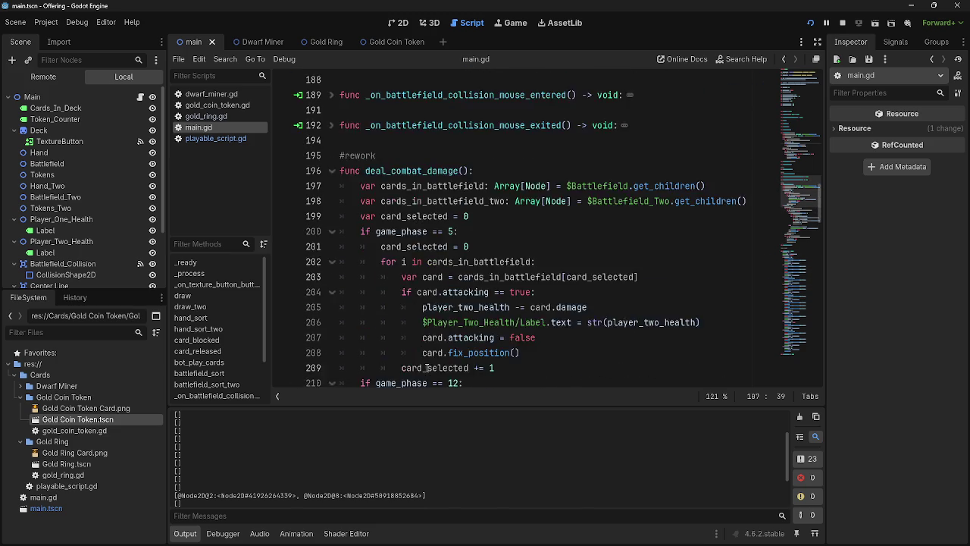
pyautogui.scroll(-5, 426, 367)
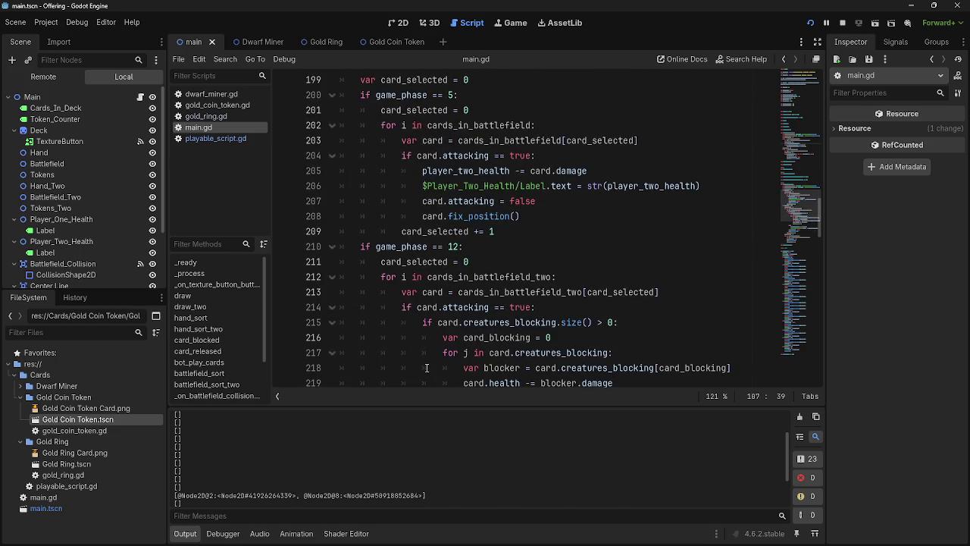
pyautogui.scroll(-2, 427, 367)
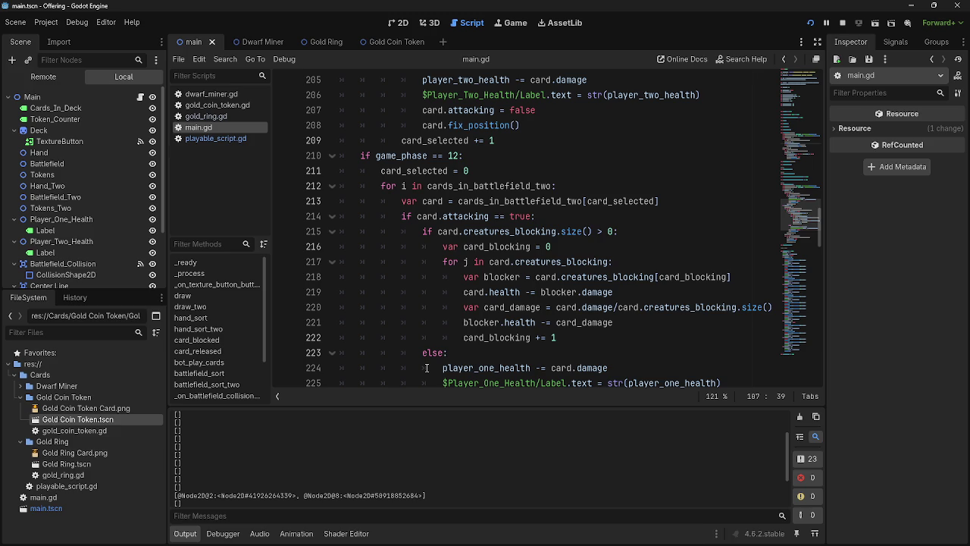
# Highlight creatures_blocking uses in the line 217–218 loop, then relaunch the game.
pyautogui.doubleClick(575, 276)
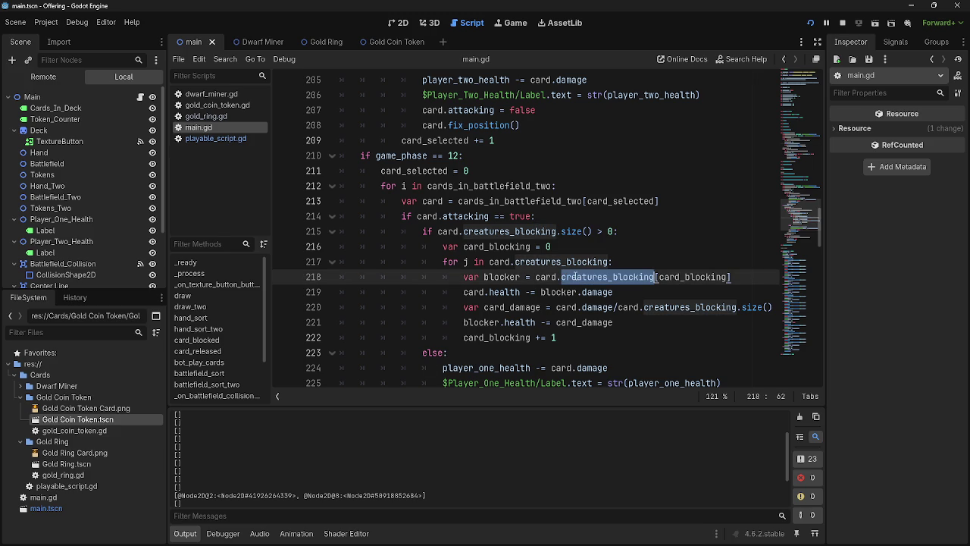
pyautogui.click(658, 265)
pyautogui.scroll(20, 796, 190)
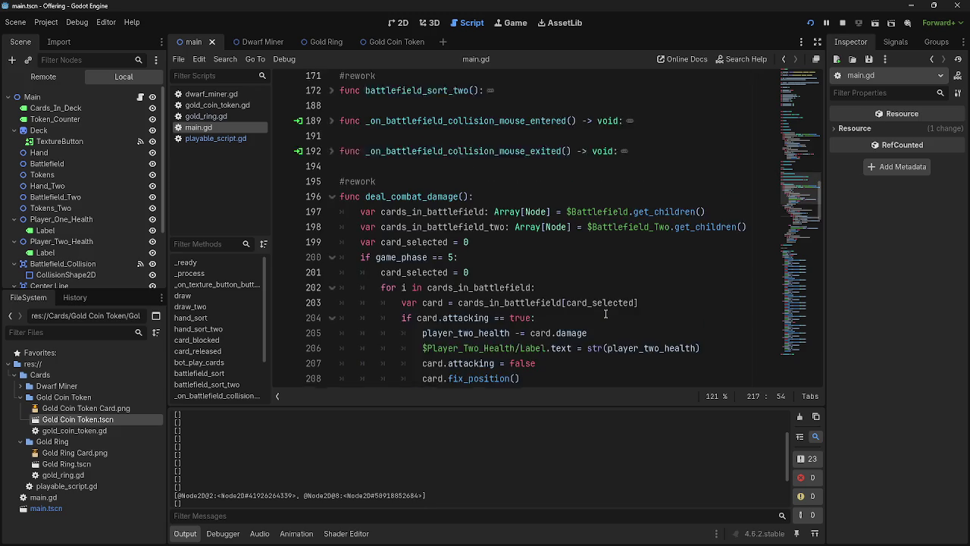
pyautogui.click(810, 23)
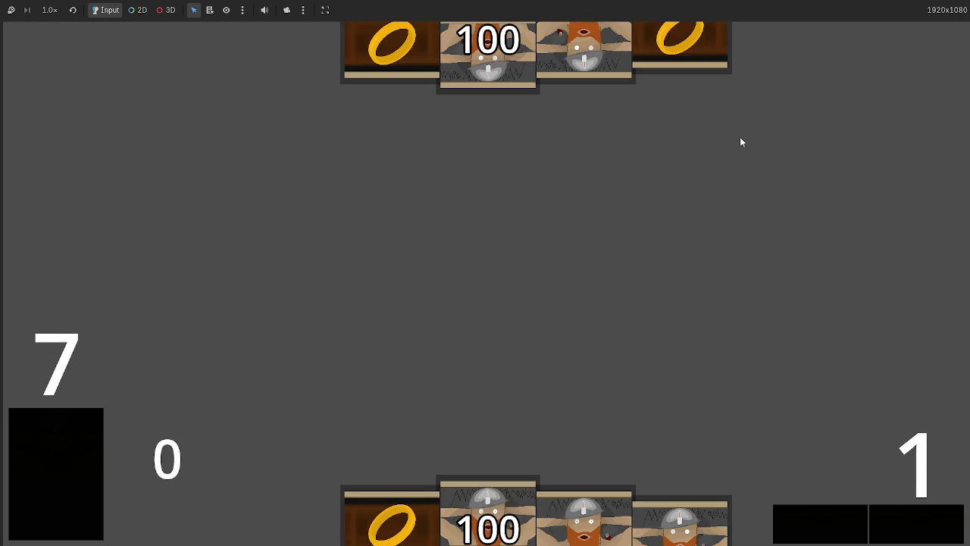
# Play dwarf cards as blockers, then return to main.gd in the editor.
pyautogui.click(478, 476)
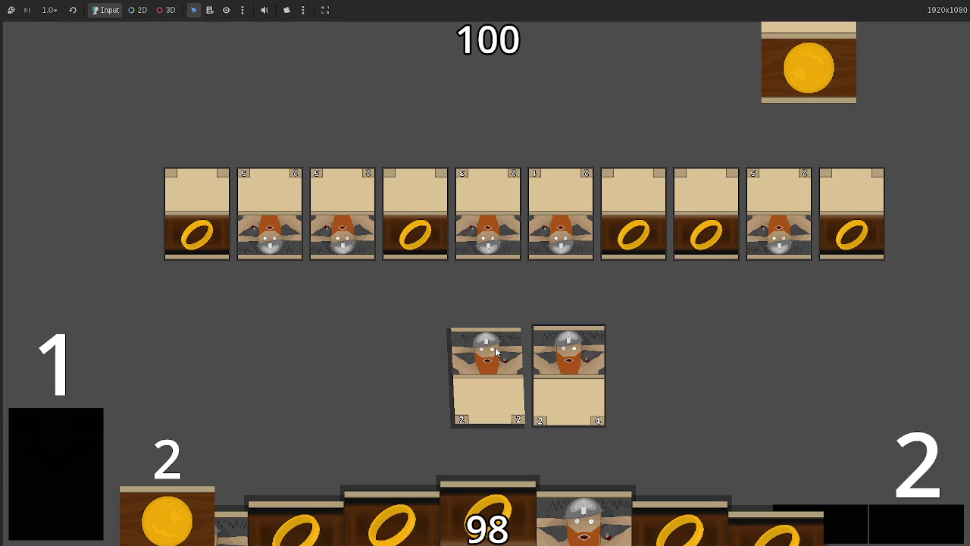
pyautogui.hotkey('alt', 'Tab')
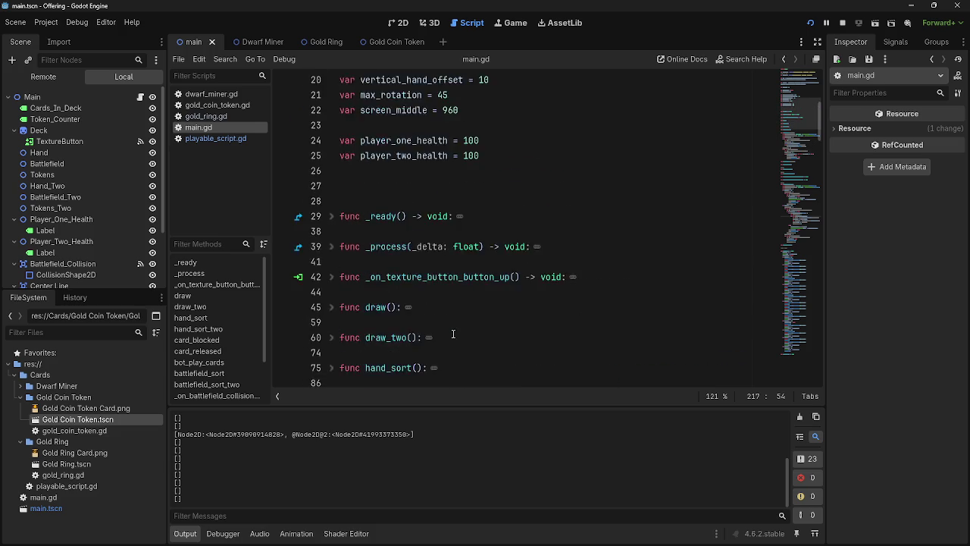
# Review the card_blocked loop on lines 105–109, highlighting card, card_selected and creatures_blocking.
pyautogui.scroll(6, 453, 334)
pyautogui.scroll(-15, 469, 324)
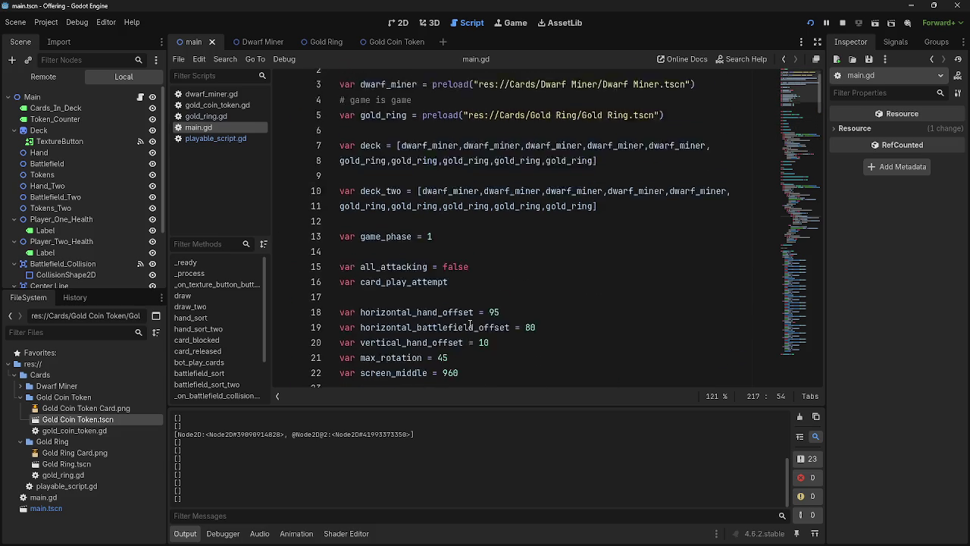
pyautogui.scroll(-5, 470, 323)
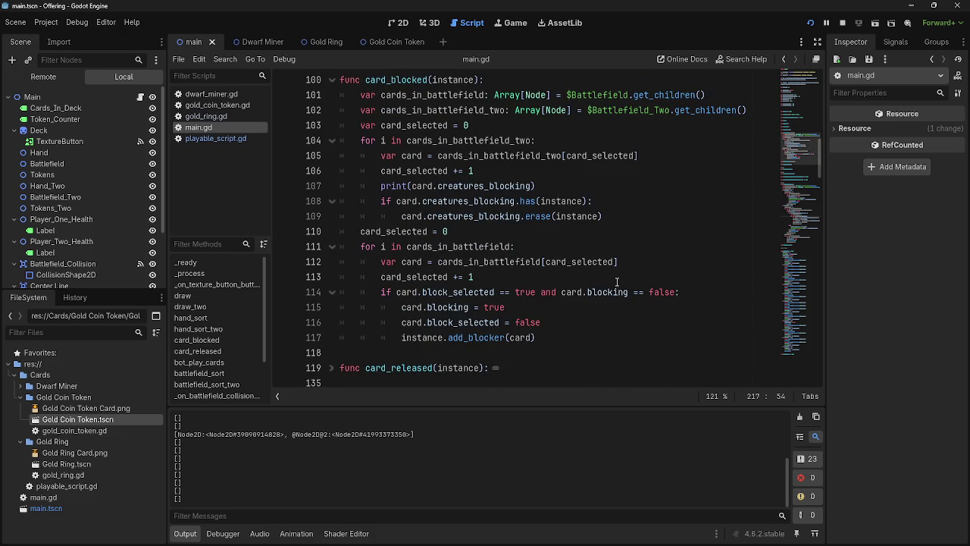
pyautogui.scroll(1, 616, 282)
pyautogui.moveTo(373, 185)
pyautogui.mouseDown()
pyautogui.moveTo(363, 181)
pyautogui.moveTo(603, 262)
pyautogui.moveTo(362, 187)
pyautogui.mouseUp()
pyautogui.click(603, 261)
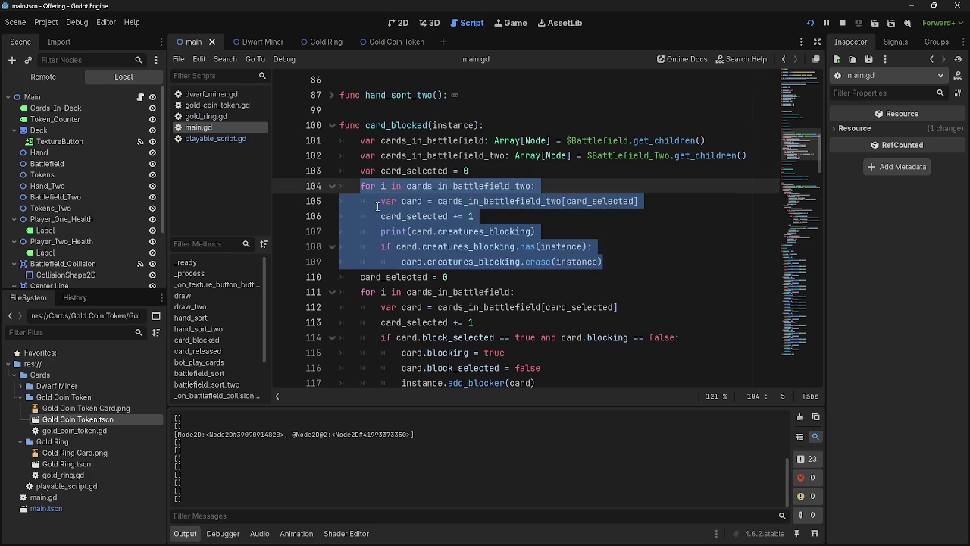
pyautogui.click(477, 217)
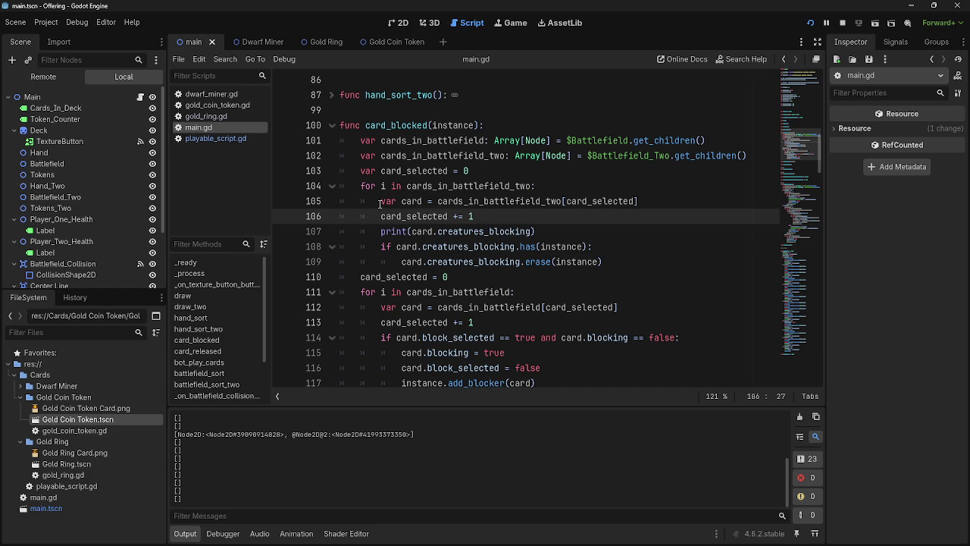
pyautogui.doubleClick(411, 200)
pyautogui.doubleClick(409, 217)
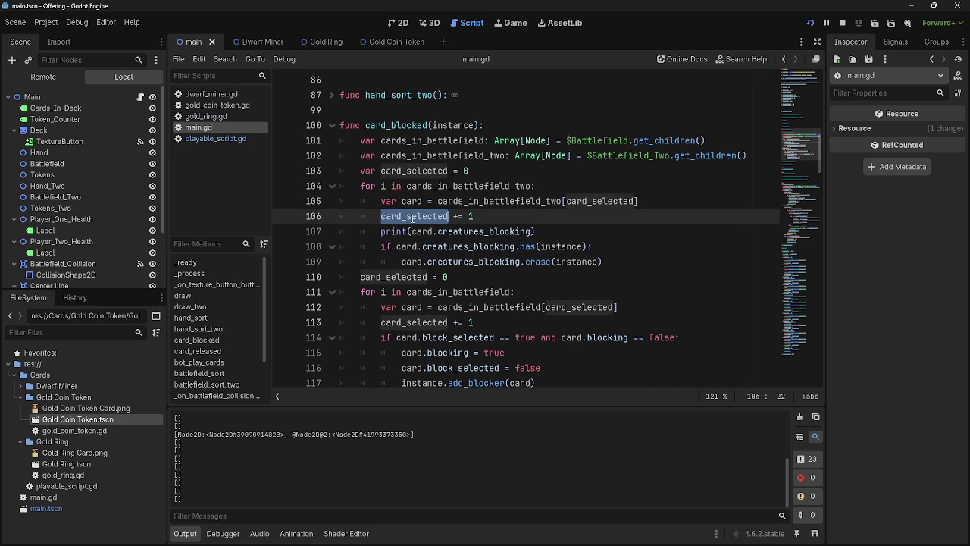
pyautogui.doubleClick(418, 232)
pyautogui.doubleClick(465, 232)
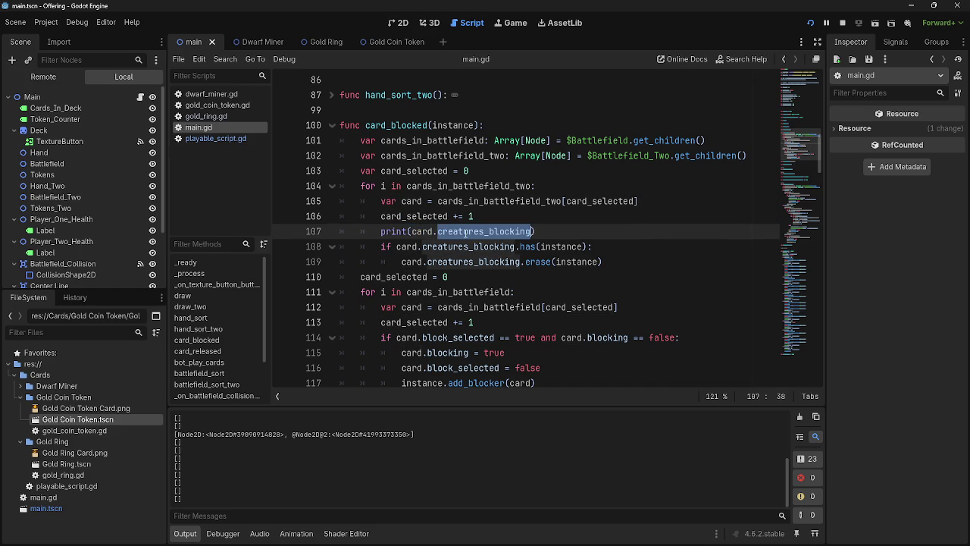
pyautogui.click(437, 232)
# Rerun the game with F5 for fresh output.
pyautogui.press('F5')
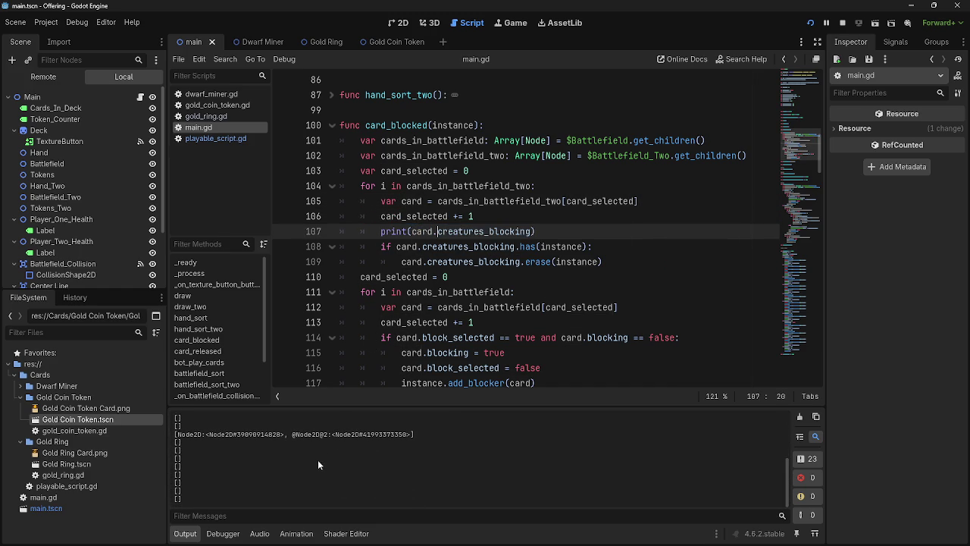
pyautogui.moveTo(418, 436); pyautogui.dragTo(223, 431)
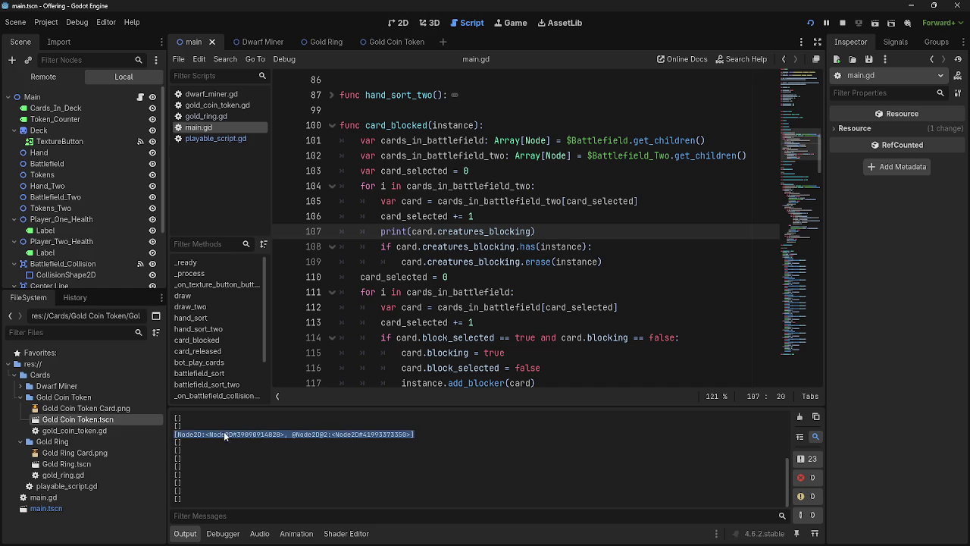
pyautogui.scroll(5, 270, 437)
pyautogui.scroll(-5, 271, 437)
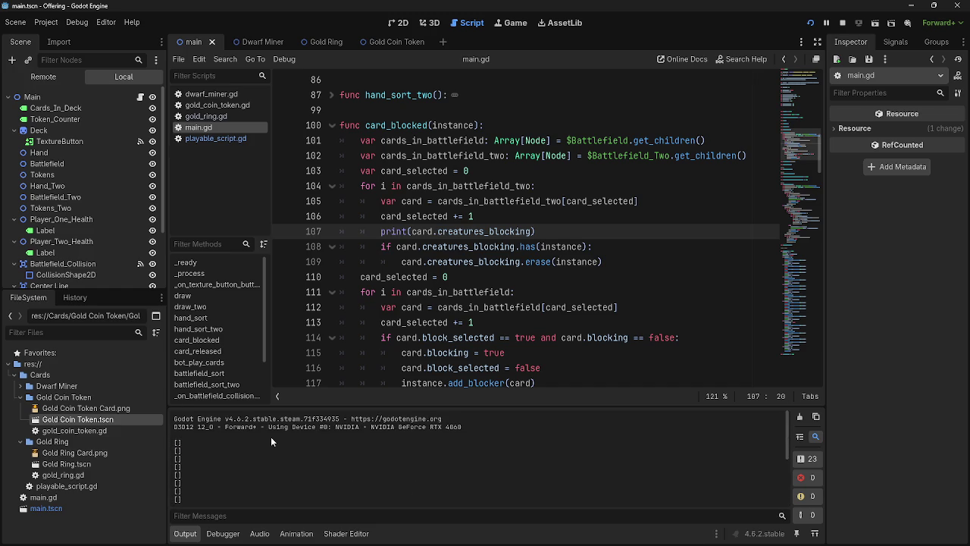
pyautogui.scroll(2, 270, 437)
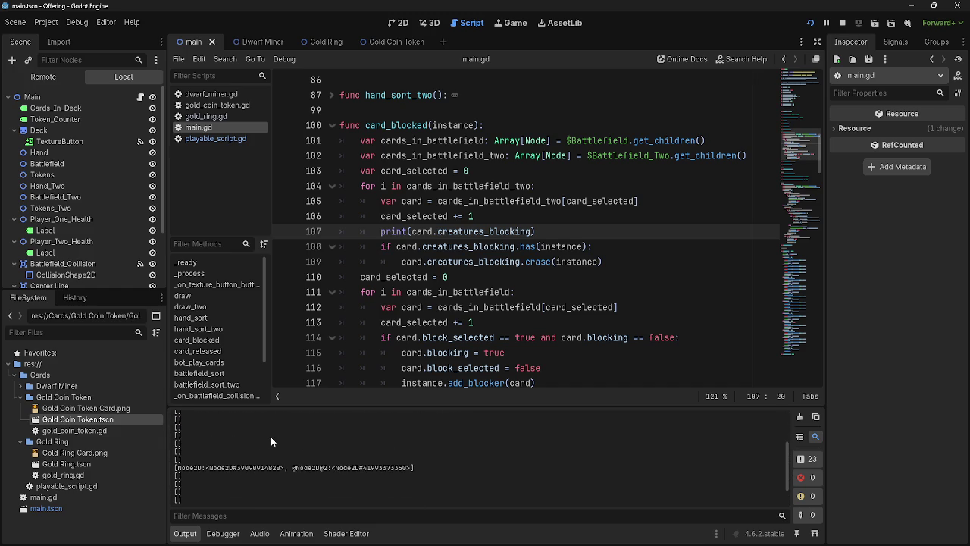
# Check the has(instance) test on line 108 and the creatures_blocking.erase(instance) call on line 109.
pyautogui.doubleClick(457, 248)
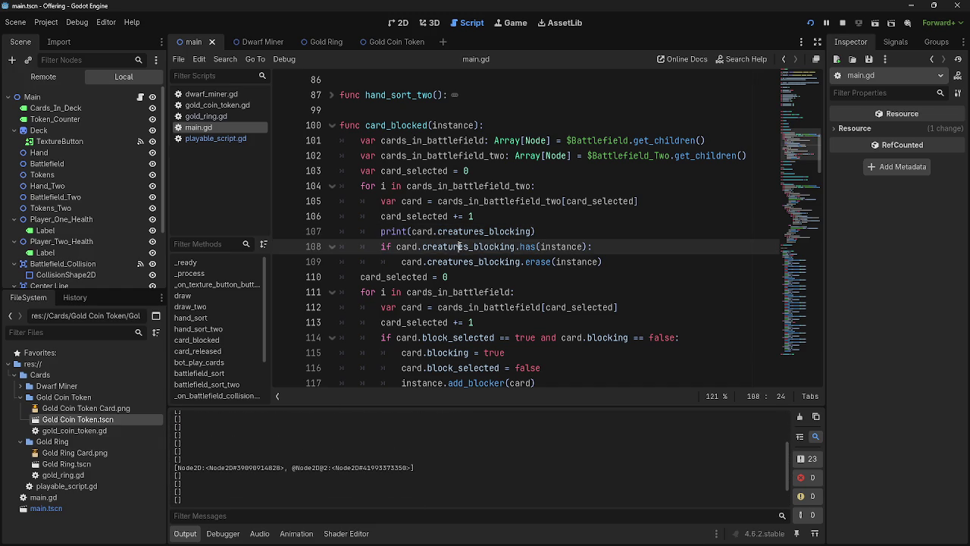
pyautogui.doubleClick(528, 247)
pyautogui.doubleClick(555, 247)
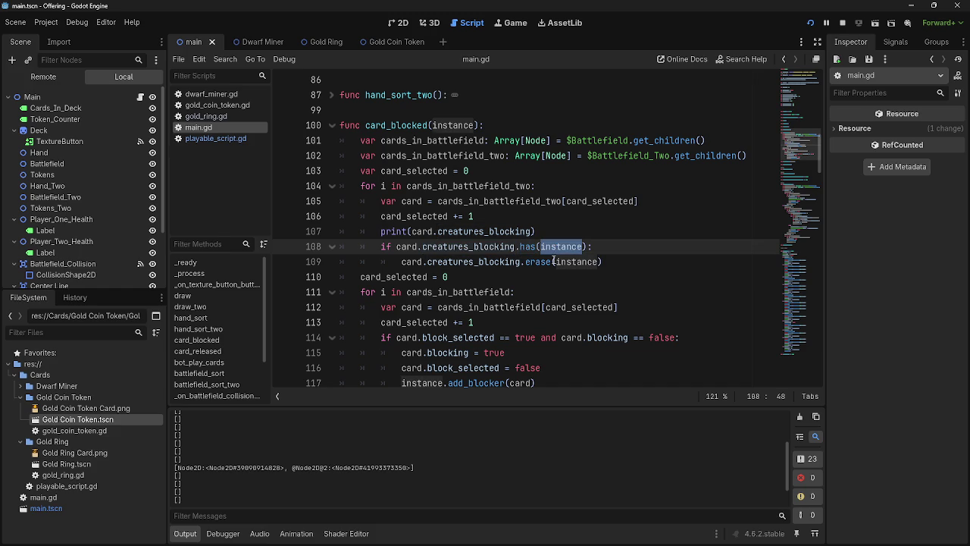
pyautogui.doubleClick(500, 262)
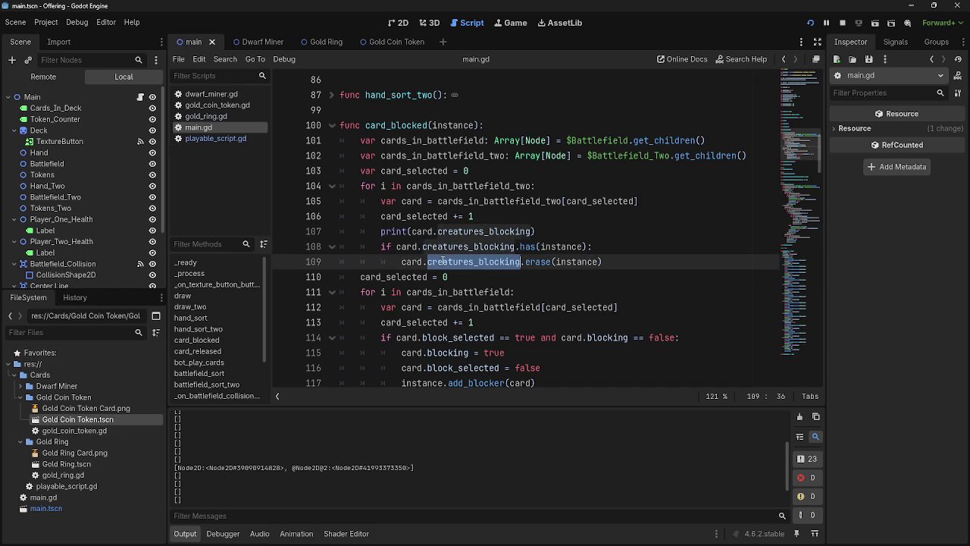
pyautogui.doubleClick(538, 262)
pyautogui.click(614, 262)
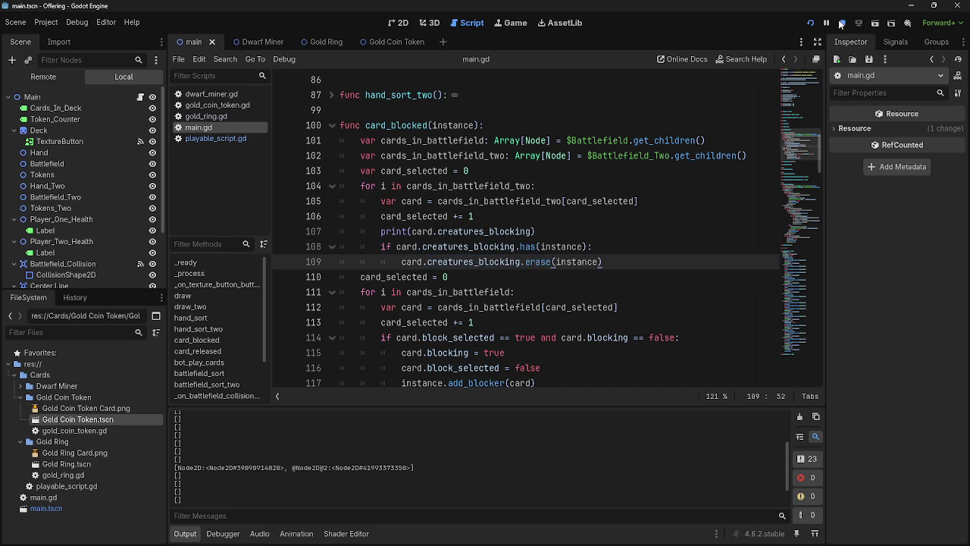
# Run the game, play three dwarf cards to the battlefield and pass the turn.
pyautogui.click(839, 25)
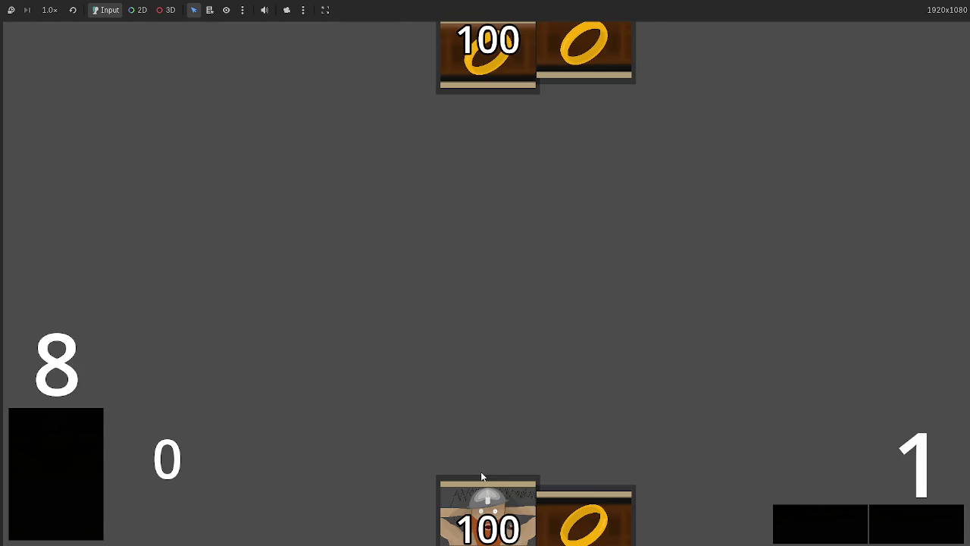
pyautogui.click(480, 521)
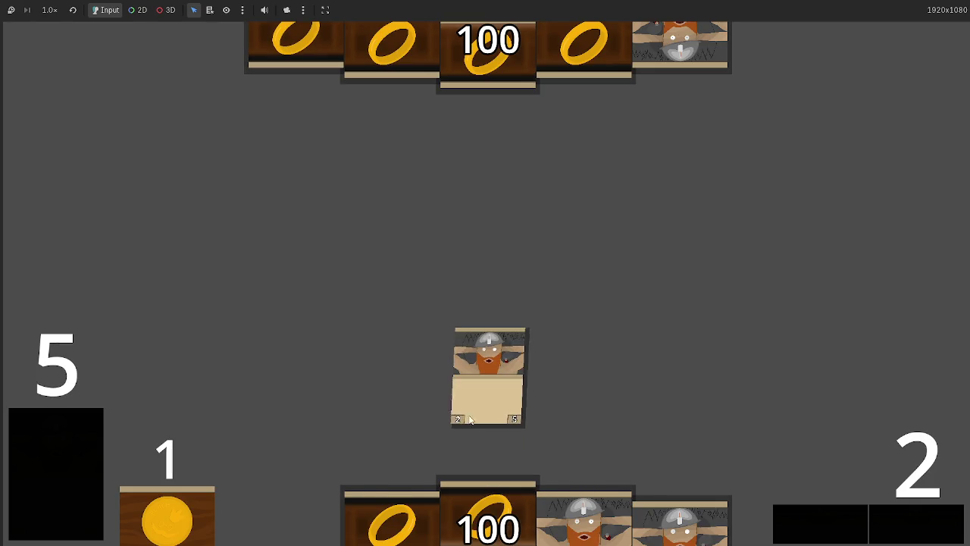
pyautogui.click(546, 507)
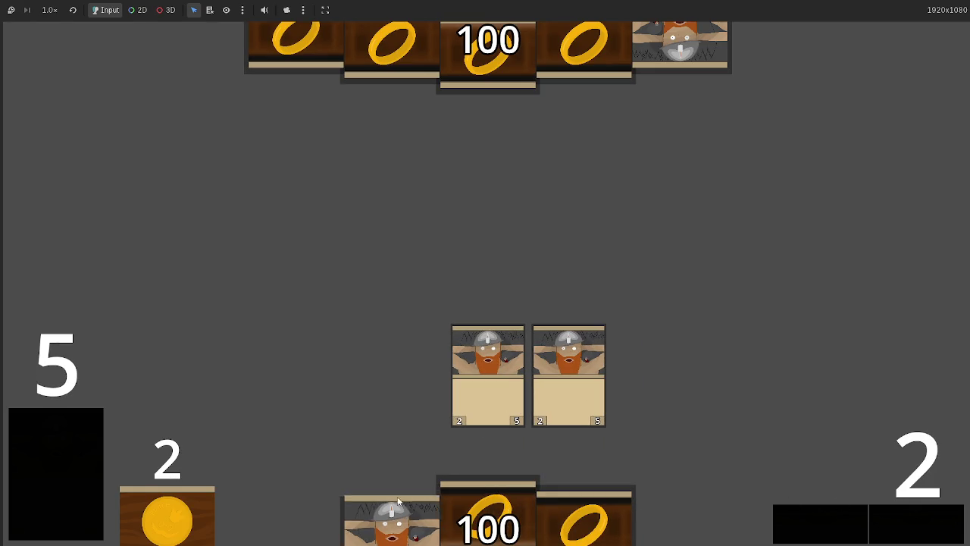
pyautogui.click(392, 516)
pyautogui.click(895, 519)
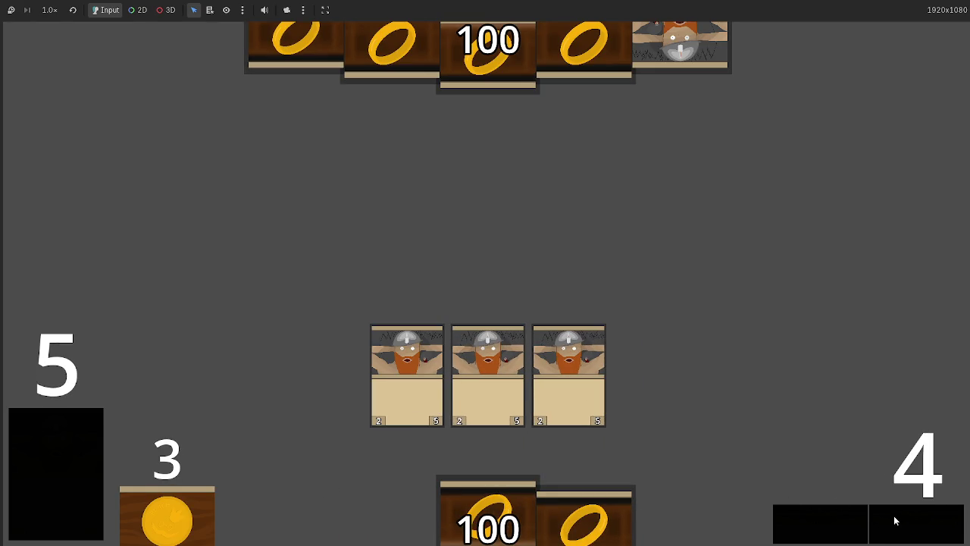
# Switch between the game and editor to read the printed creatures_blocking lists.
pyautogui.hotkey('alt', 'Tab')
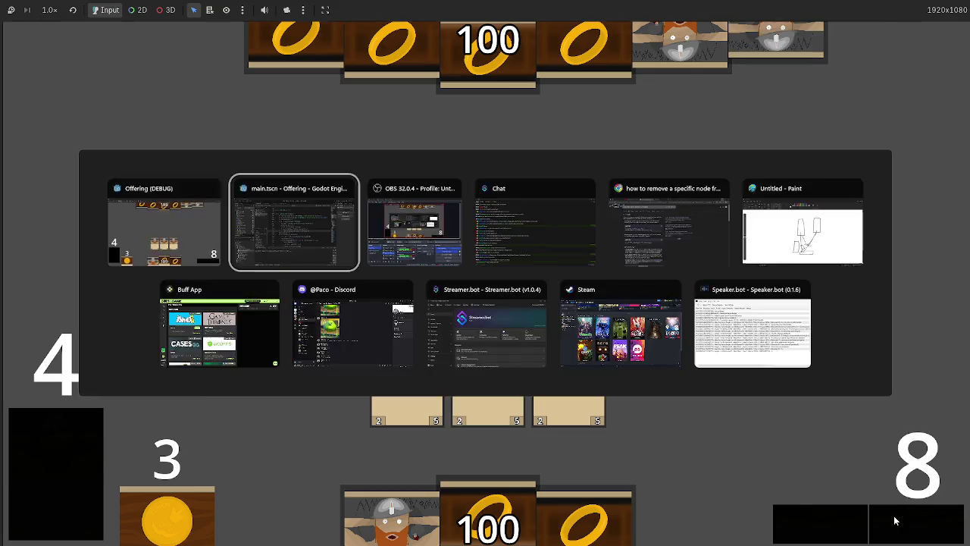
pyautogui.hotkey('alt', 'Tab')
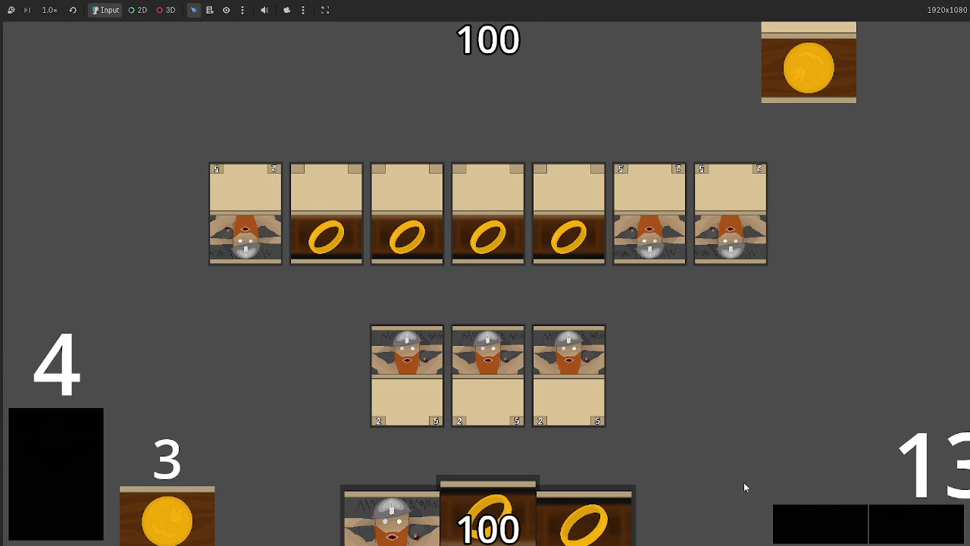
pyautogui.hotkey('alt', 'Tab')
pyautogui.hotkey('alt', 'Tab')
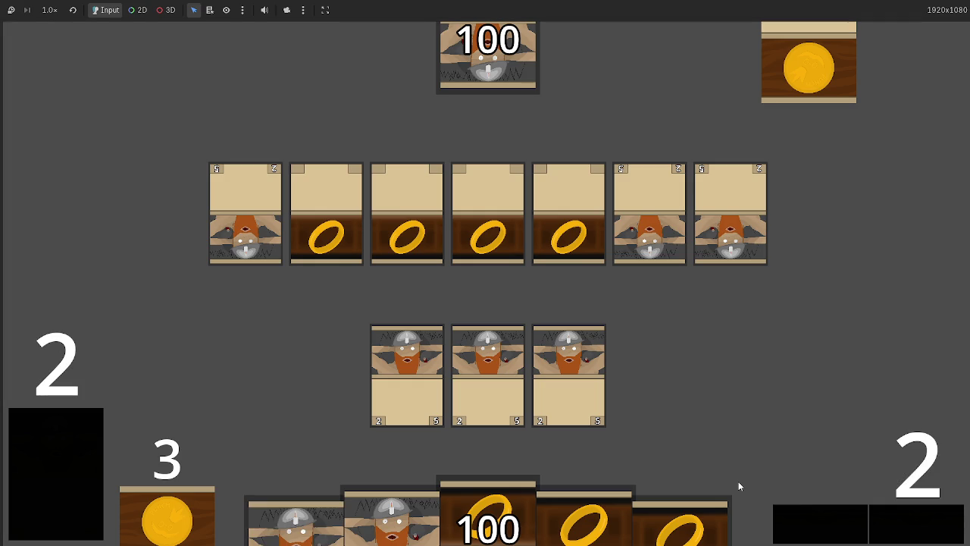
pyautogui.hotkey('alt', 'Tab')
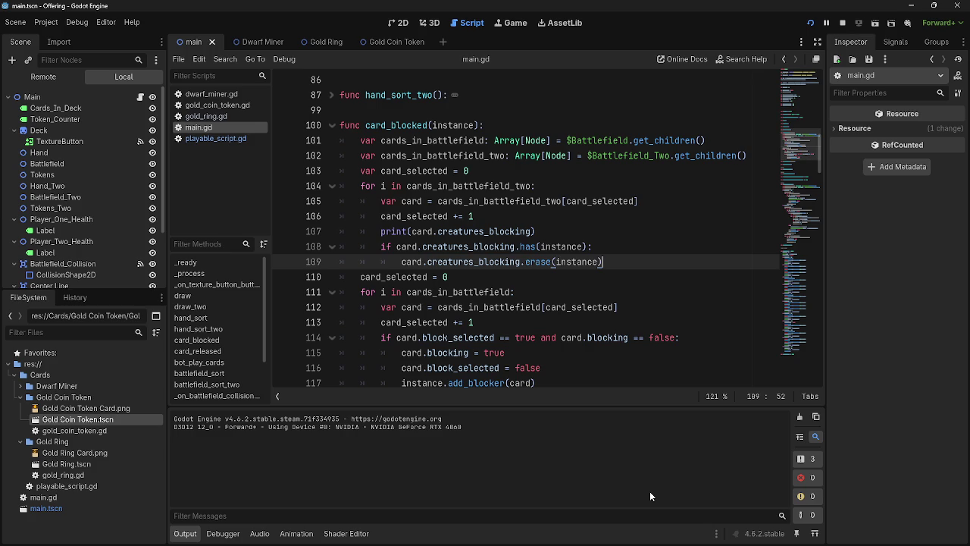
pyautogui.hotkey('alt', 'Tab')
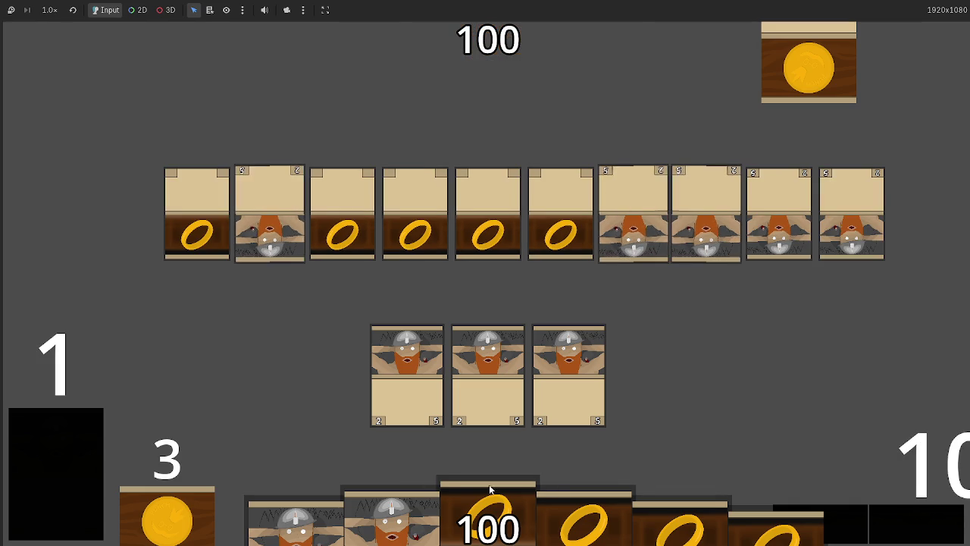
pyautogui.hotkey('alt', 'Tab')
pyautogui.hotkey('alt', 'Tab')
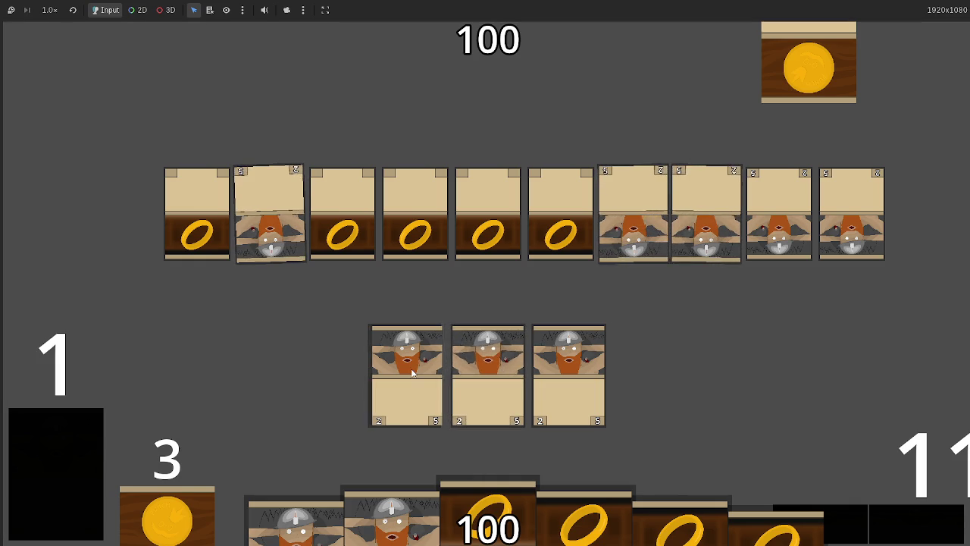
pyautogui.hotkey('alt', 'Tab')
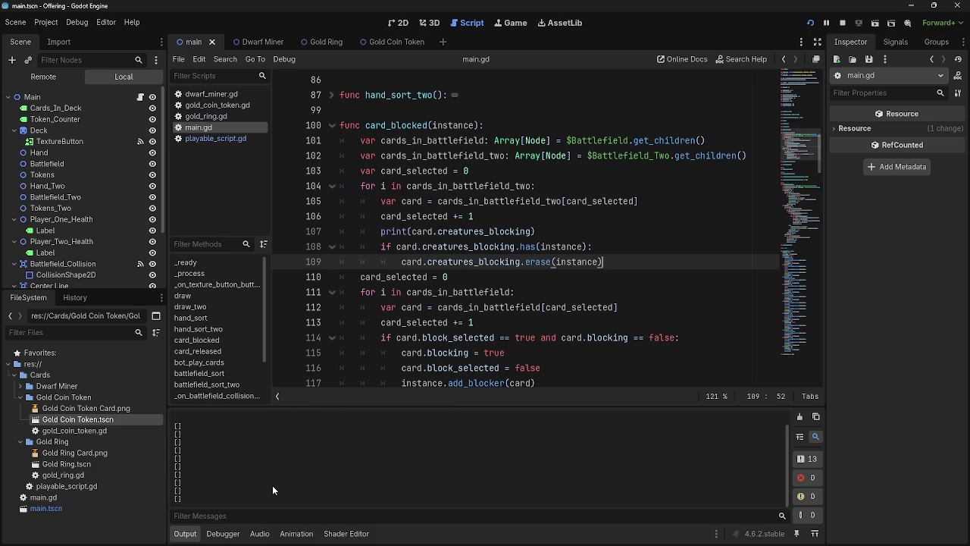
# Scroll the output and switch to the game and back to the script editor.
pyautogui.scroll(-1, 448, 370)
pyautogui.scroll(-3, 447, 370)
pyautogui.scroll(4, 450, 371)
pyautogui.scroll(-1, 450, 371)
pyautogui.hotkey('alt', 'Tab')
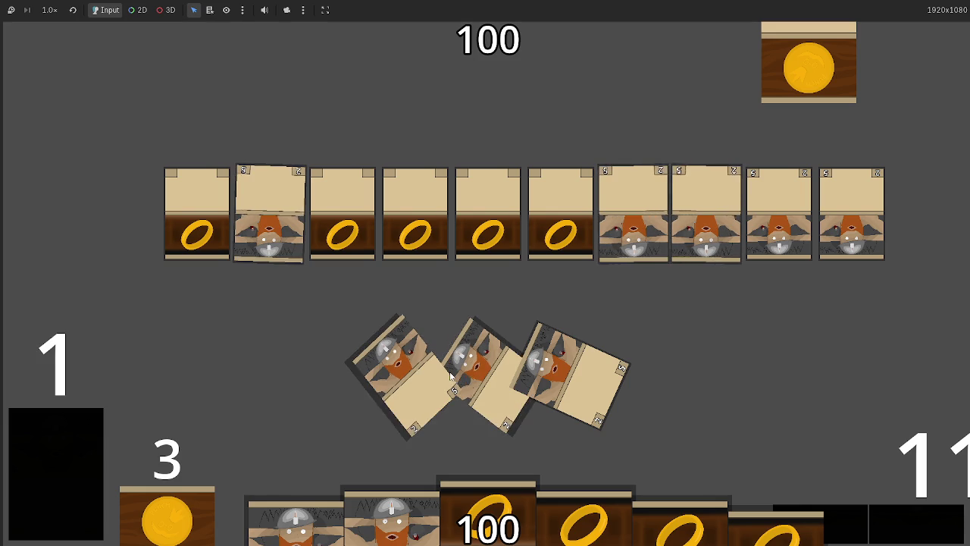
pyautogui.hotkey('alt', 'Tab')
# Select the blocker-assignment loop on lines 111–117 in main.gd.
pyautogui.scroll(-2, 423, 336)
pyautogui.scroll(3, 424, 336)
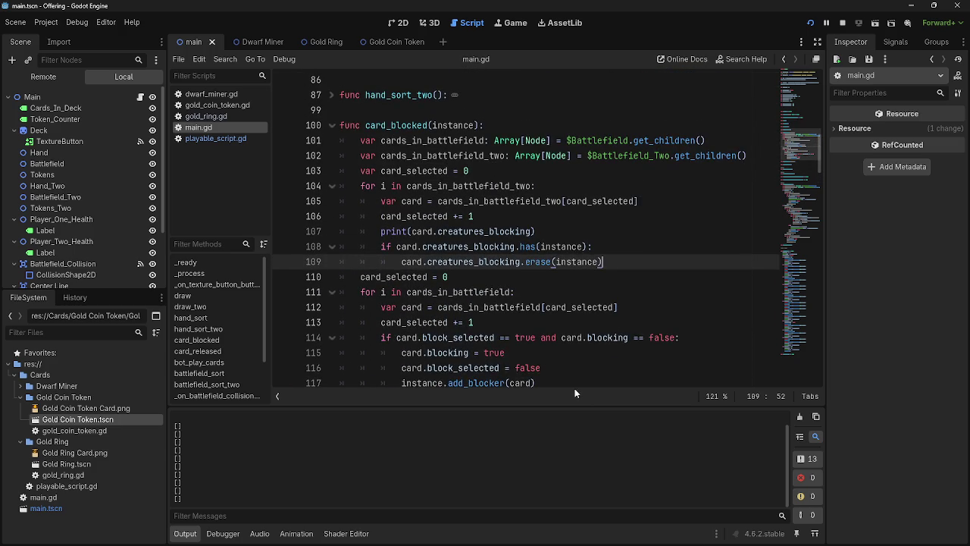
pyautogui.scroll(-1, 562, 354)
pyautogui.moveTo(561, 341)
pyautogui.mouseDown()
pyautogui.moveTo(410, 335)
pyautogui.moveTo(322, 241)
pyautogui.mouseUp()
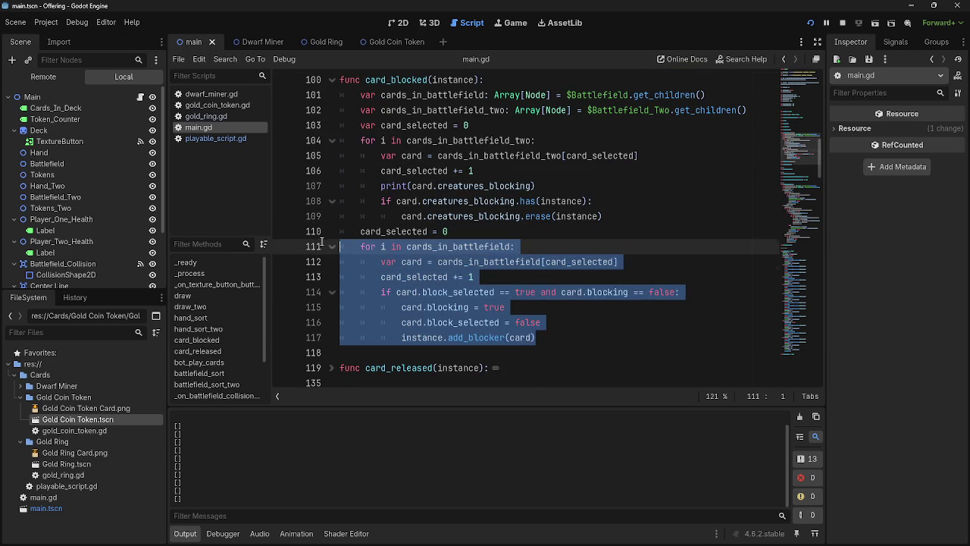
pyautogui.click(596, 341)
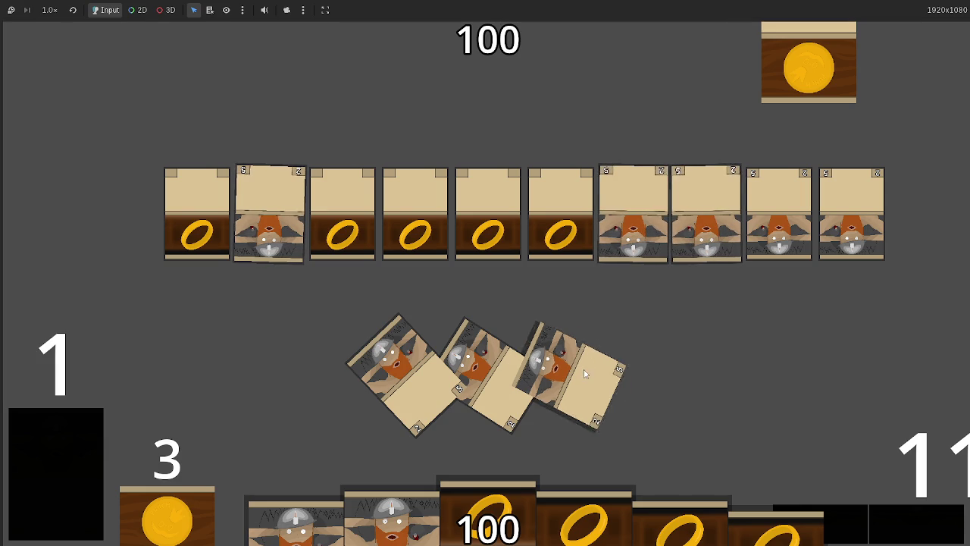
# Select the printed three-Node2D blocker list in the Output panel and recheck it.
pyautogui.hotkey('alt', 'Tab')
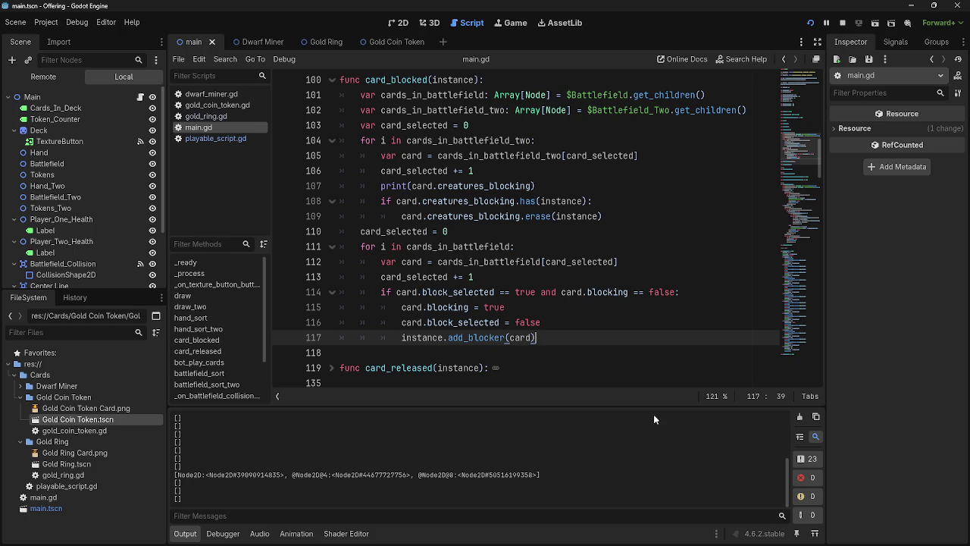
pyautogui.moveTo(345, 468); pyautogui.dragTo(542, 473)
pyautogui.hotkey('alt', 'Tab')
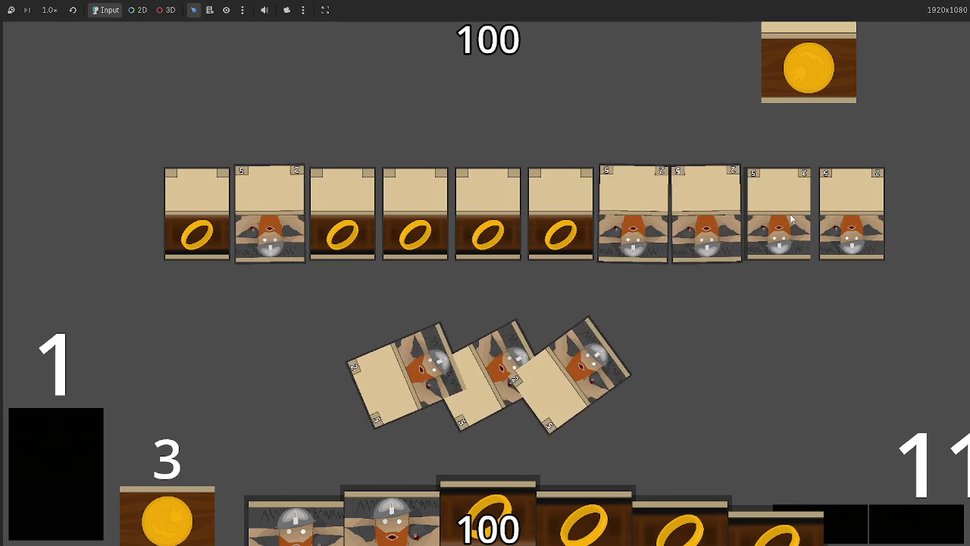
pyautogui.hotkey('alt', 'Tab')
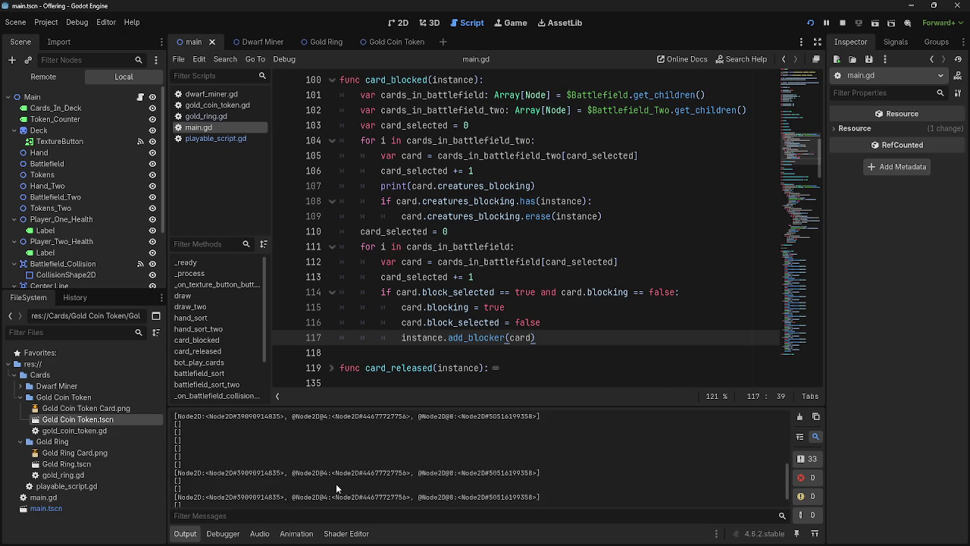
pyautogui.moveTo(572, 478); pyautogui.dragTo(260, 439)
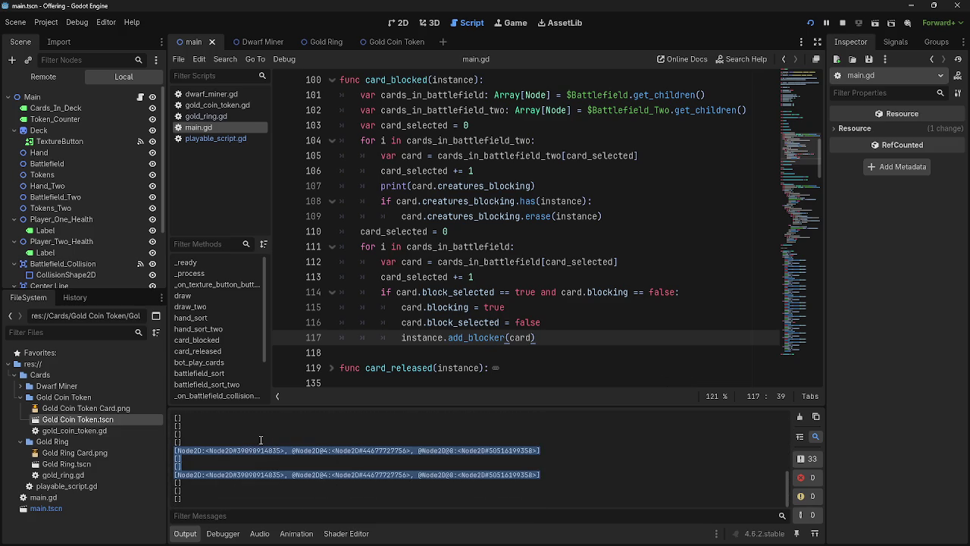
pyautogui.click(210, 442)
pyautogui.doubleClick(251, 476)
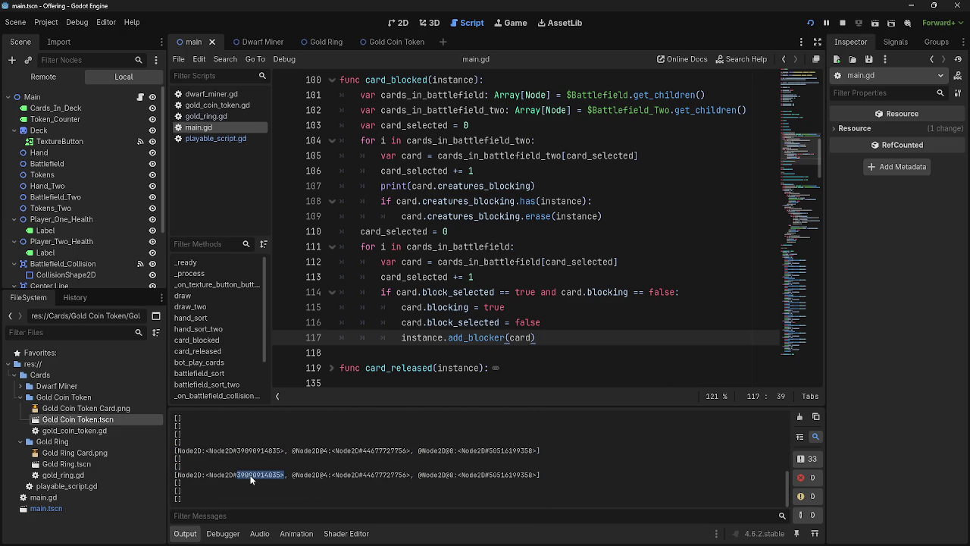
pyautogui.click(232, 453)
pyautogui.moveTo(204, 449); pyautogui.dragTo(282, 450)
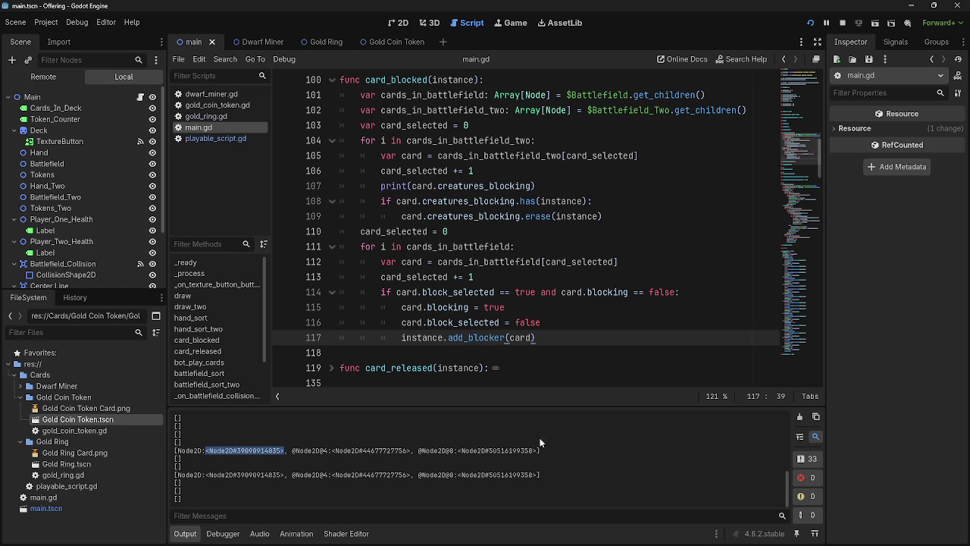
pyautogui.click(576, 188)
pyautogui.doubleClick(575, 201)
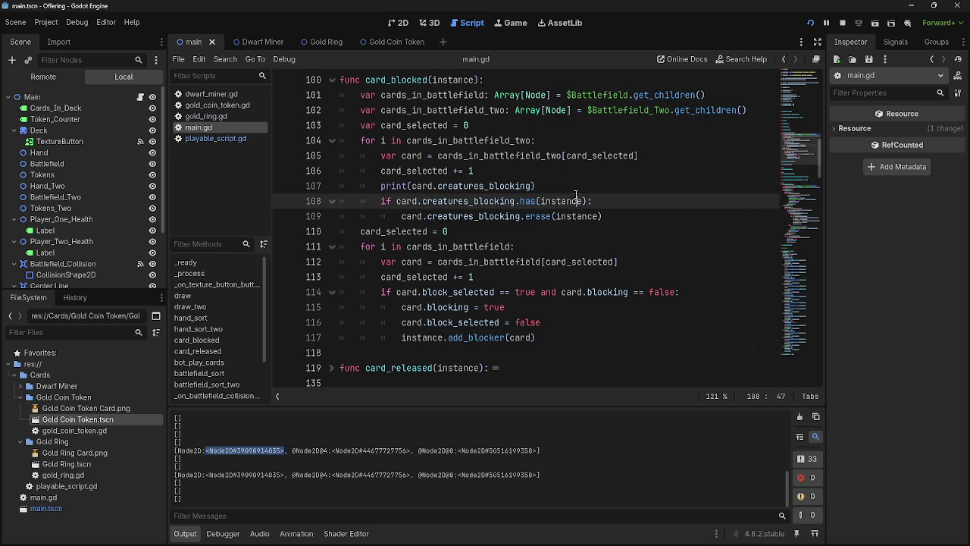